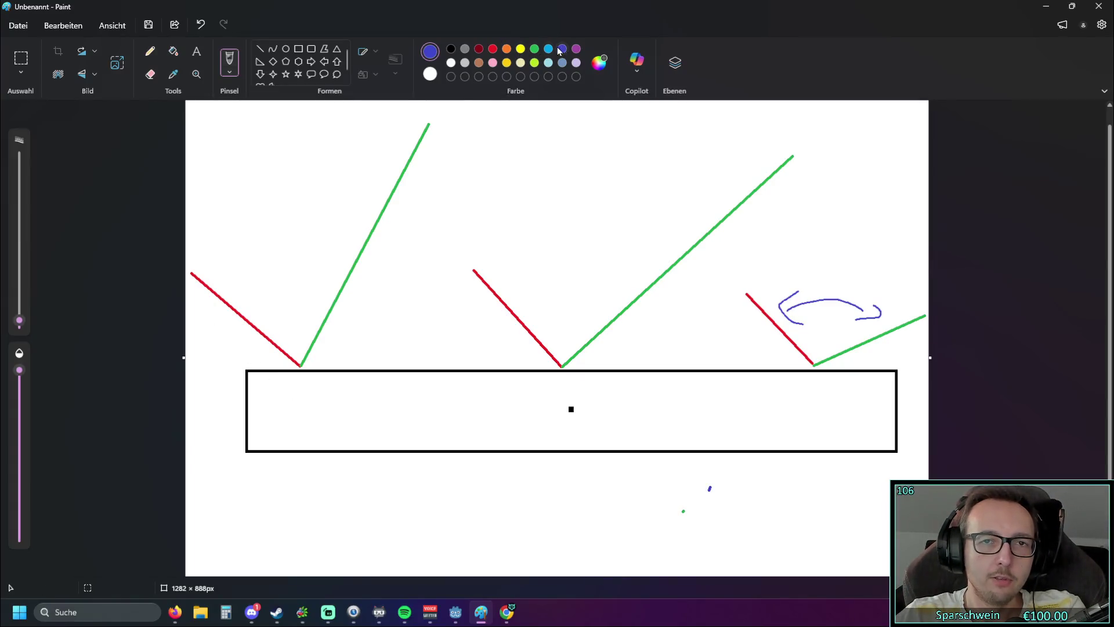
Step: Replace the freehand stroke with a straight blue line rising up-left from the left bounce point, then minimize Paint
mouse_move(300, 363)
mouse_down()
mouse_move(223, 187)
mouse_move(200, 160)
mouse_up()
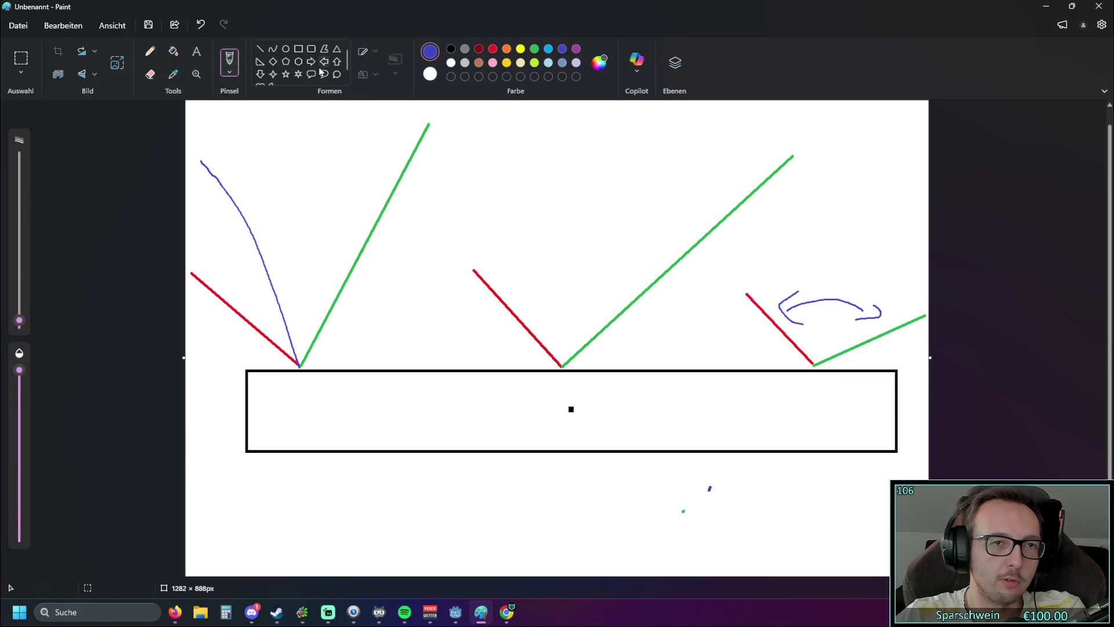
click(202, 24)
click(259, 48)
drag(299, 365, 202, 157)
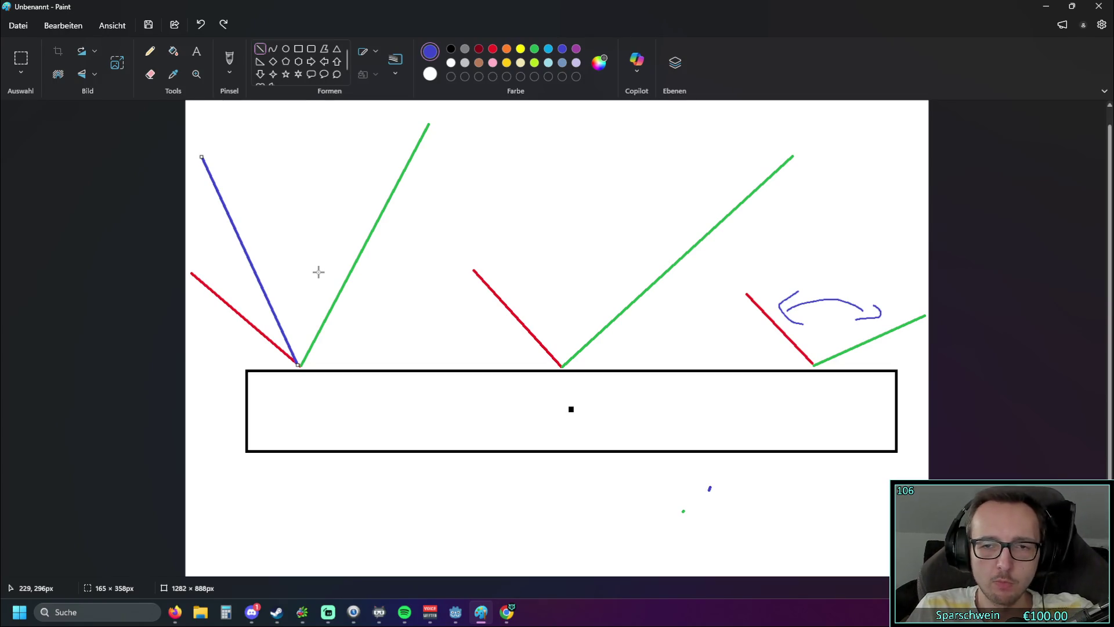
click(1046, 7)
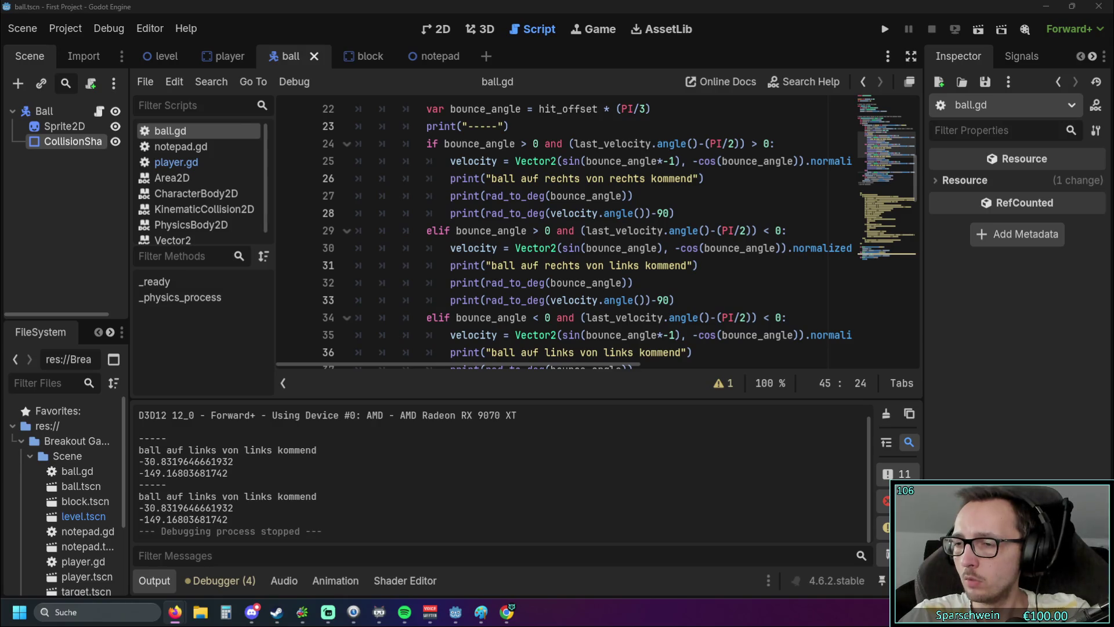
Step: Check the bounce_angle code on lines 35 and 29 of ball.gd, then restore the Paint sketch
click(608, 337)
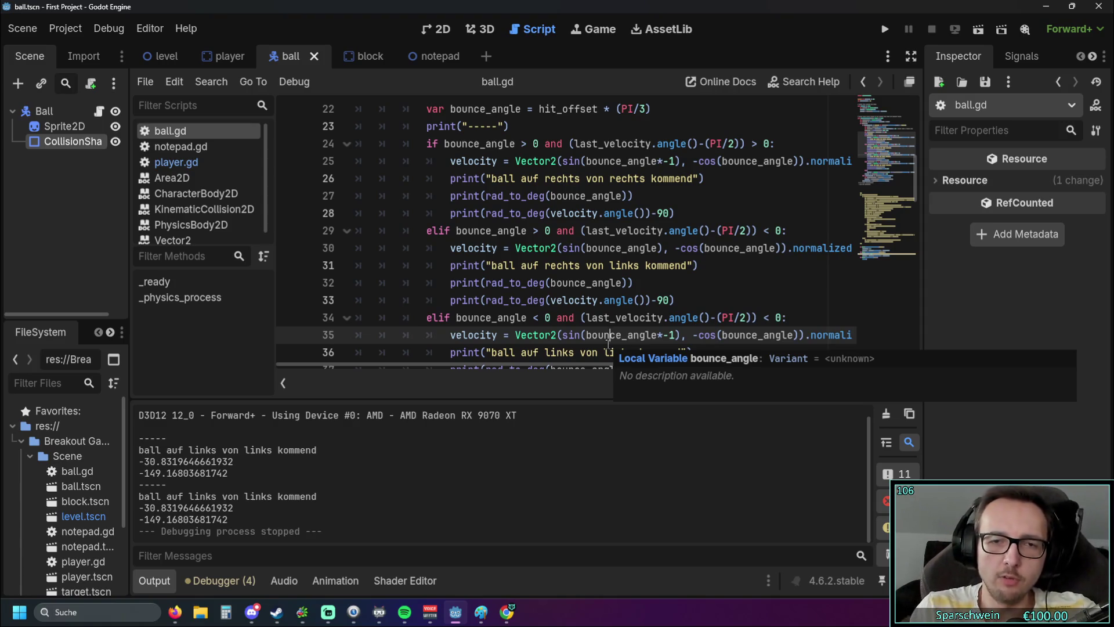
click(806, 226)
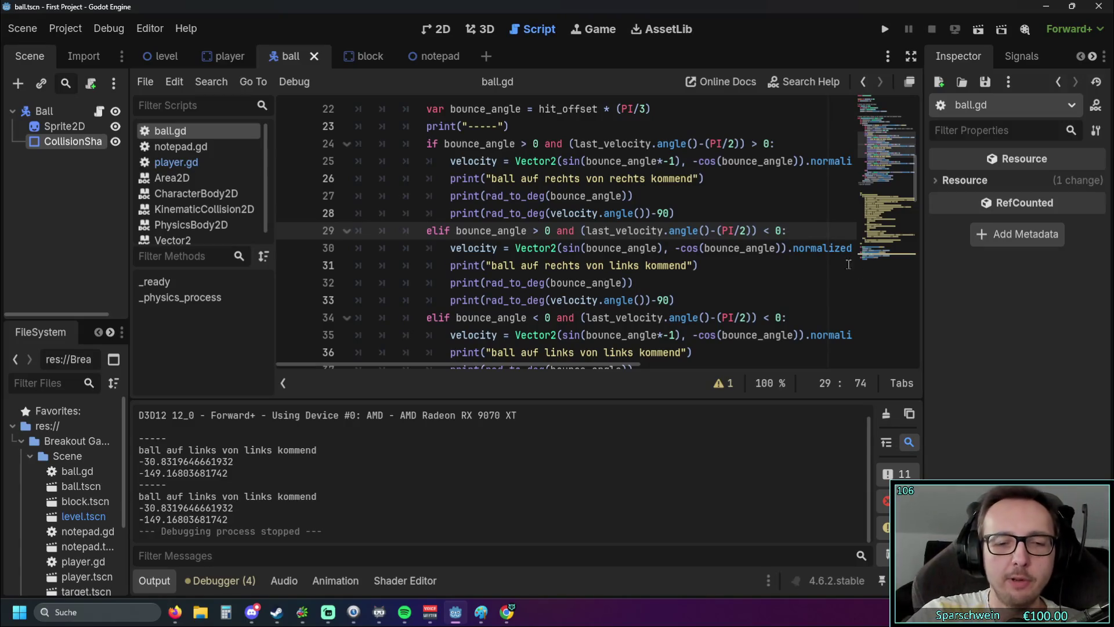
click(483, 616)
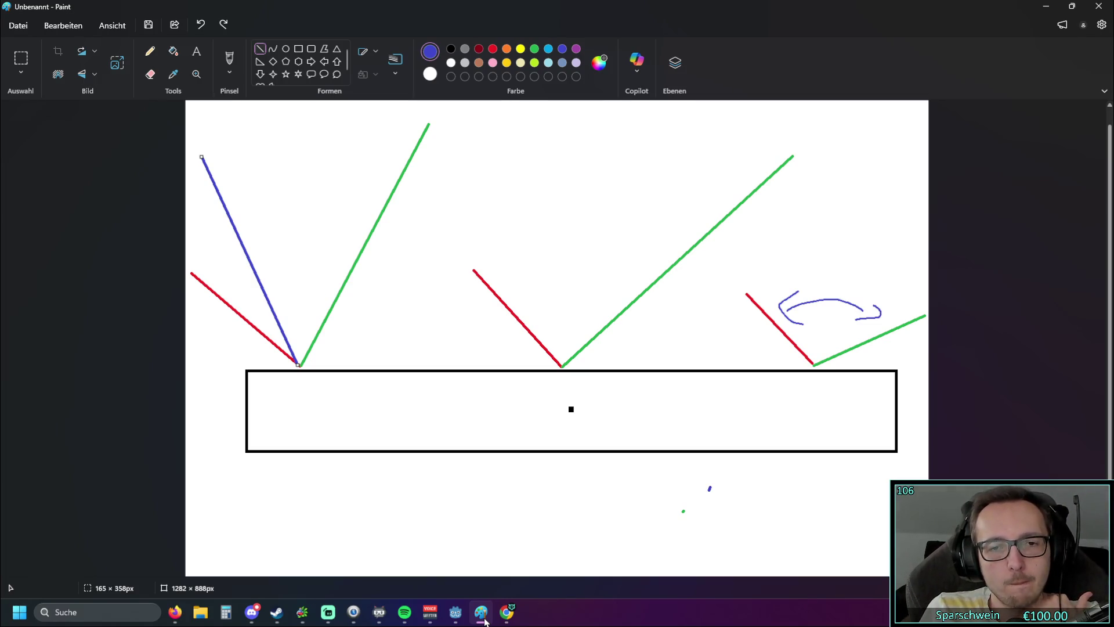
Step: Undo the blue line, curved arrow and stray strokes while keeping the last green line
click(202, 26)
click(202, 27)
click(202, 26)
click(202, 26)
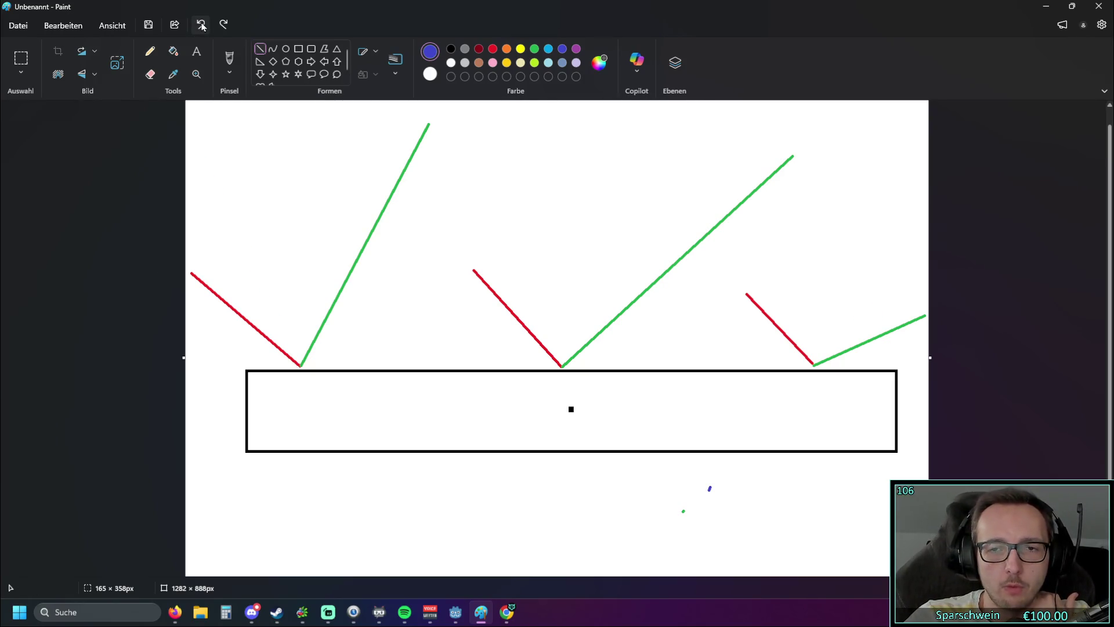
click(201, 24)
click(201, 25)
click(222, 24)
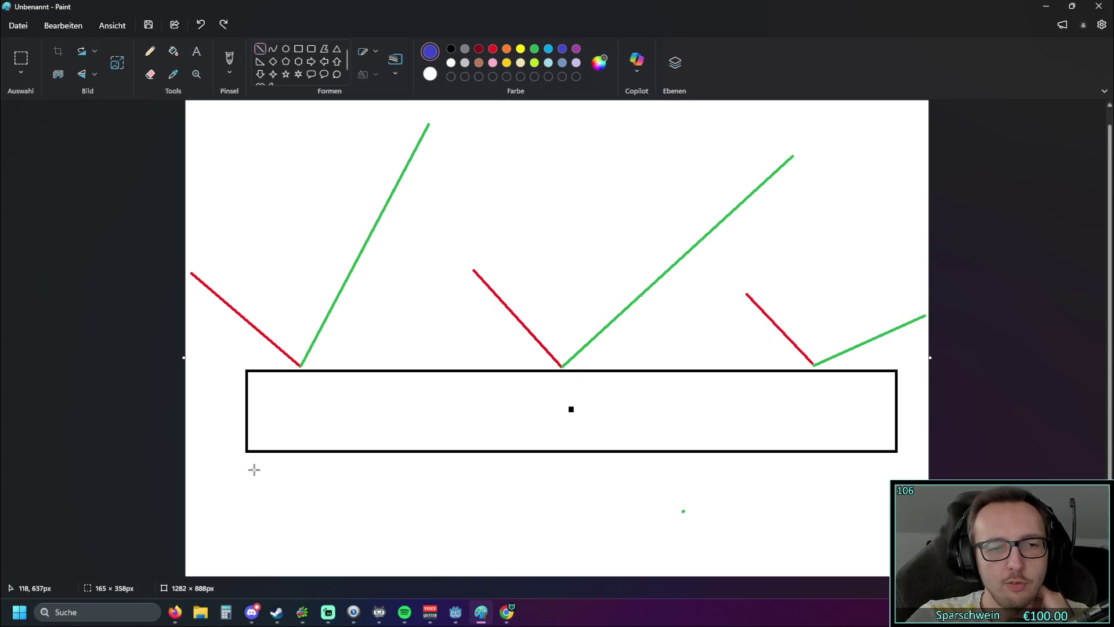
Step: Draw a blue bracket with end ticks under the paddle's left half, from its end to the centre
drag(246, 471, 566, 471)
click(540, 519)
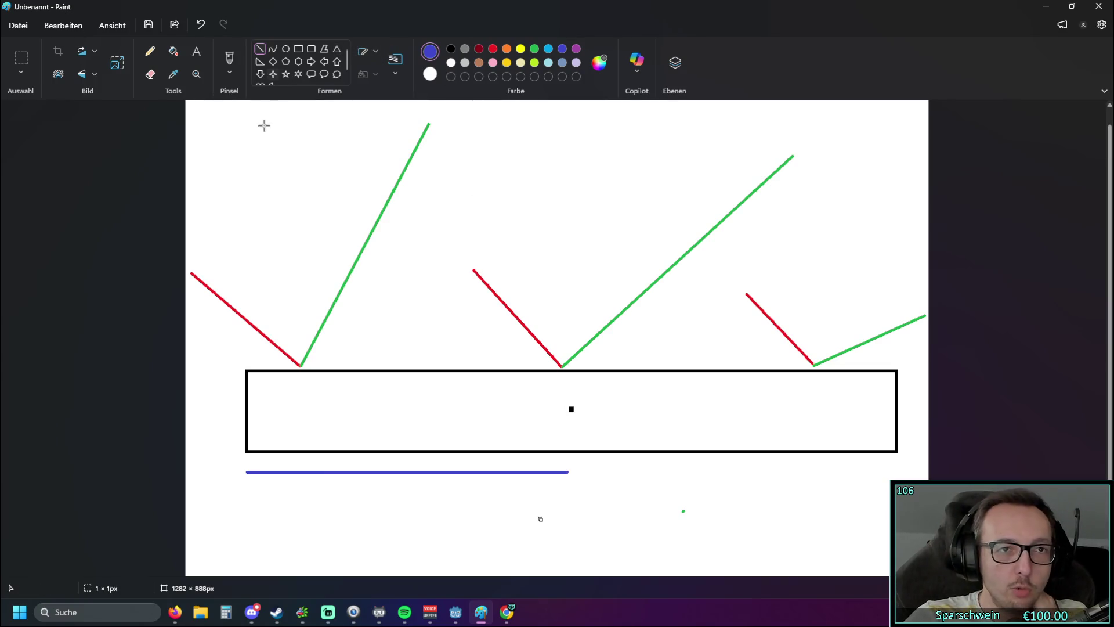
drag(246, 465, 246, 483)
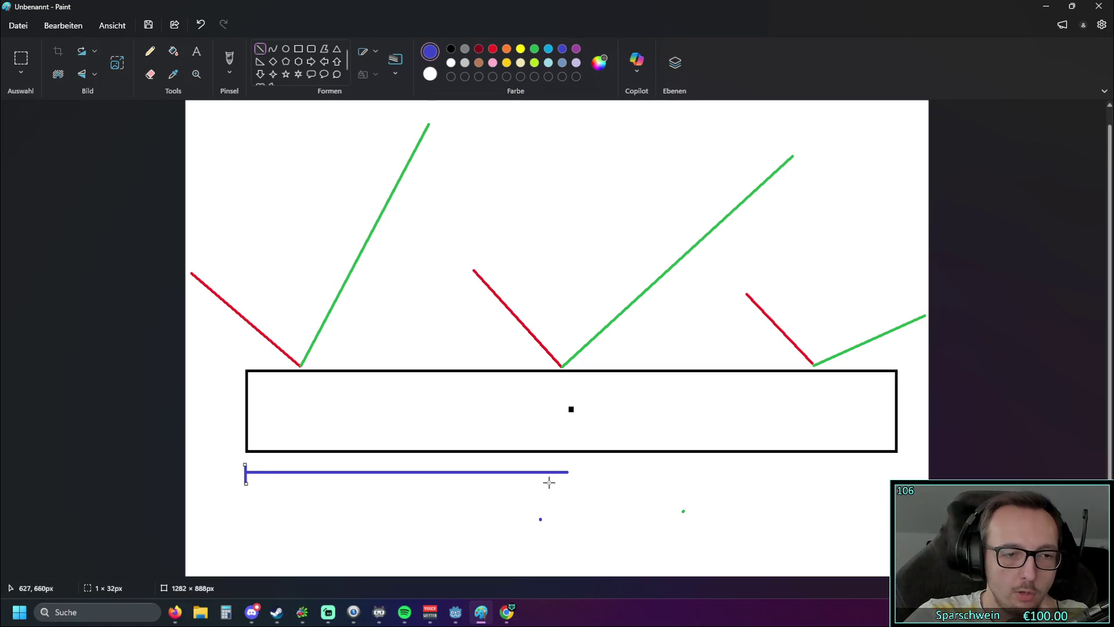
drag(570, 464, 569, 480)
key(Return)
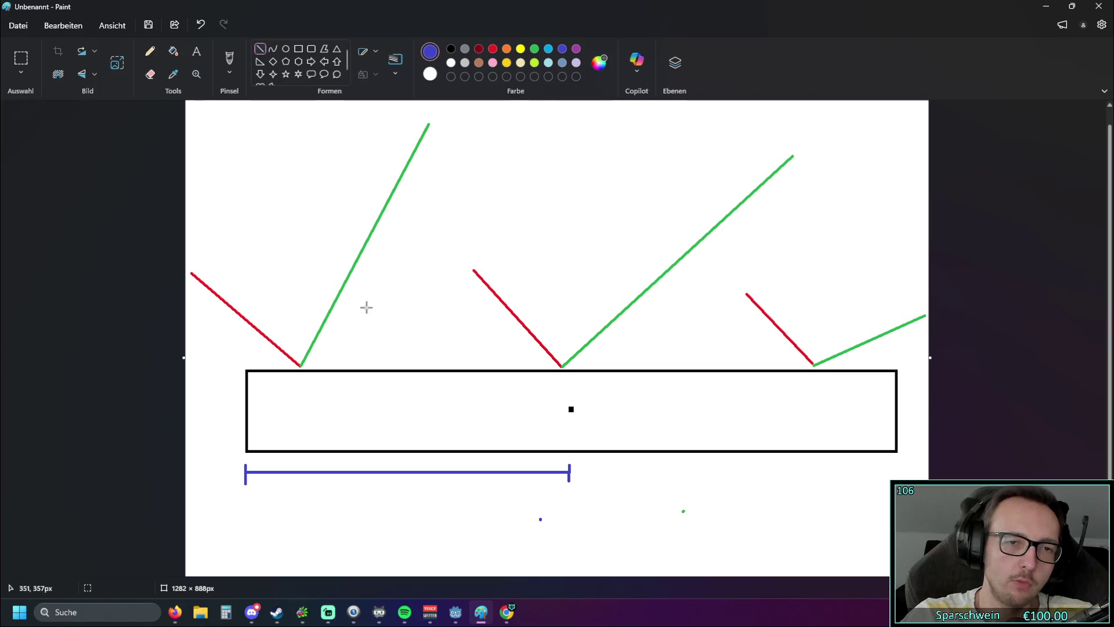
Step: Back in ball.gd, review the bounce_angle and velocity lines 29–30, then run the project
click(1046, 6)
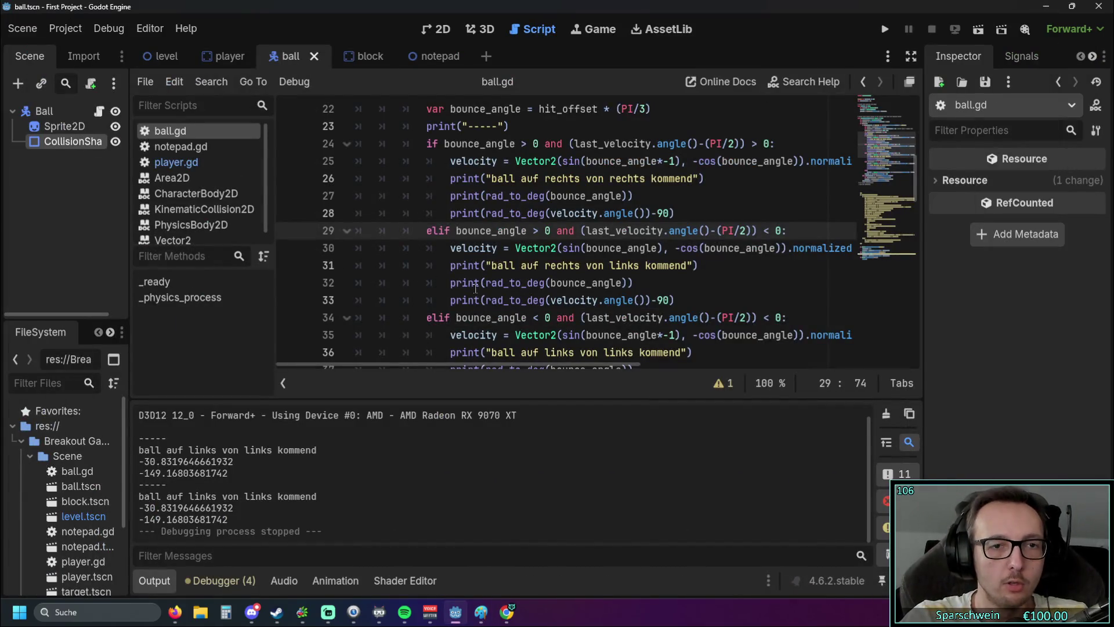
scroll(481, 287, up, 1)
drag(456, 281, 529, 282)
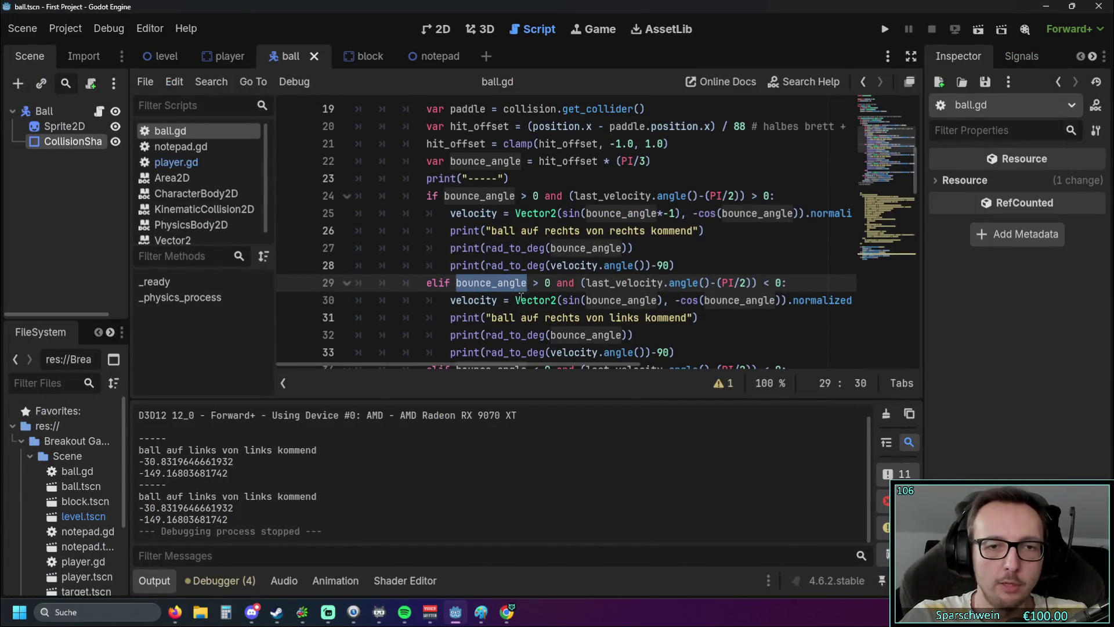
click(515, 300)
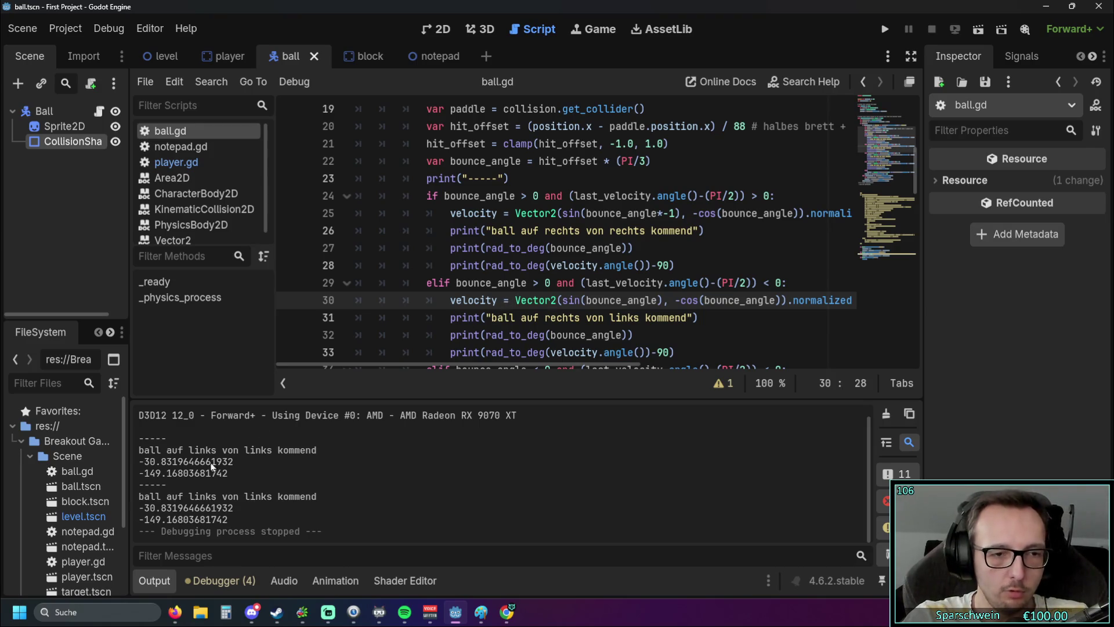
click(888, 29)
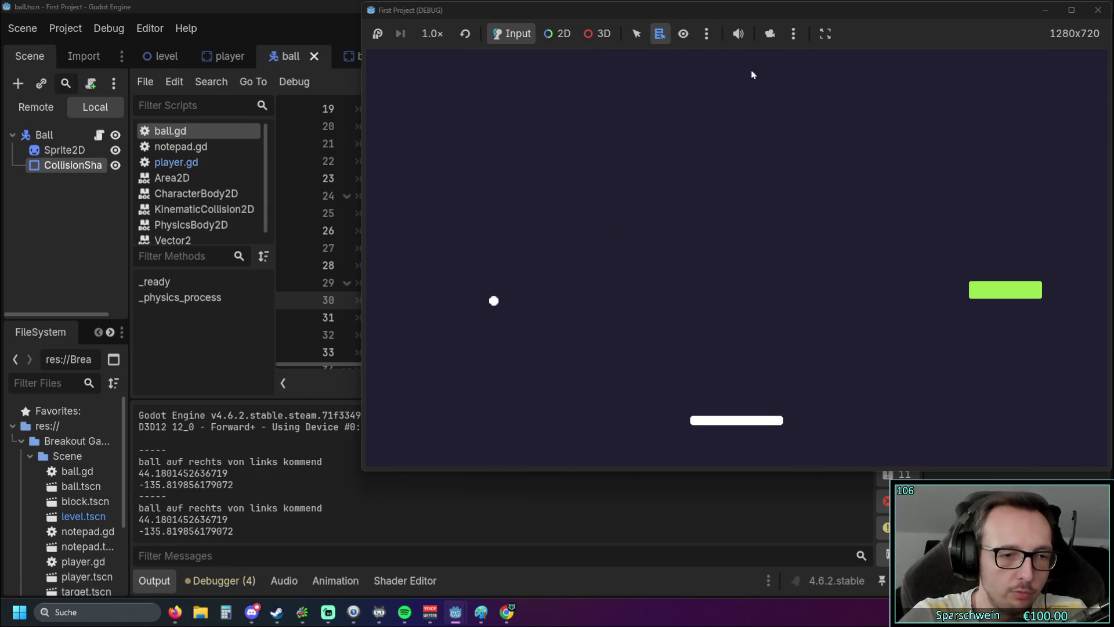
Step: Close the First Project (DEBUG) window to stop the game
click(1098, 10)
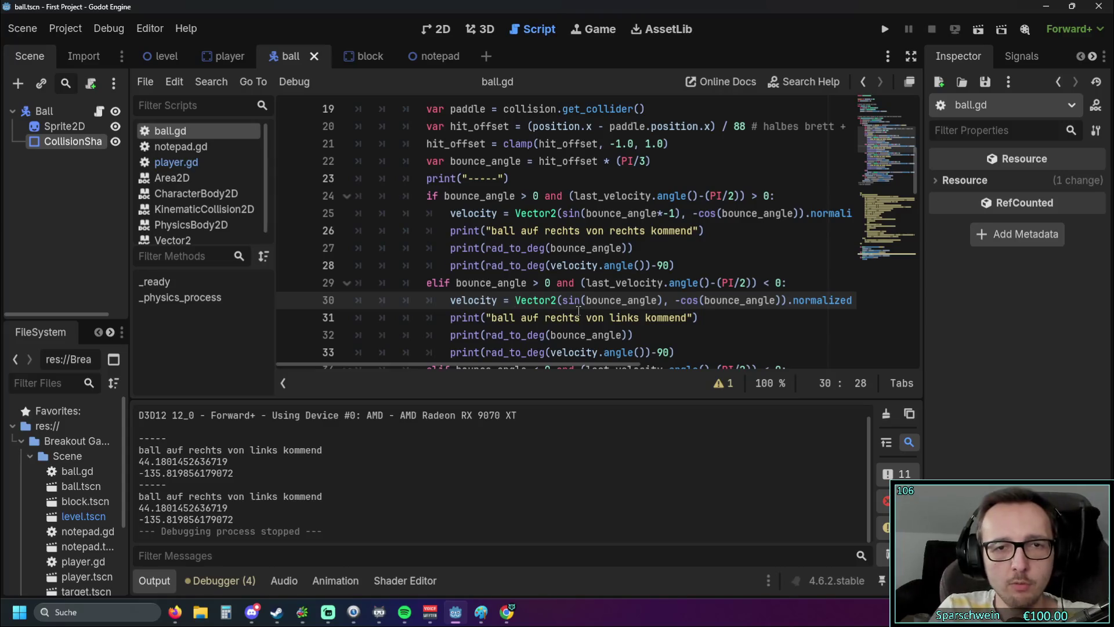
Step: Review the paddle bounce sketch in Paint, then minimize it to return to ball.gd
click(480, 613)
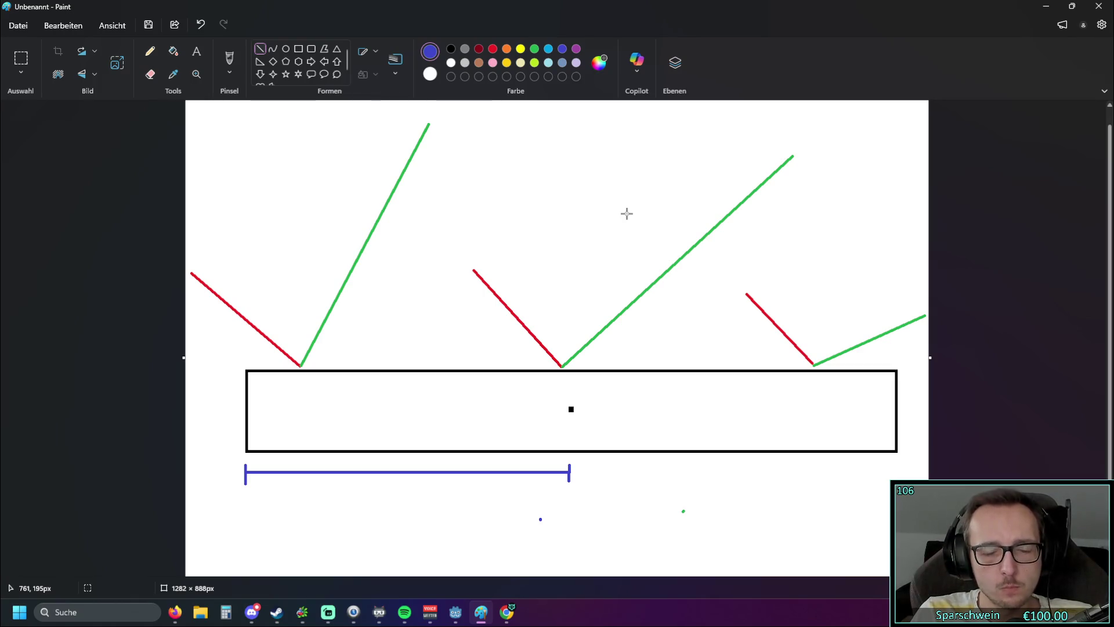
click(1046, 6)
Step: Delete the elif block and drop the -1 multiplier from line 30's velocity assignment
scroll(592, 311, down, 3)
scroll(592, 311, down, 1)
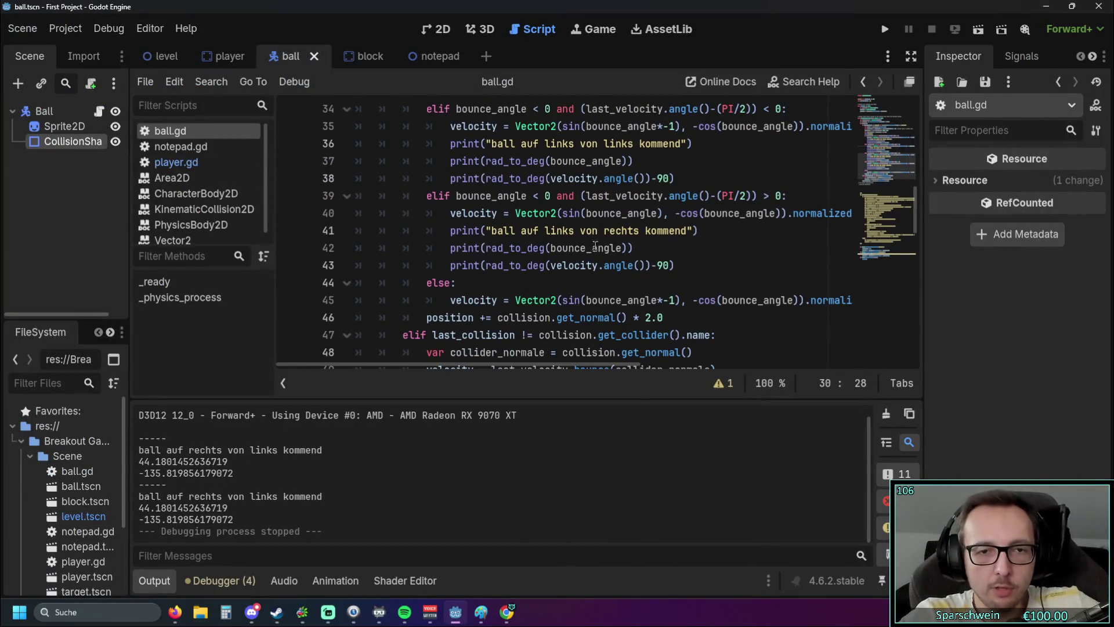
mouse_move(660, 288)
mouse_down()
mouse_move(460, 316)
mouse_move(447, 256)
mouse_move(373, 249)
mouse_move(339, 282)
mouse_up()
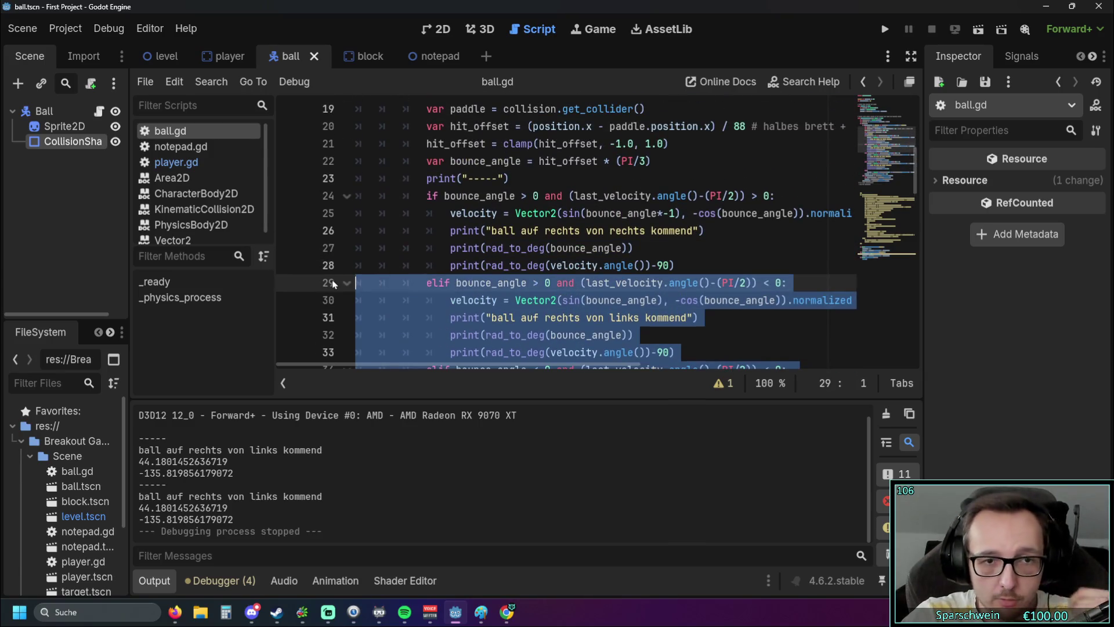
key(Delete)
key(BackSpace)
scroll(527, 290, up, 1)
scroll(494, 287, down, 1)
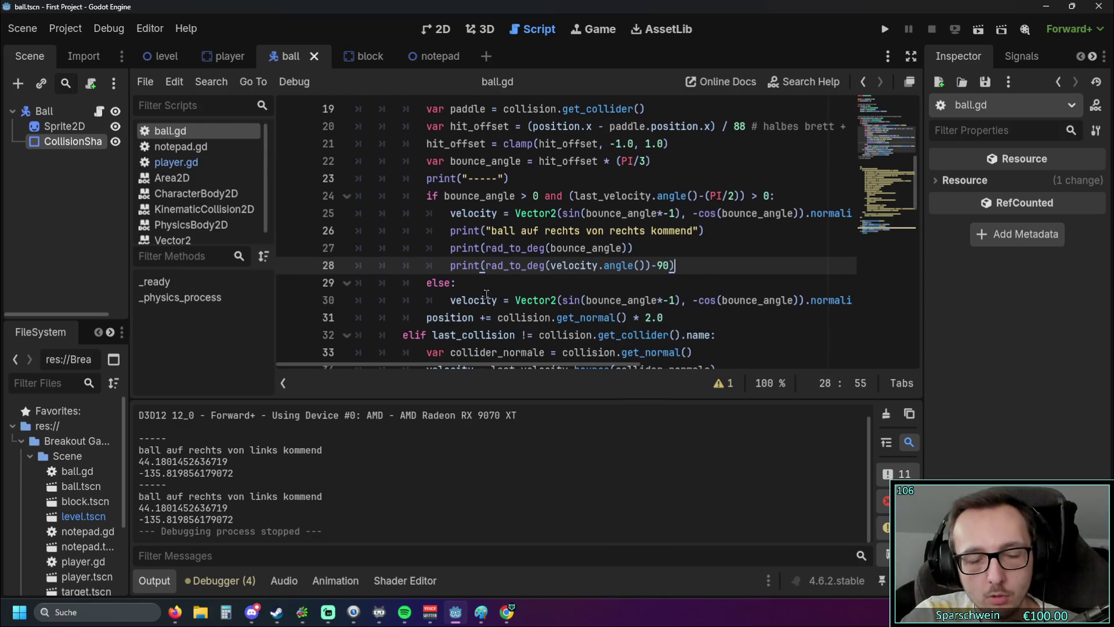
click(677, 299)
key(BackSpace)
key(BackSpace)
key(BackSpace)
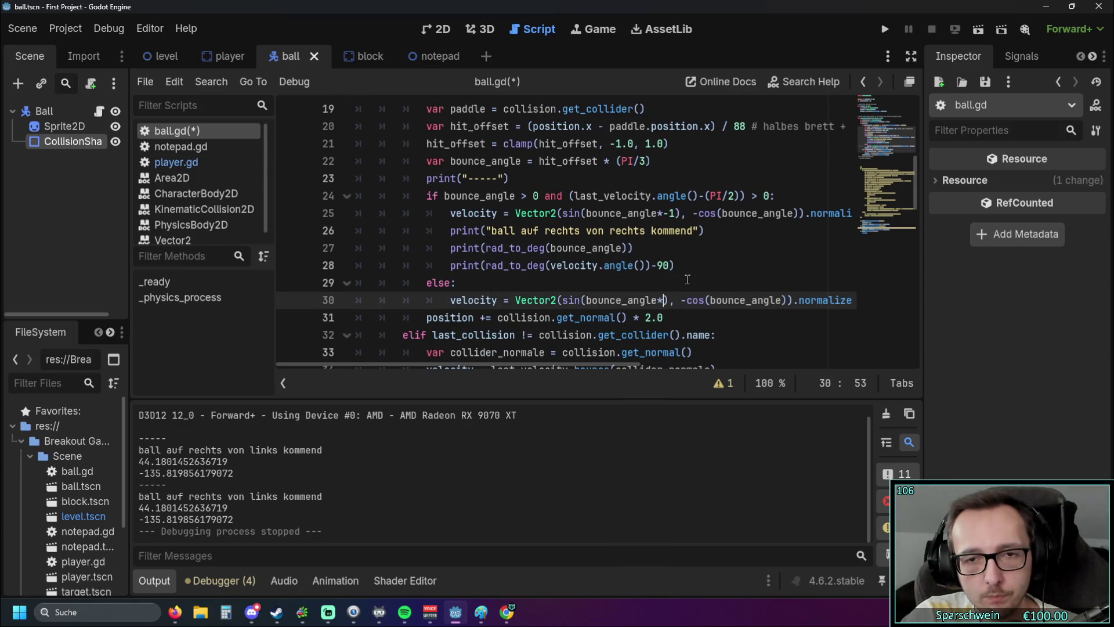
click(687, 280)
scroll(688, 284, up, 1)
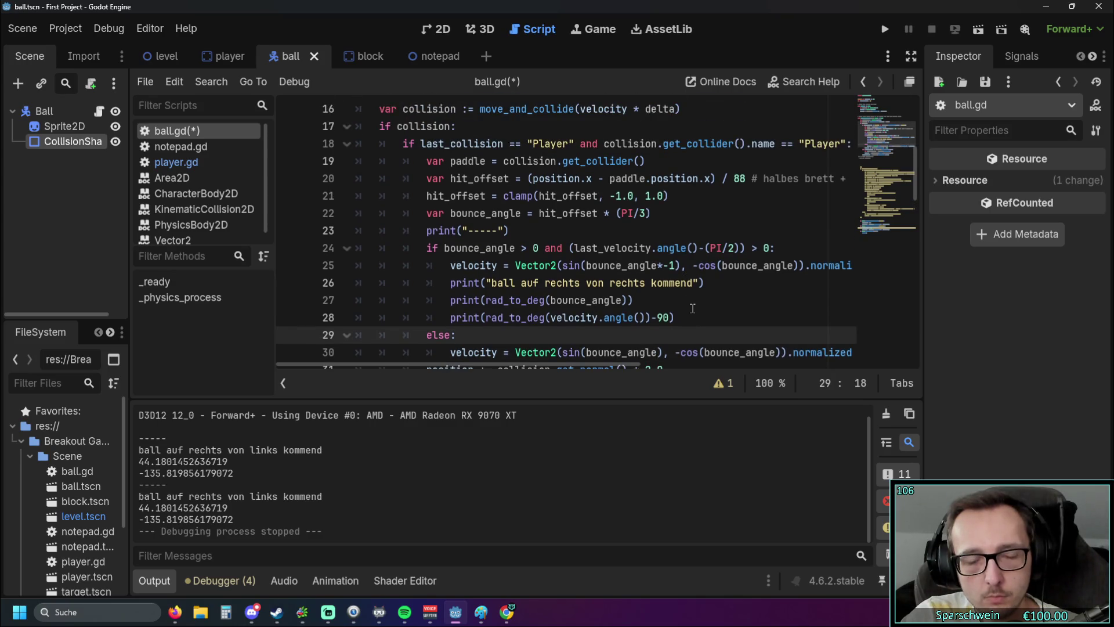
Step: Remove the if branch (lines 24–28) and else line, unindent the sin/-cos velocity line, and run
mouse_move(675, 317)
mouse_down()
mouse_move(499, 249)
mouse_move(679, 318)
mouse_move(464, 257)
mouse_up()
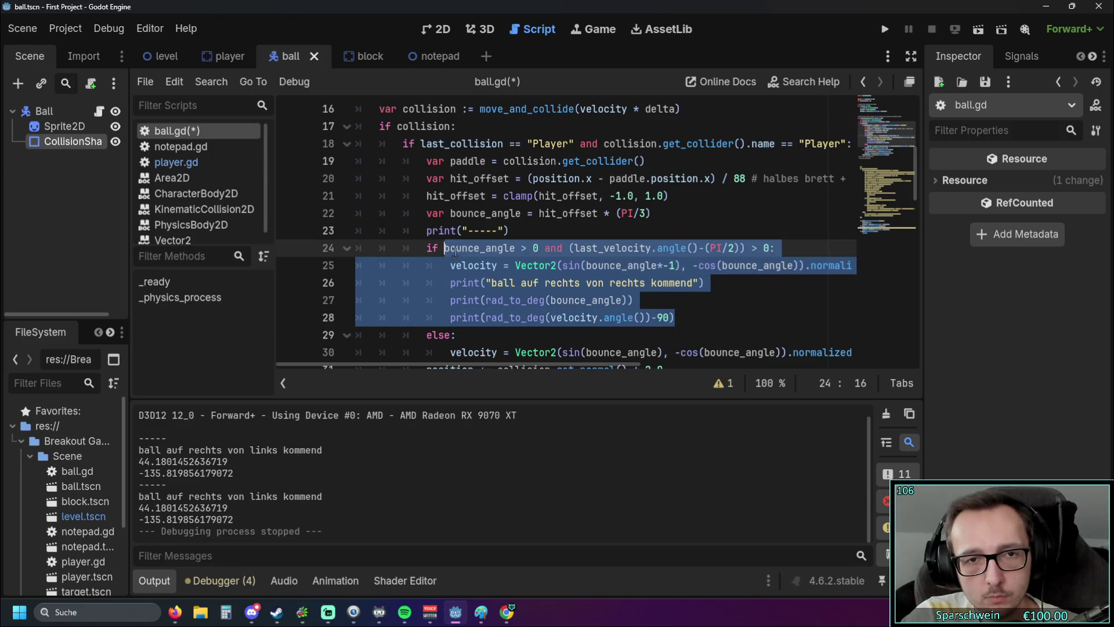
key(BackSpace)
key(BackSpace)
key(BackSpace)
key(BackSpace)
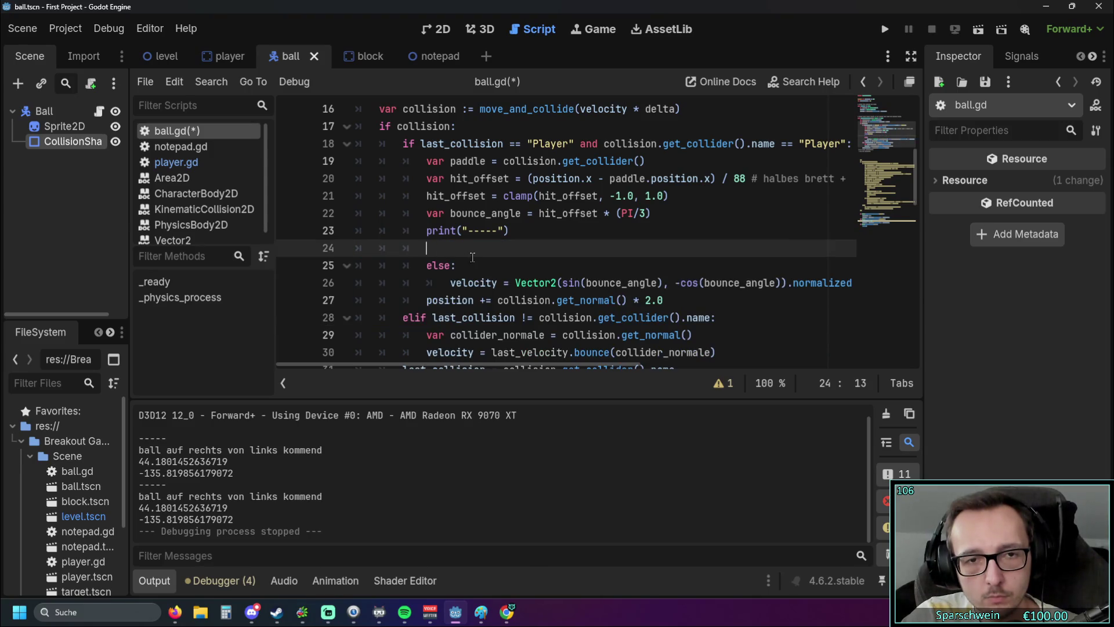
click(468, 248)
key(BackSpace)
key(BackSpace)
key(BackSpace)
key(BackSpace)
key(BackSpace)
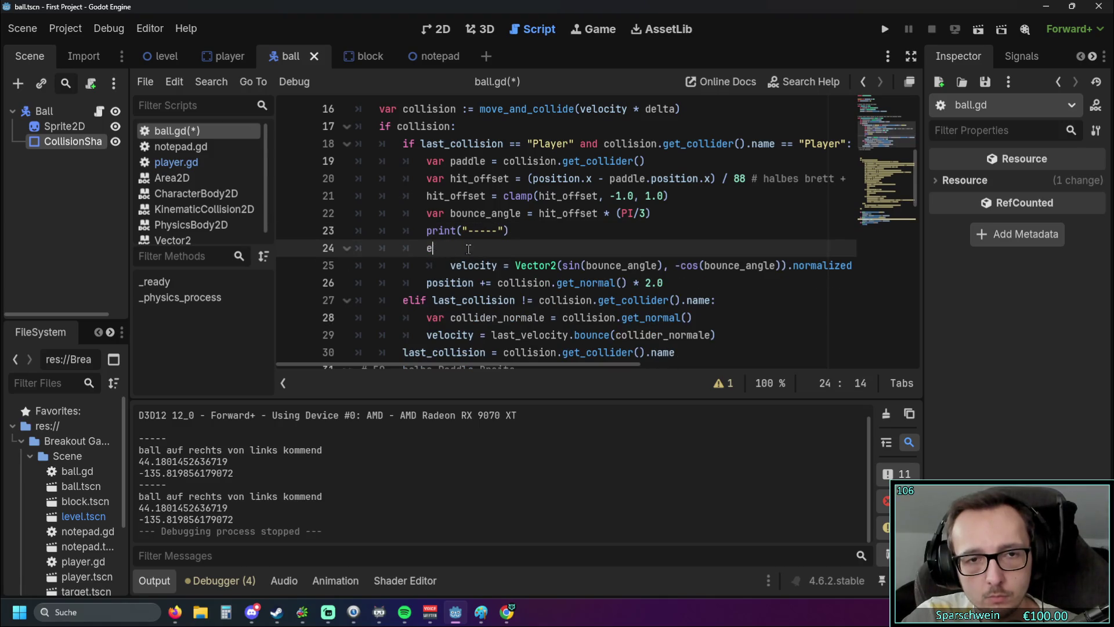
click(456, 248)
key(Left)
key(BackSpace)
scroll(492, 279, up, 1)
scroll(493, 278, down, 1)
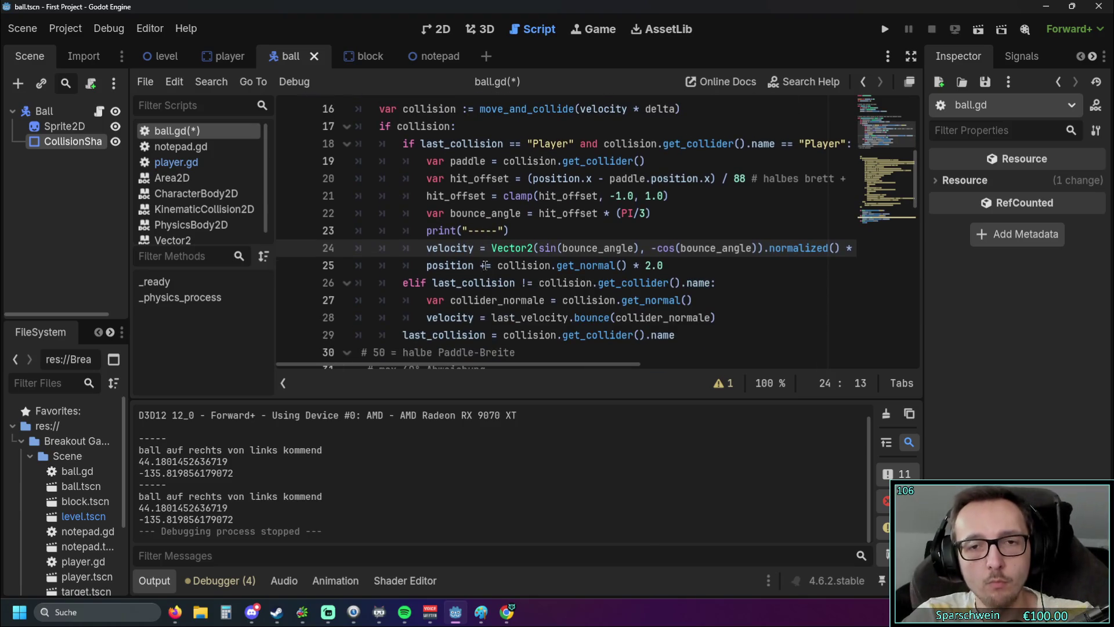
click(884, 30)
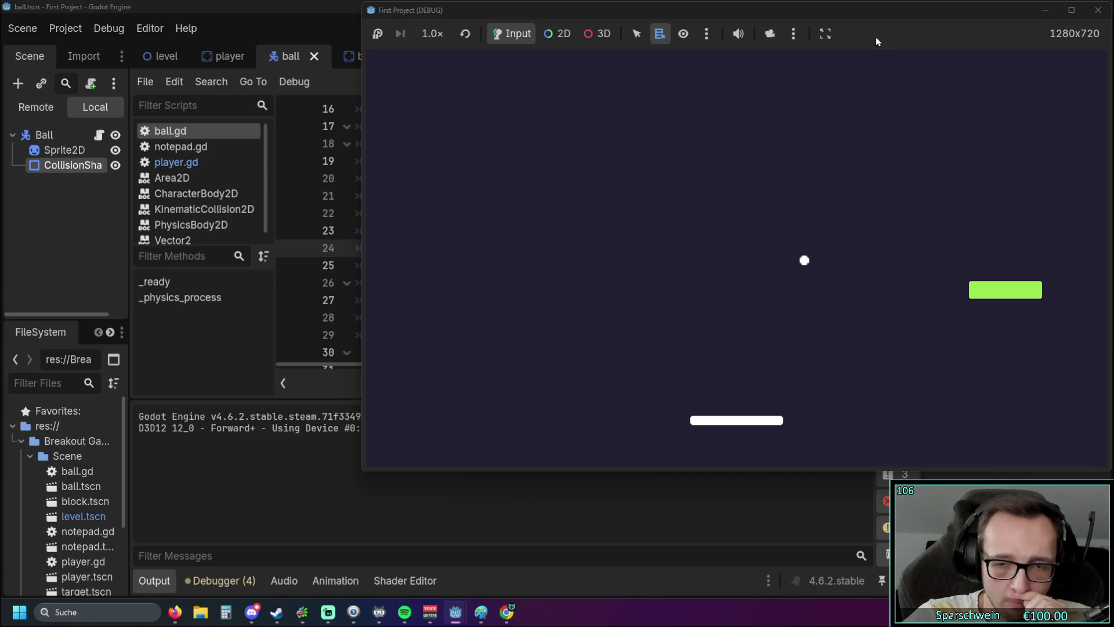
Step: Steer the paddle right and left with the arrow keys to meet the falling ball
key(Right)
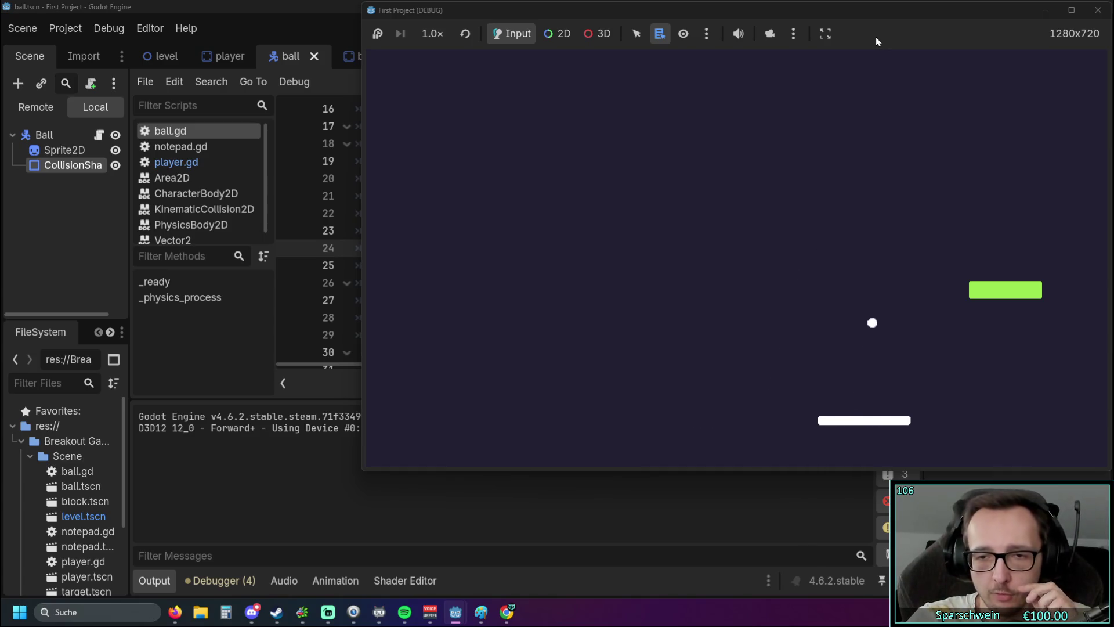
key(Right)
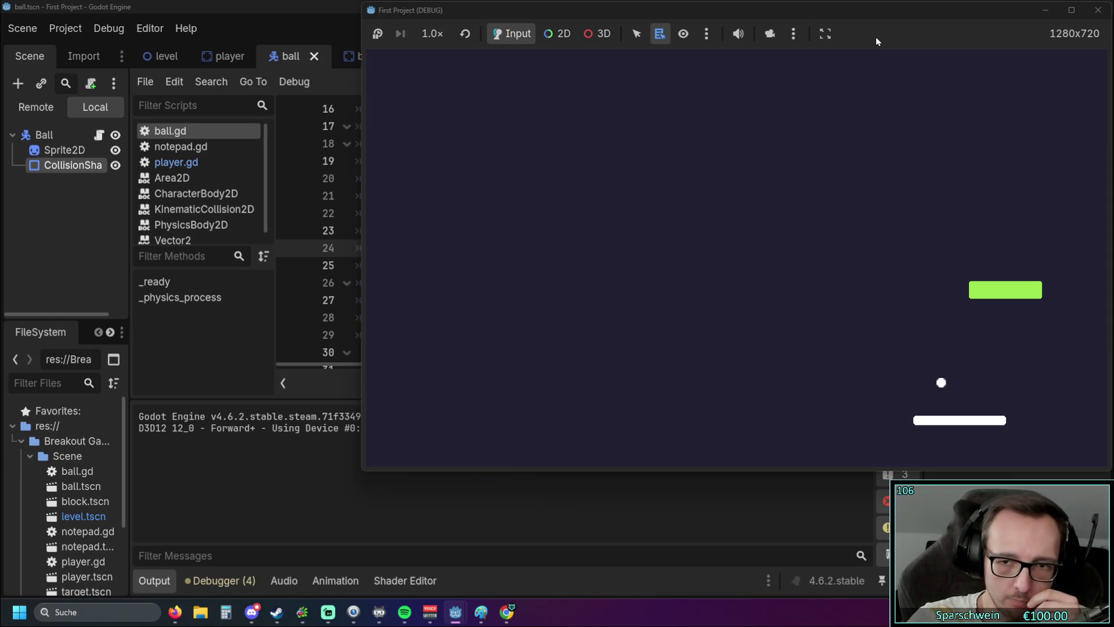
key(Right)
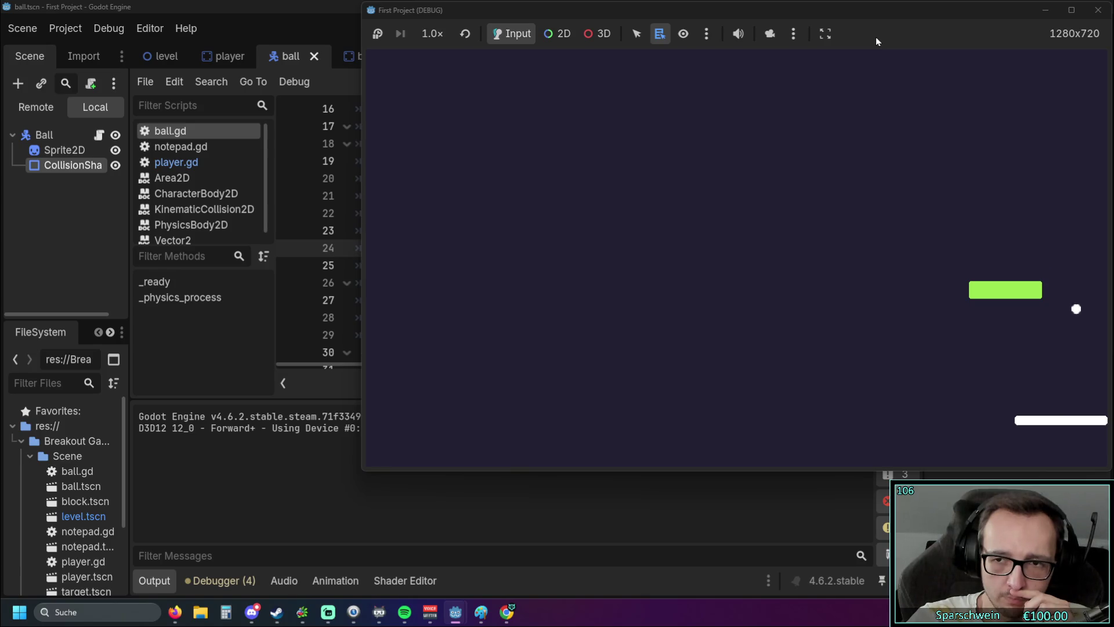
key(Left)
key(Right)
key(Left)
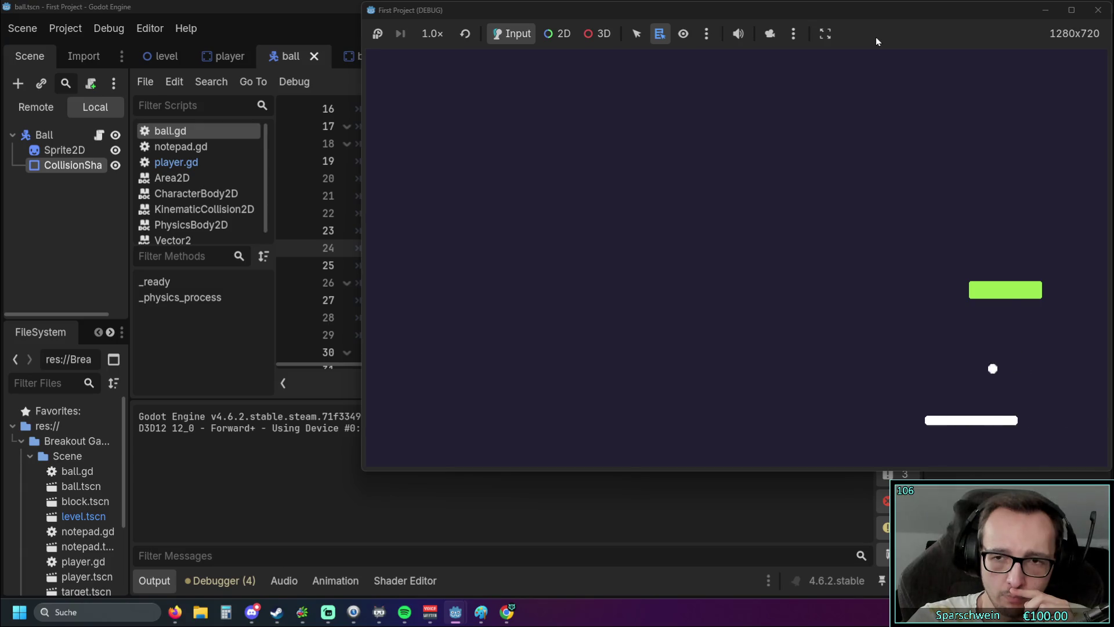
key(Left)
key(Right)
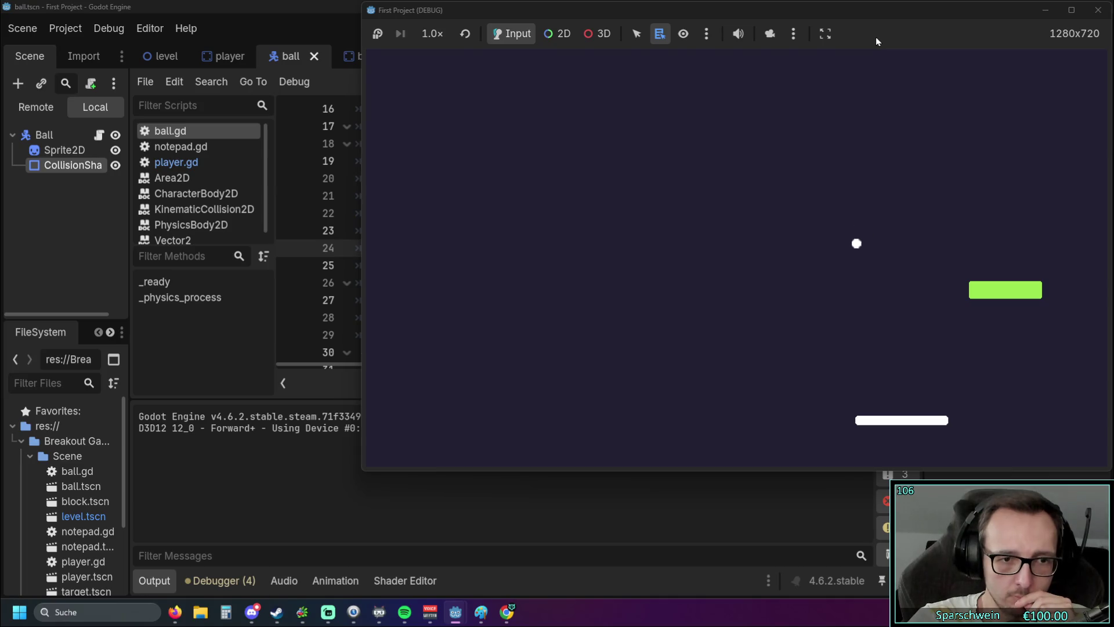
Step: Keep steering the paddle left under the ball, then stop and relaunch the game
key(Left)
key(Left)
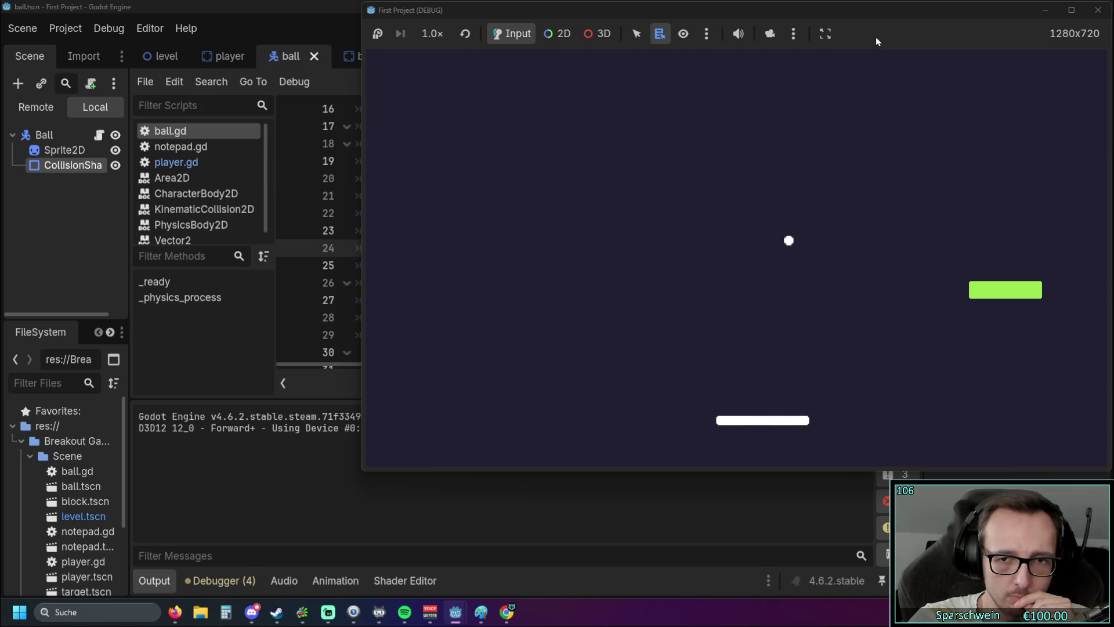
key(Left)
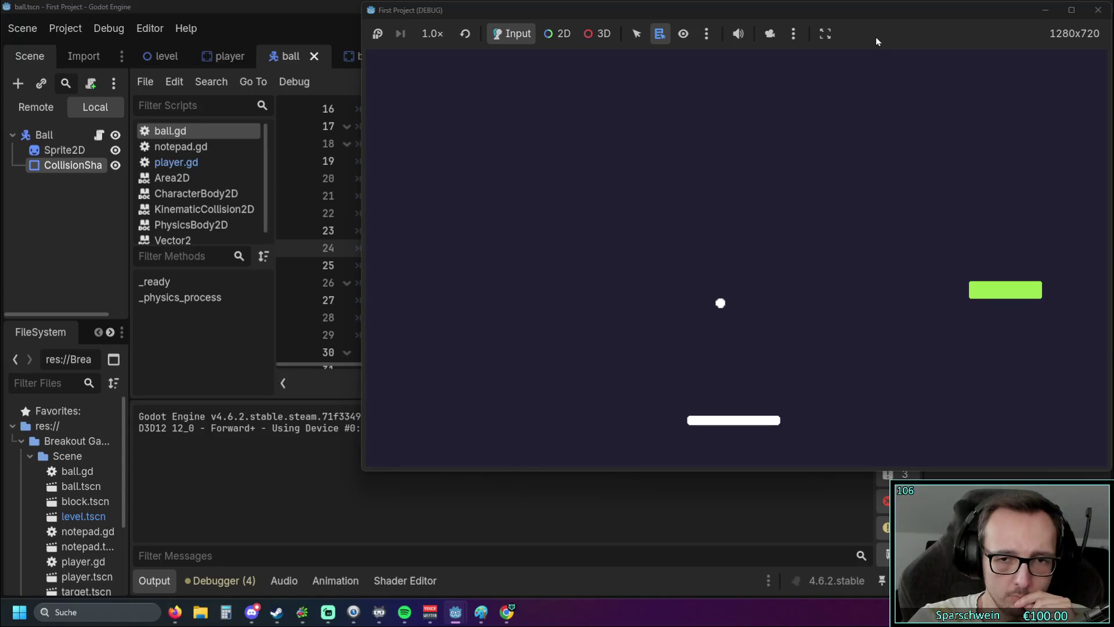
key(Left)
key(Right)
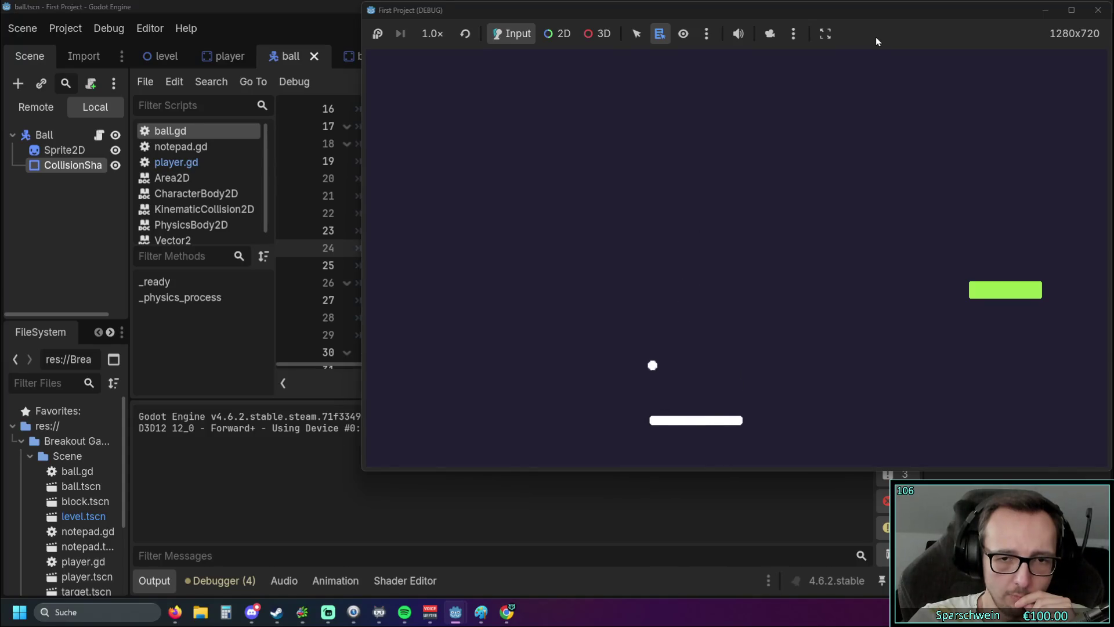
key(Left)
key(Left)
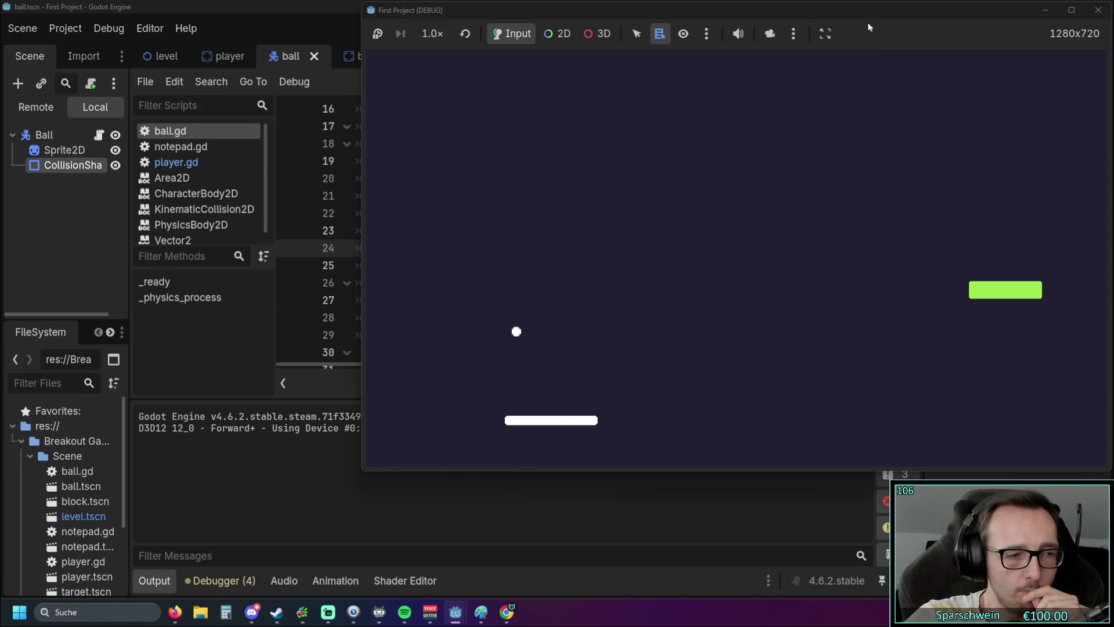
click(1093, 17)
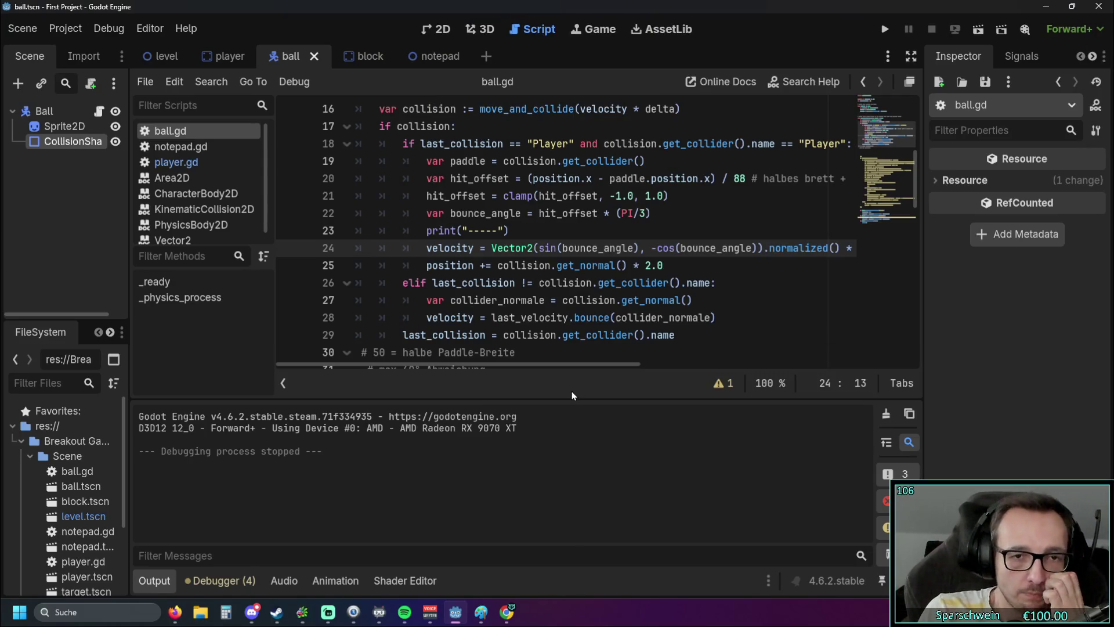
click(885, 33)
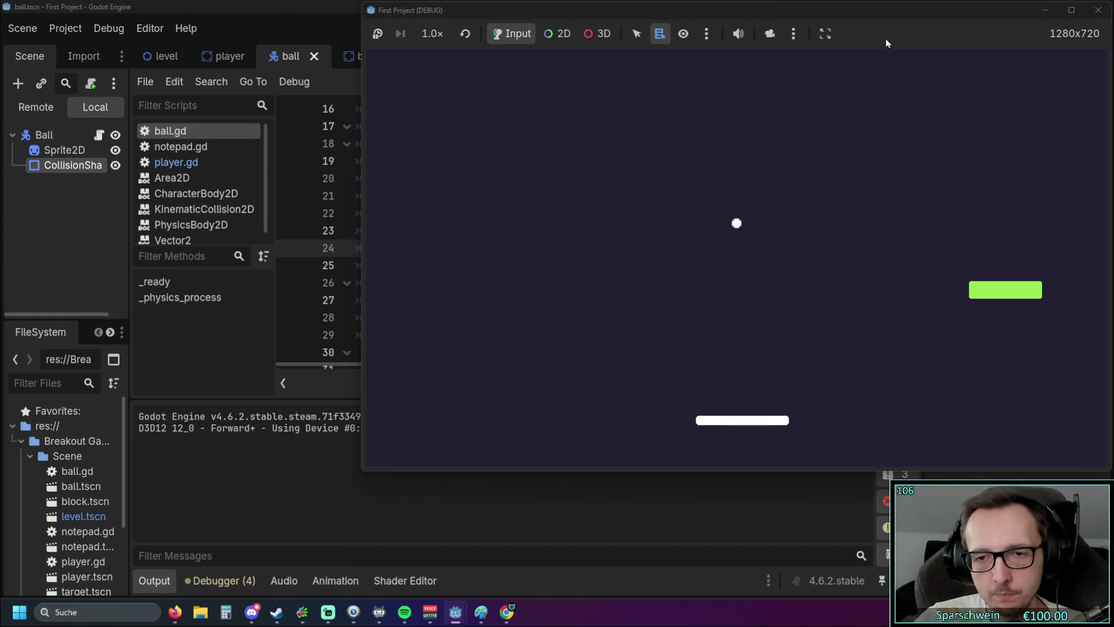
Step: Move the paddle right under the ball, close the debug game, and return to line 29 of ball.gd
key(Right)
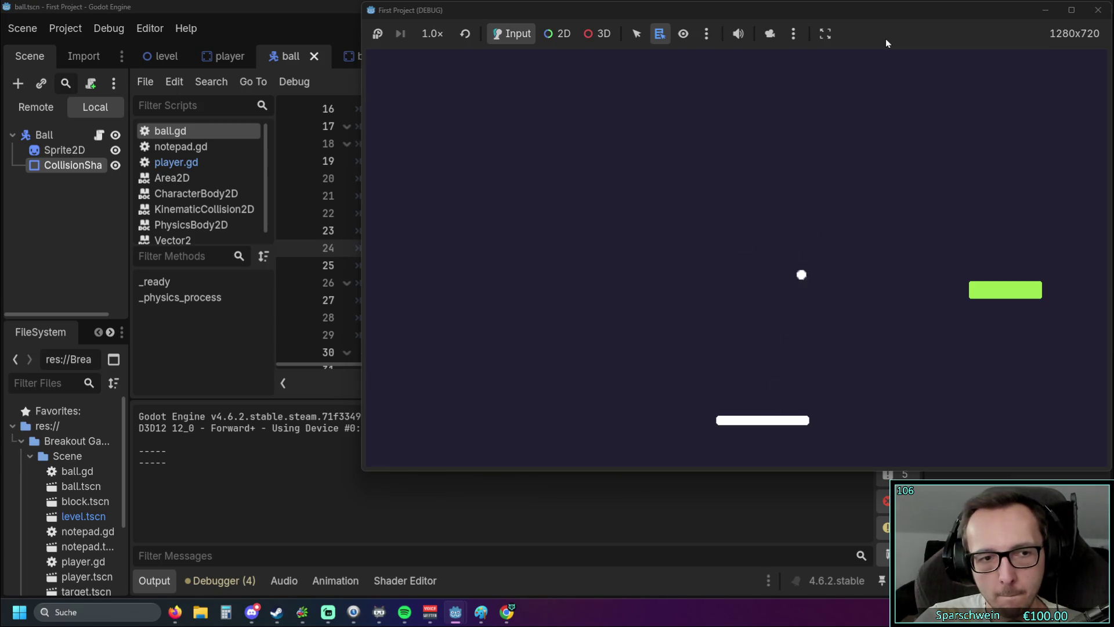
key(Right)
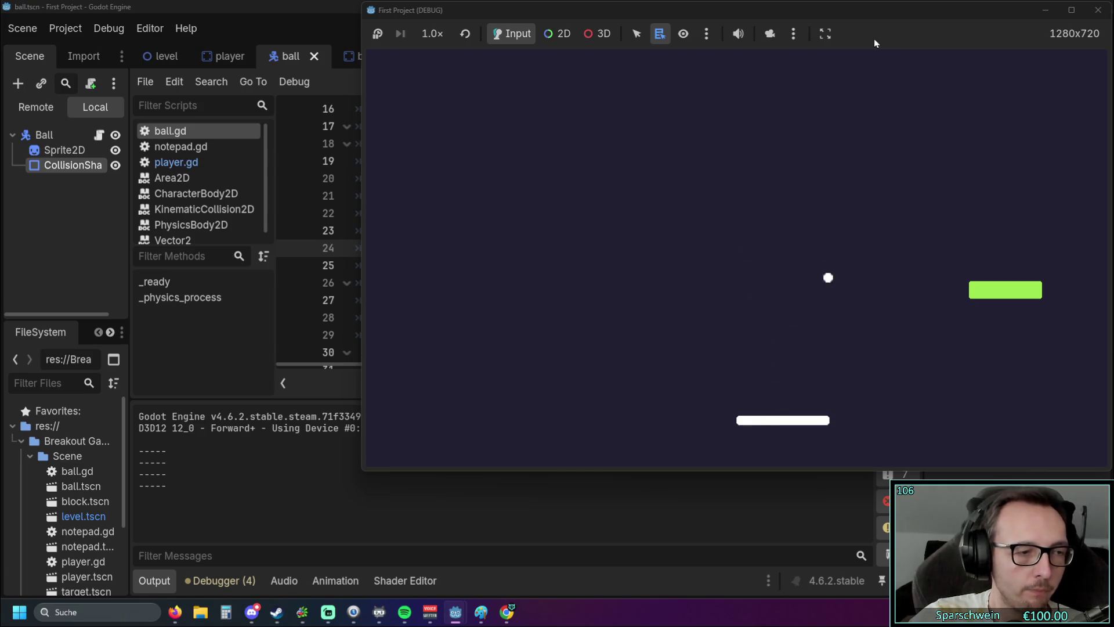
click(1097, 11)
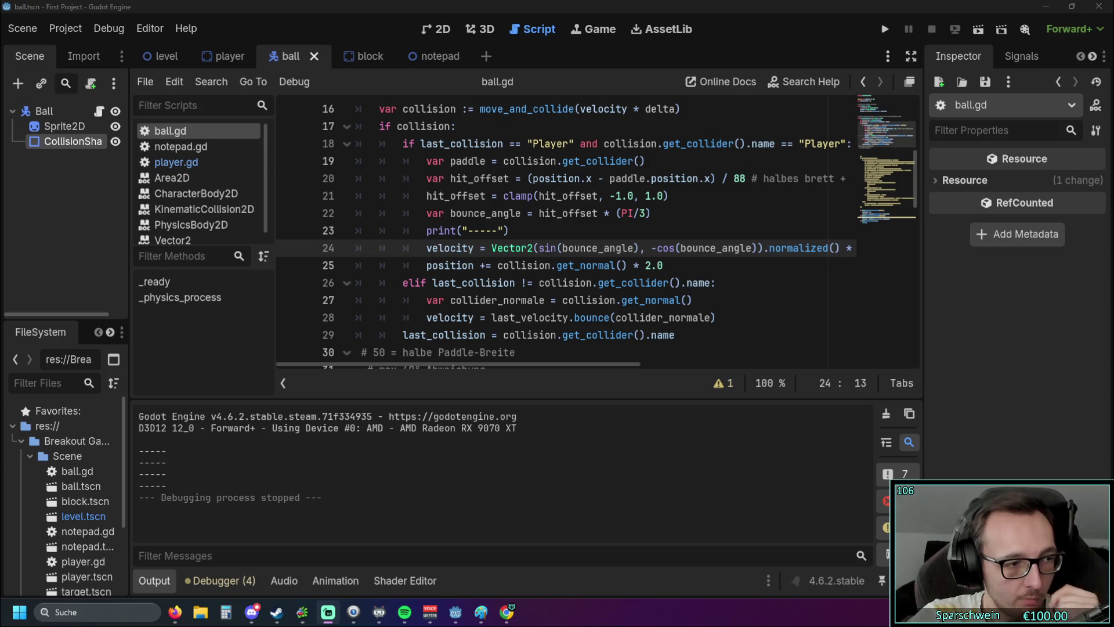
click(681, 337)
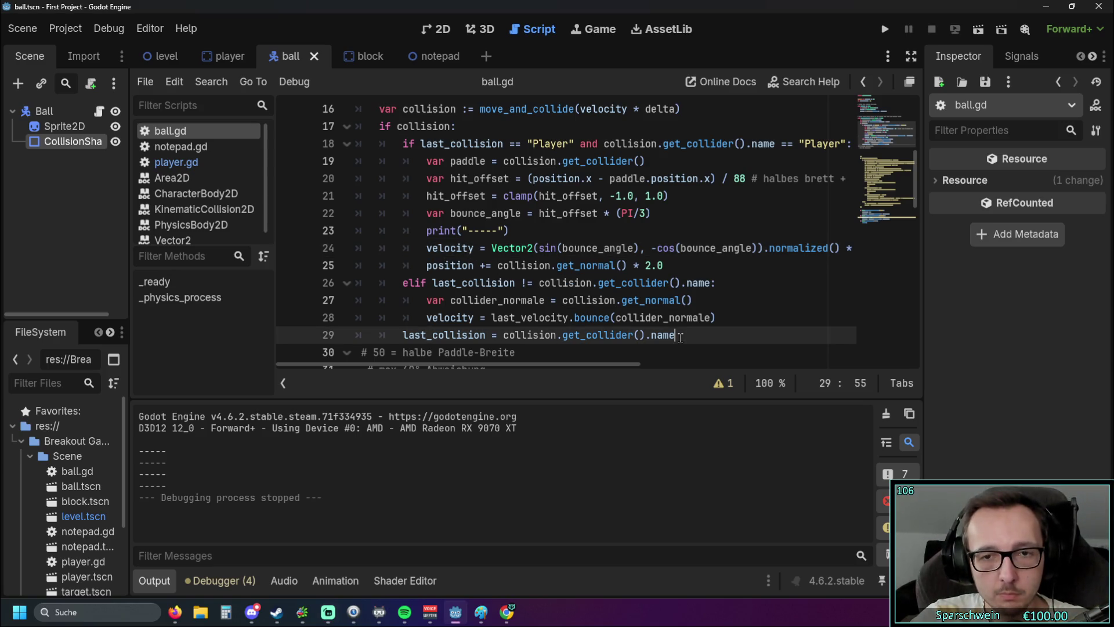
Step: Insert 'else: velocity = last_velocity' after line 29, outdented to pair with 'if collision:'
key(Return)
text(else: velocity = last_velocity)
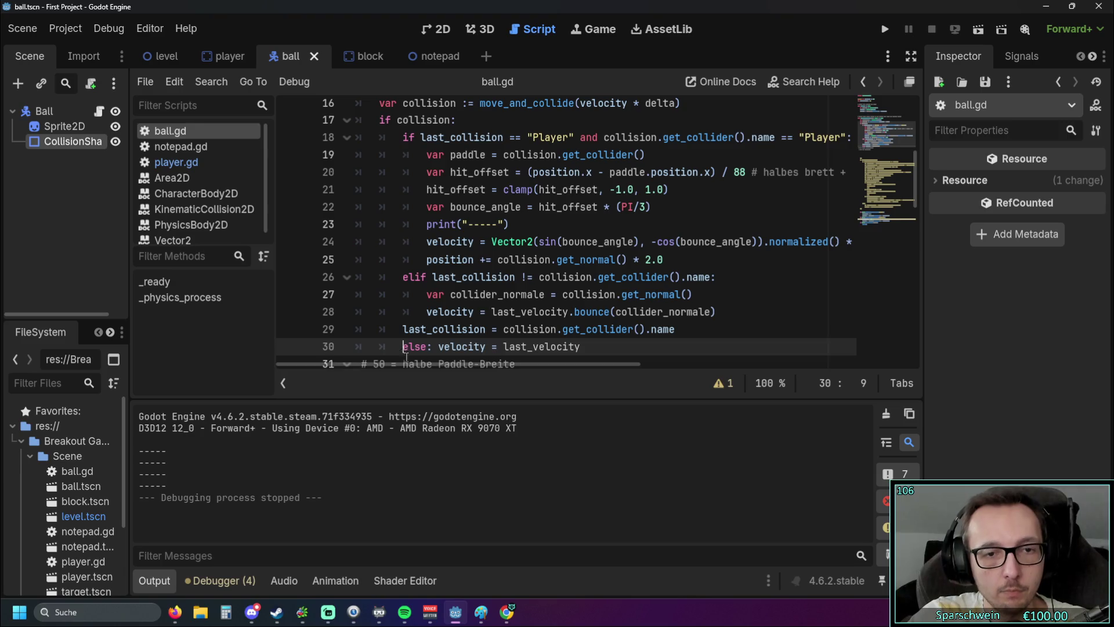
key(shift+Tab)
click(456, 277)
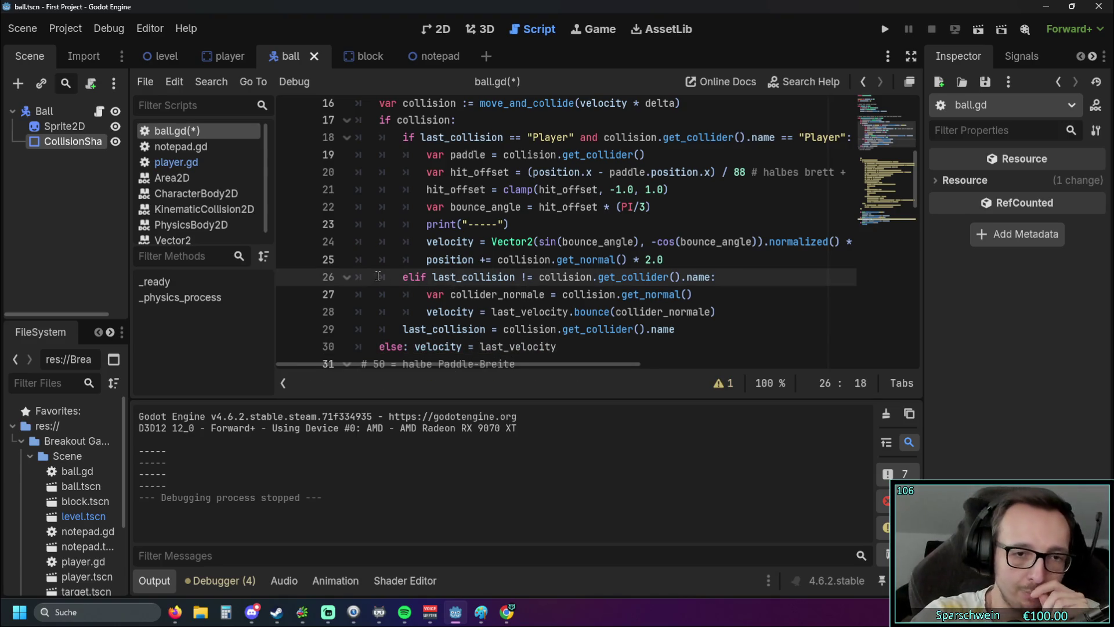
scroll(423, 266, down, 12)
scroll(424, 266, down, 3)
scroll(430, 273, up, 17)
scroll(434, 276, down, 3)
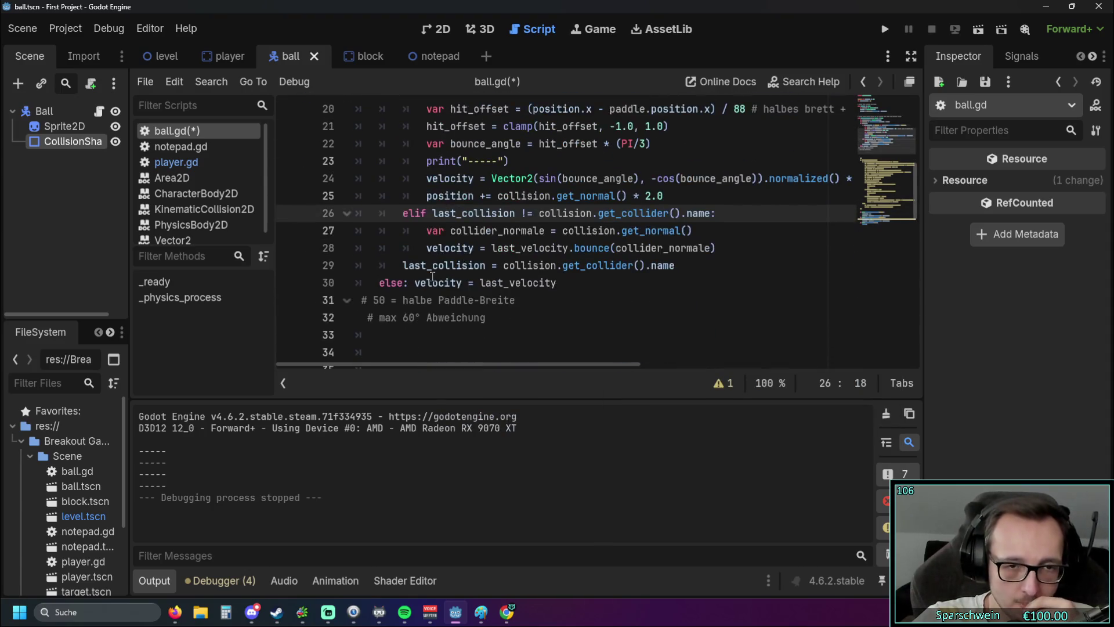
scroll(500, 311, up, 1)
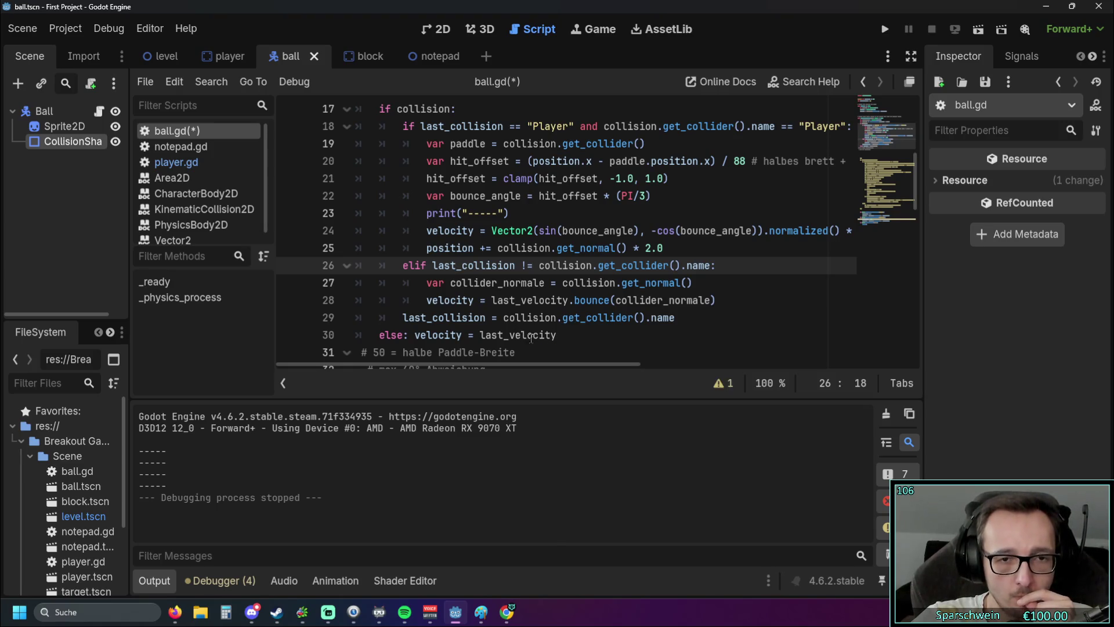
scroll(510, 334, up, 1)
scroll(548, 325, down, 1)
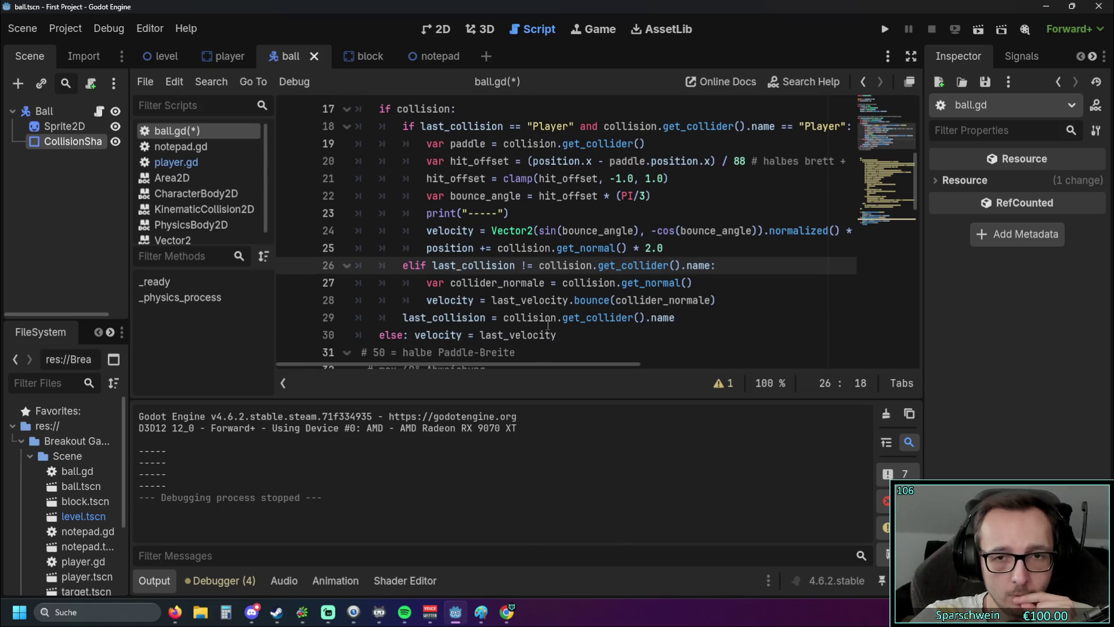
mouse_move(548, 325)
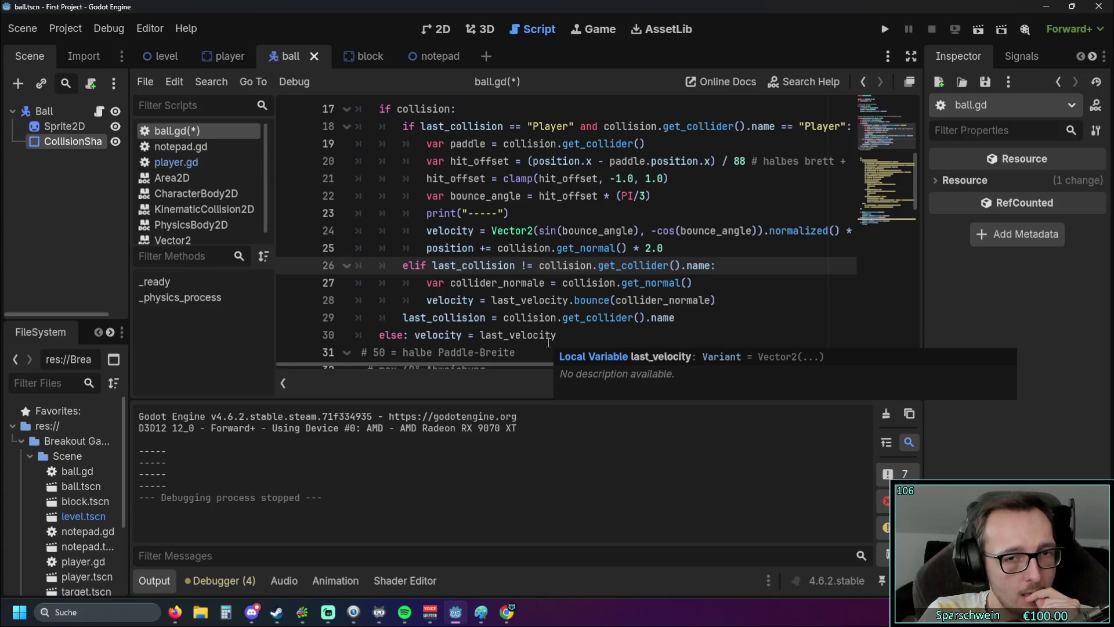
Step: Review the collision code in ball.gd and select the last_collision assignment line
scroll(548, 343, up, 1)
scroll(548, 342, down, 1)
drag(675, 318, 402, 318)
key(ctrl+c)
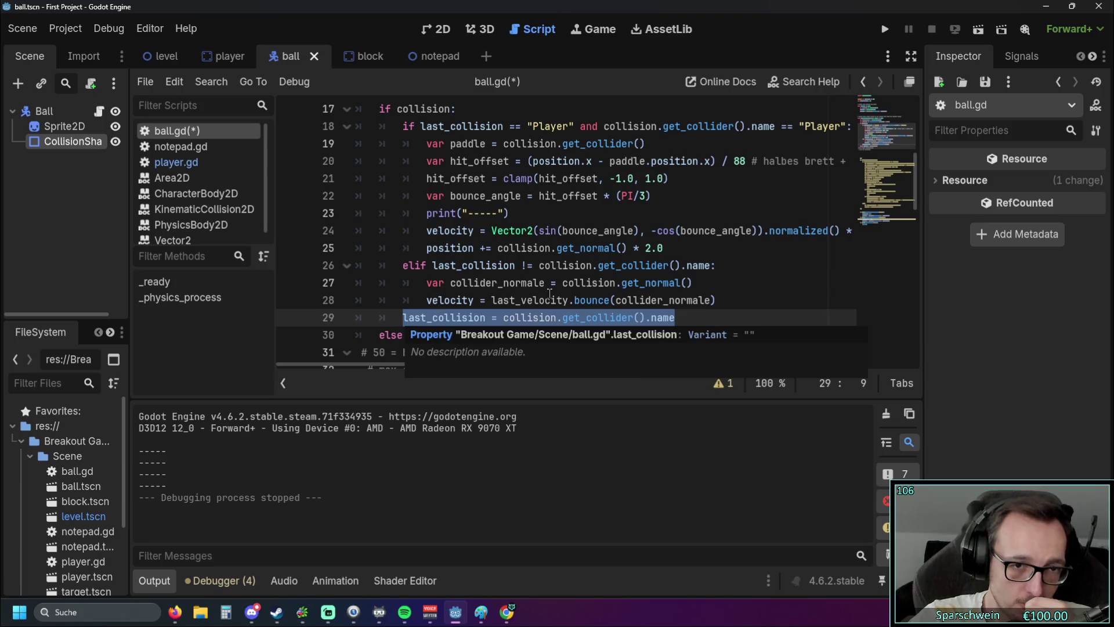
scroll(512, 284, up, 3)
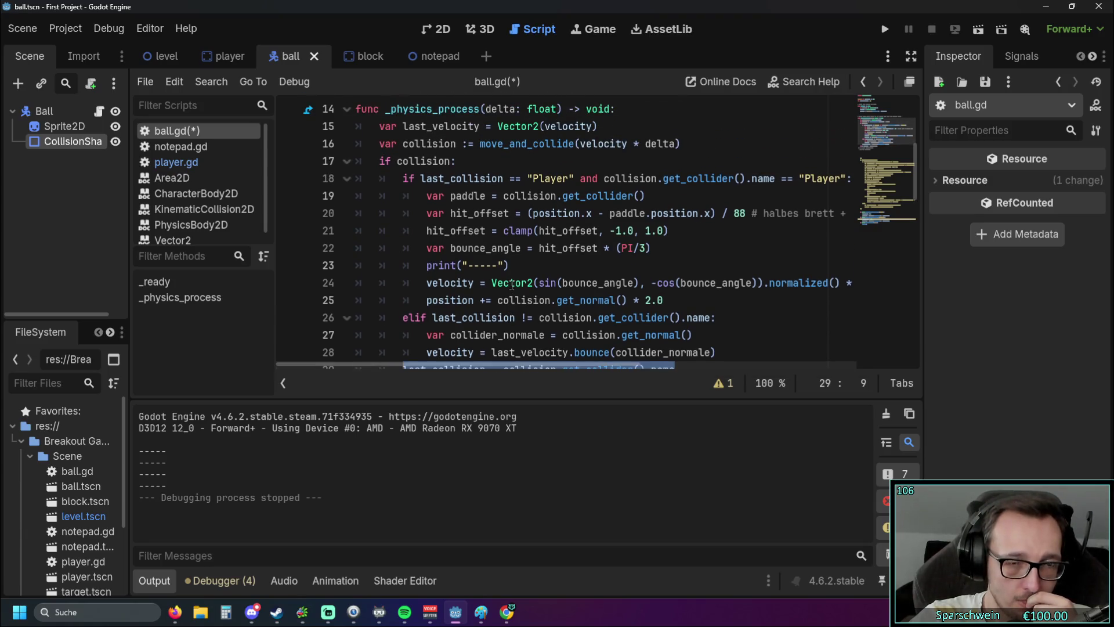
mouse_move(514, 284)
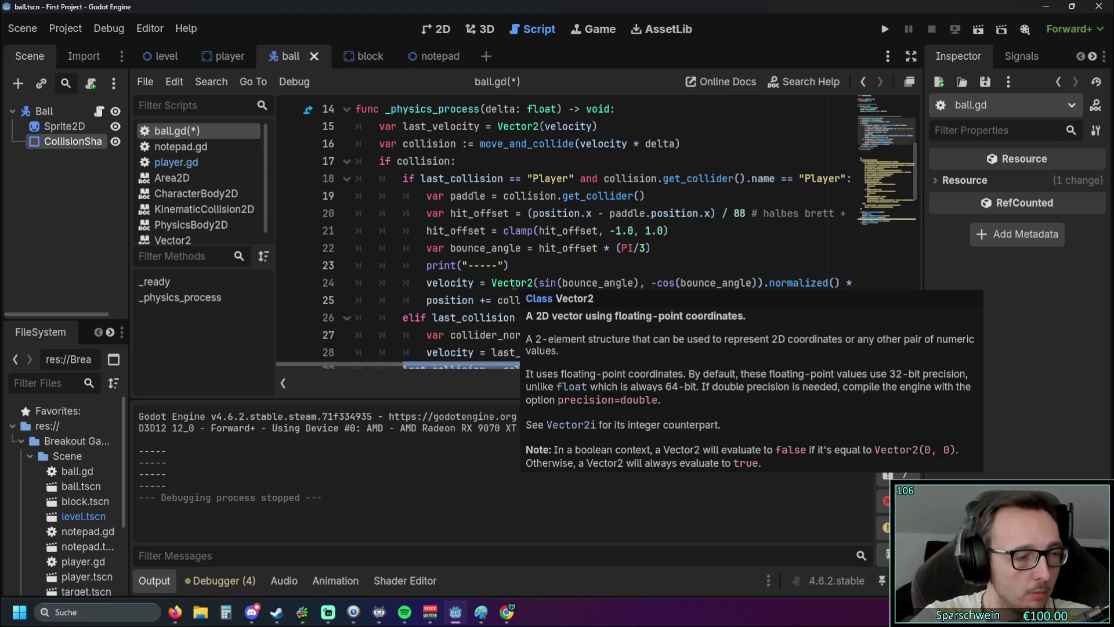
scroll(418, 216, down, 1)
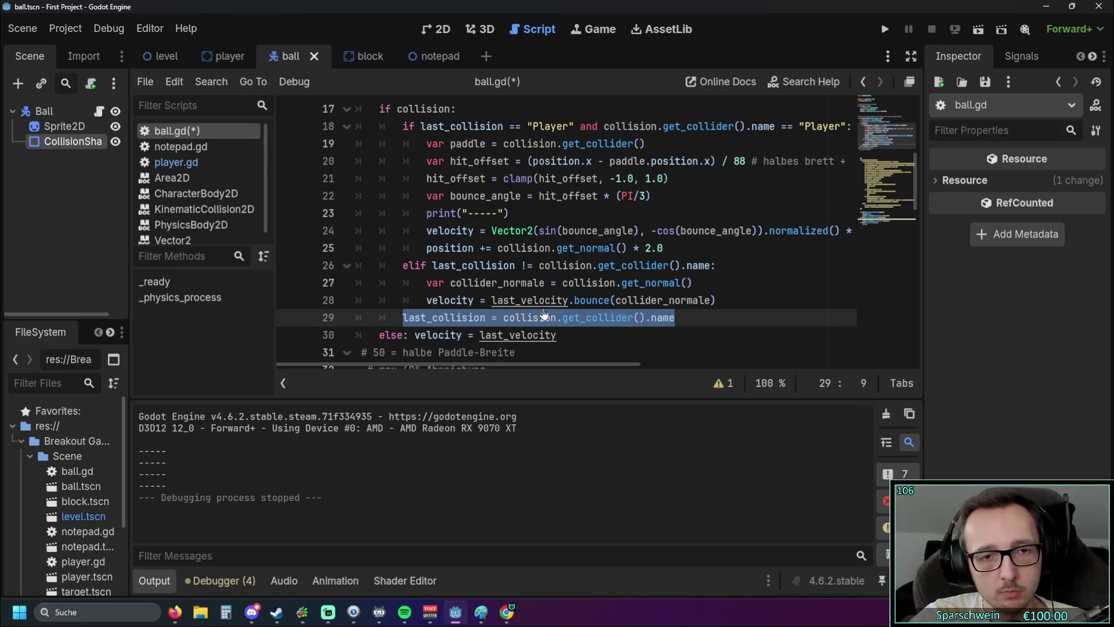
Step: Move last_collision = collision.get_collider().name below the else block to line 30, then run the game
key(BackSpace)
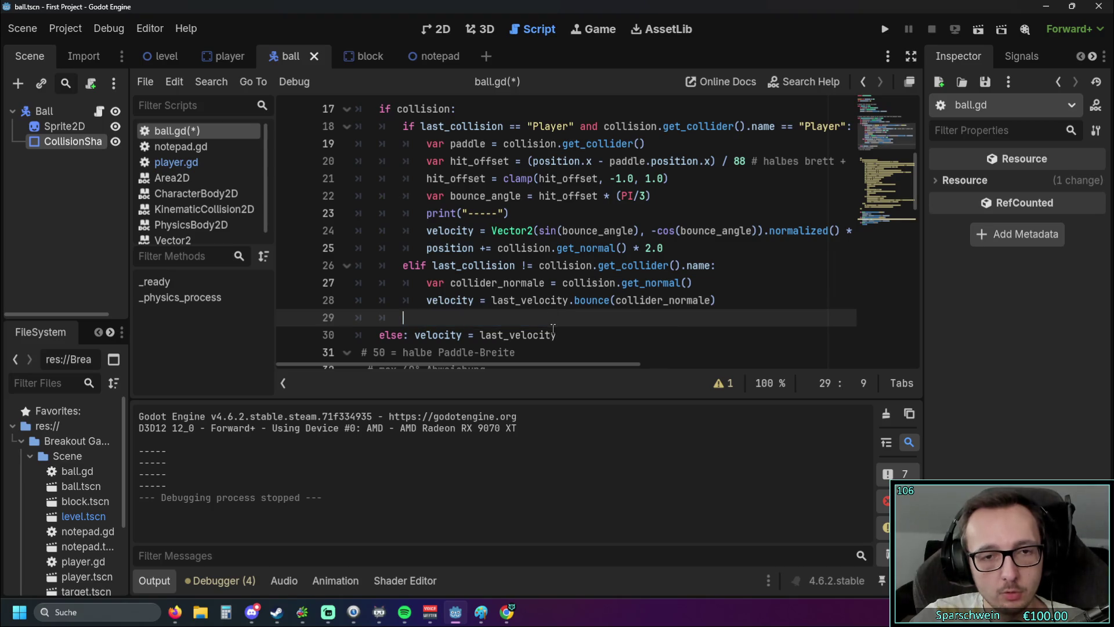
key(BackSpace)
key(BackSpace)
key(BackSpace)
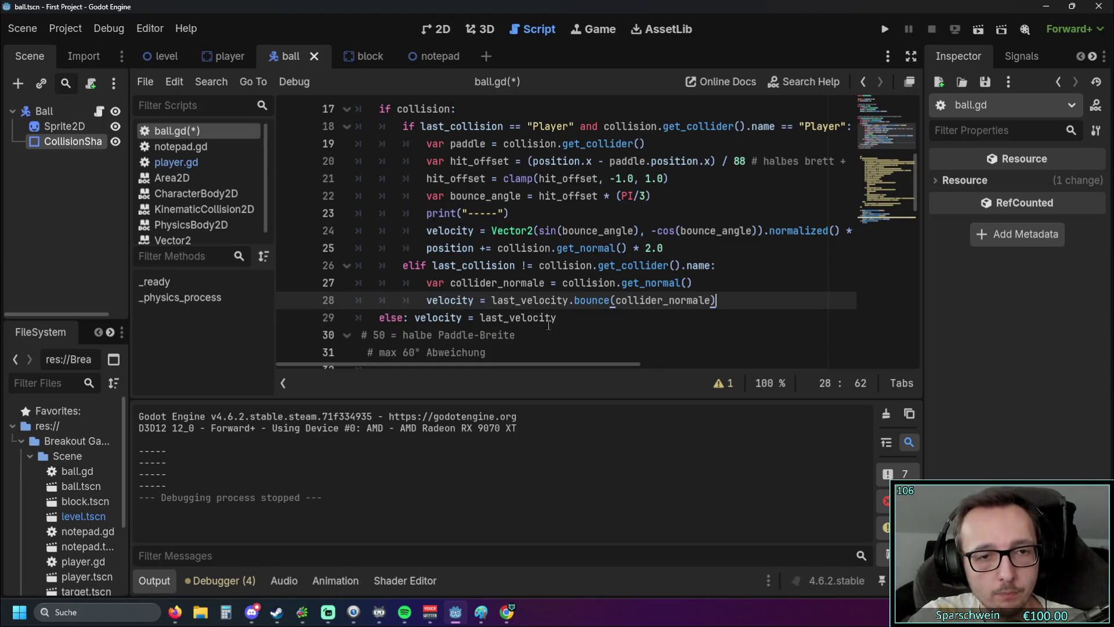
key(Down)
key(Return)
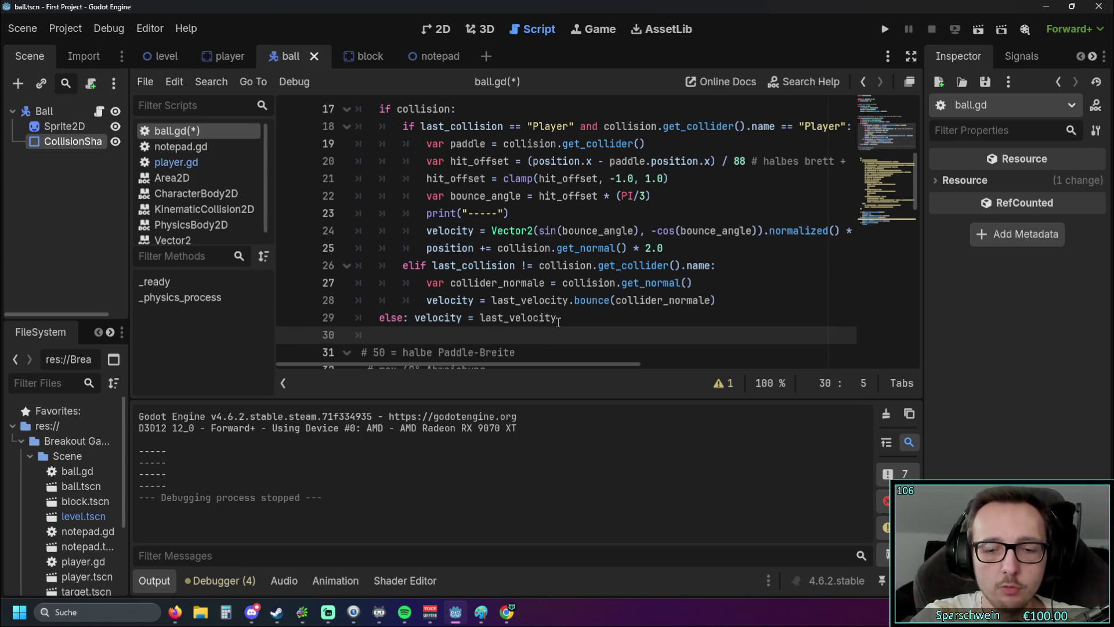
key(ctrl+v)
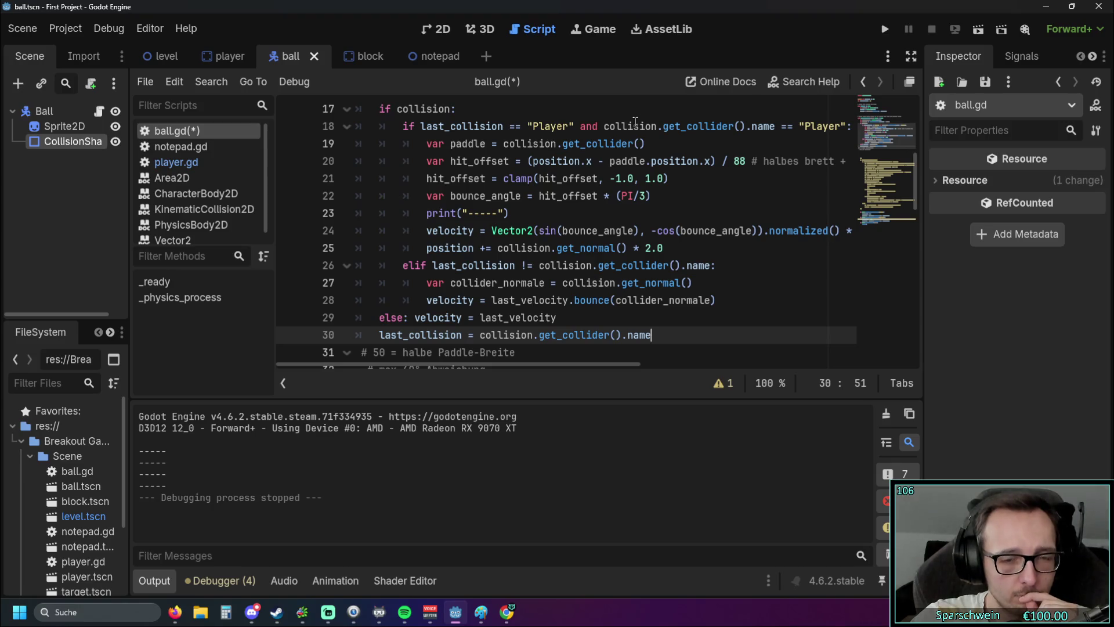
click(888, 31)
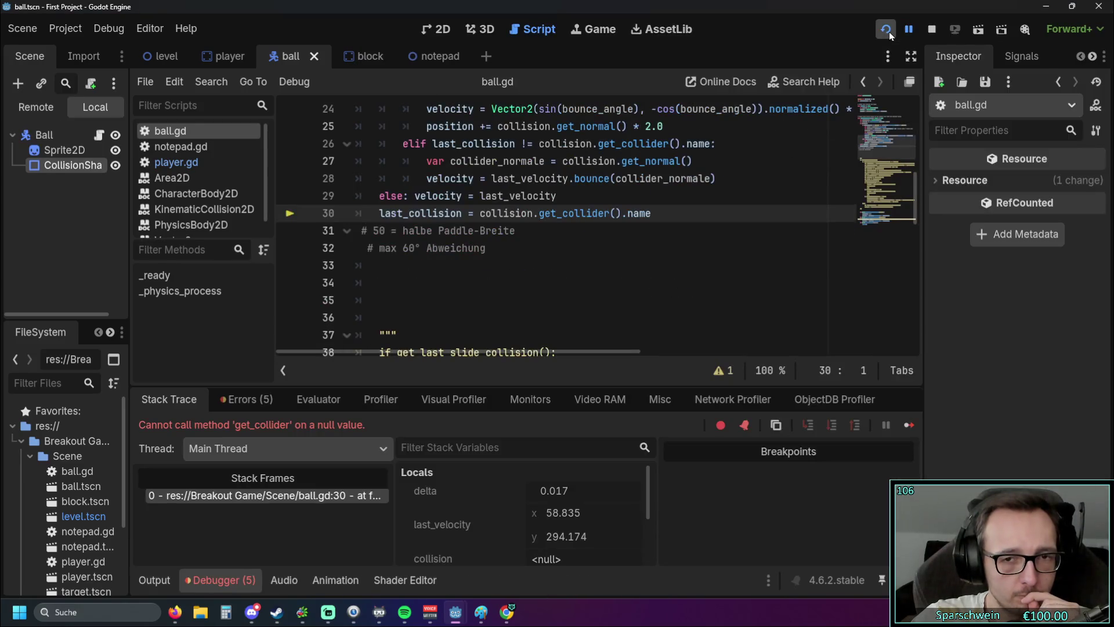
Step: Trace the null get_collider error through ball.gd and place the caret on line 30's last_collision assignment
scroll(580, 191, up, 2)
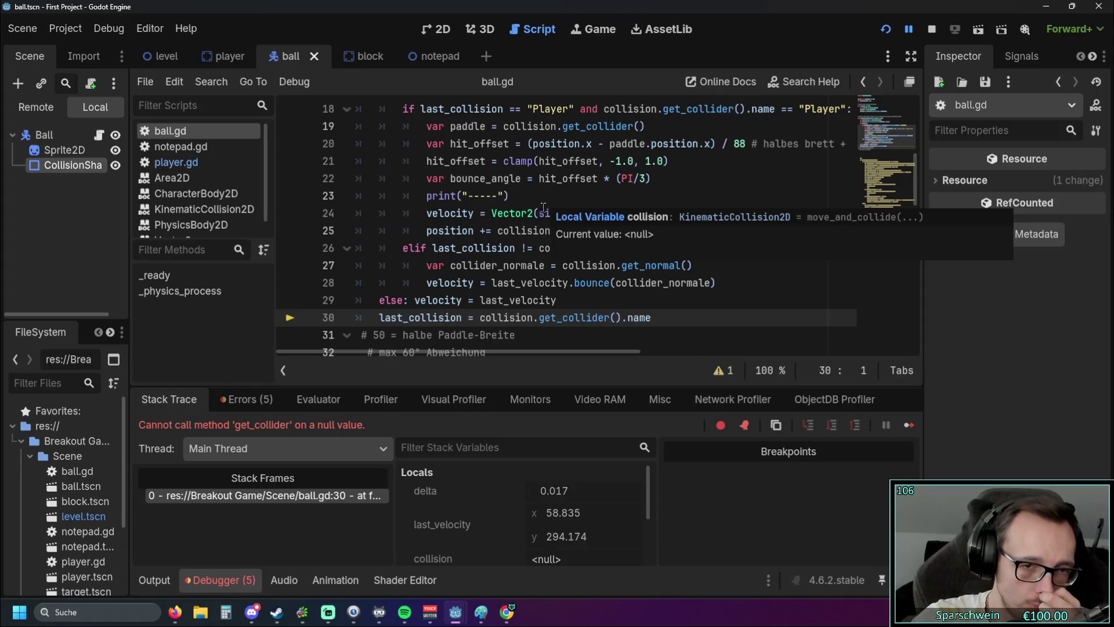
scroll(576, 231, up, 1)
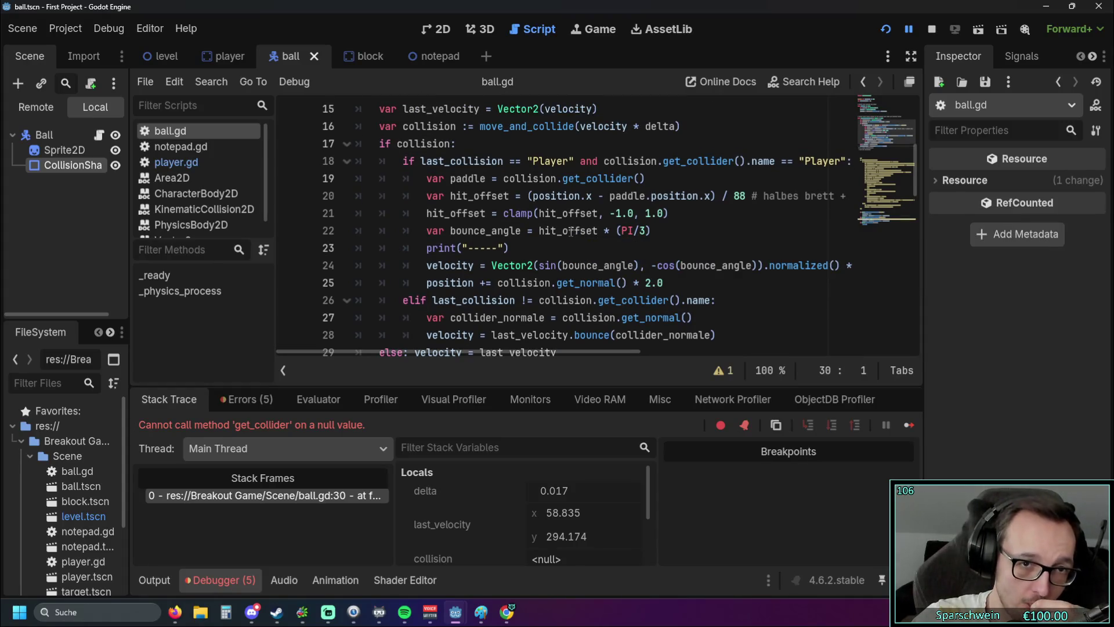
scroll(562, 231, up, 1)
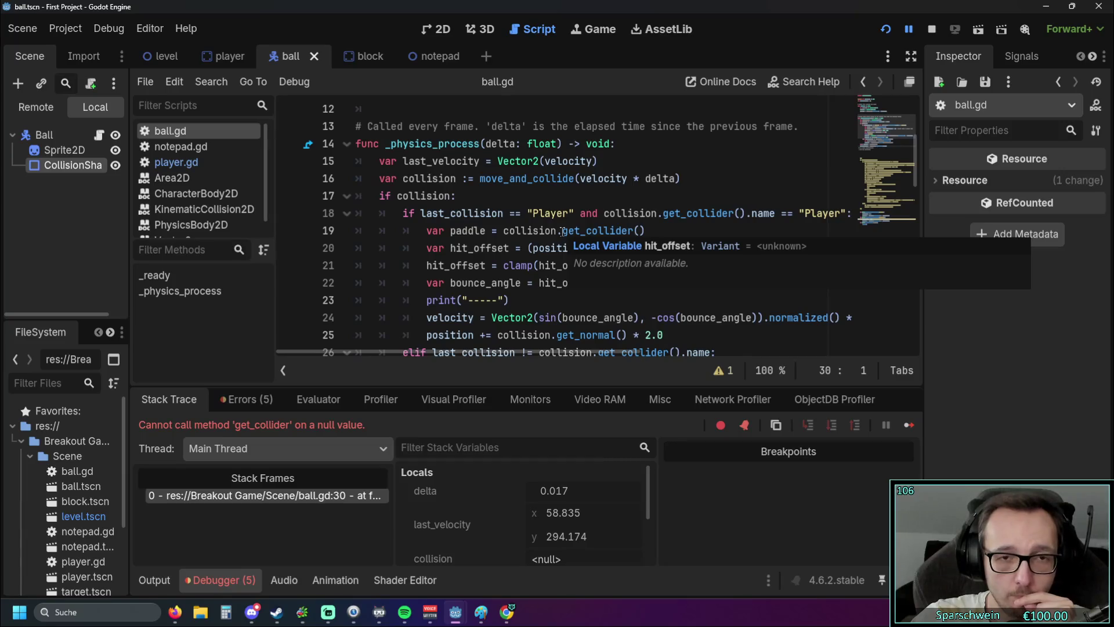
scroll(562, 231, down, 2)
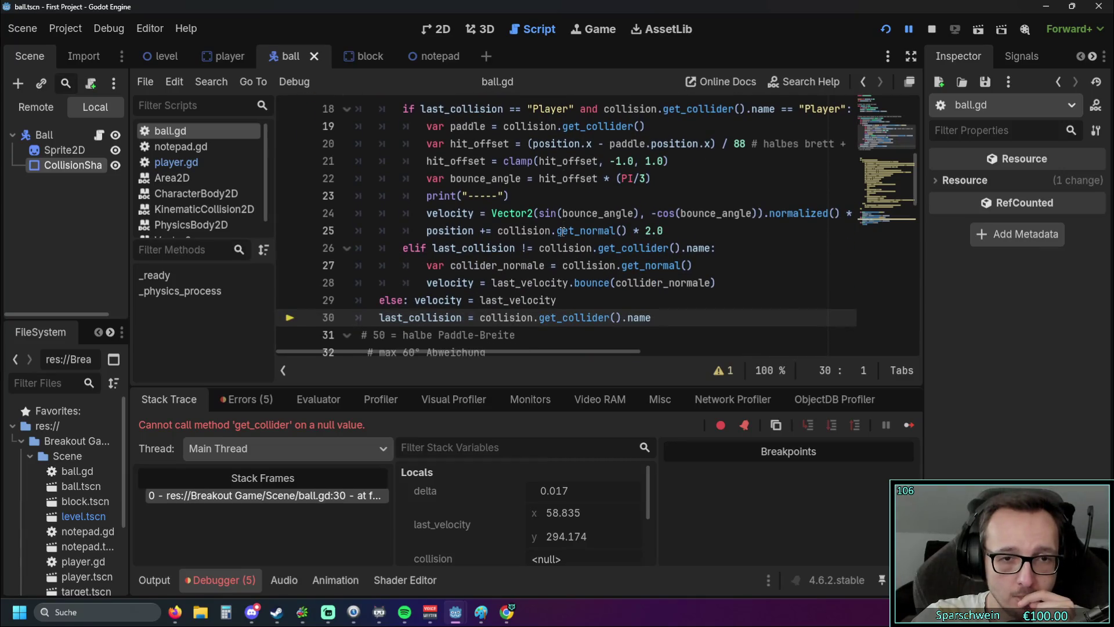
scroll(562, 231, up, 2)
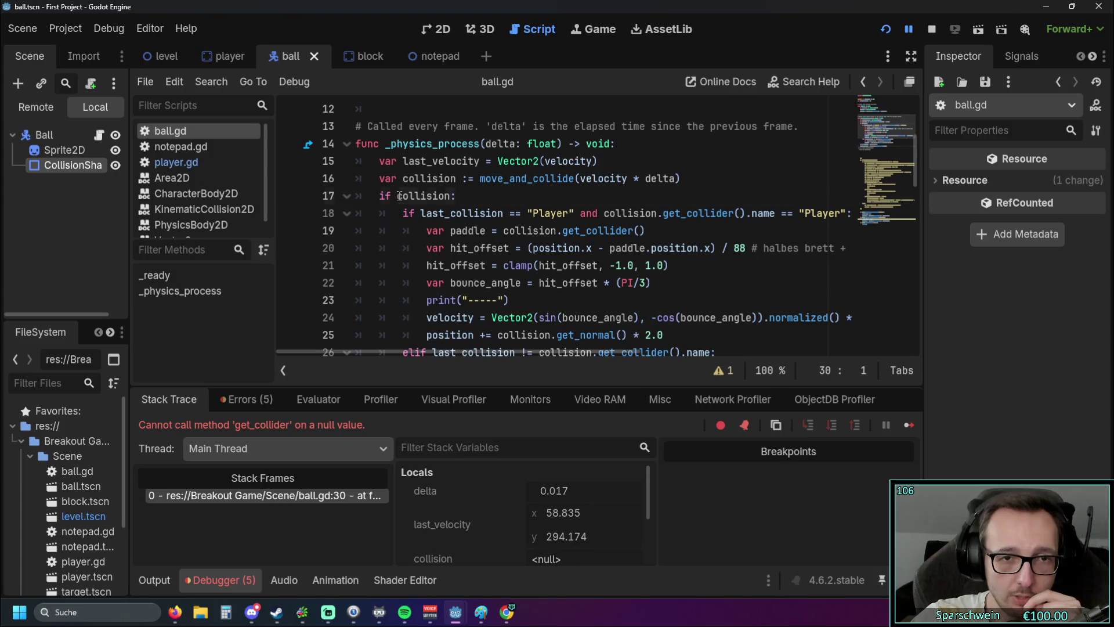
drag(398, 196, 439, 195)
scroll(533, 213, down, 3)
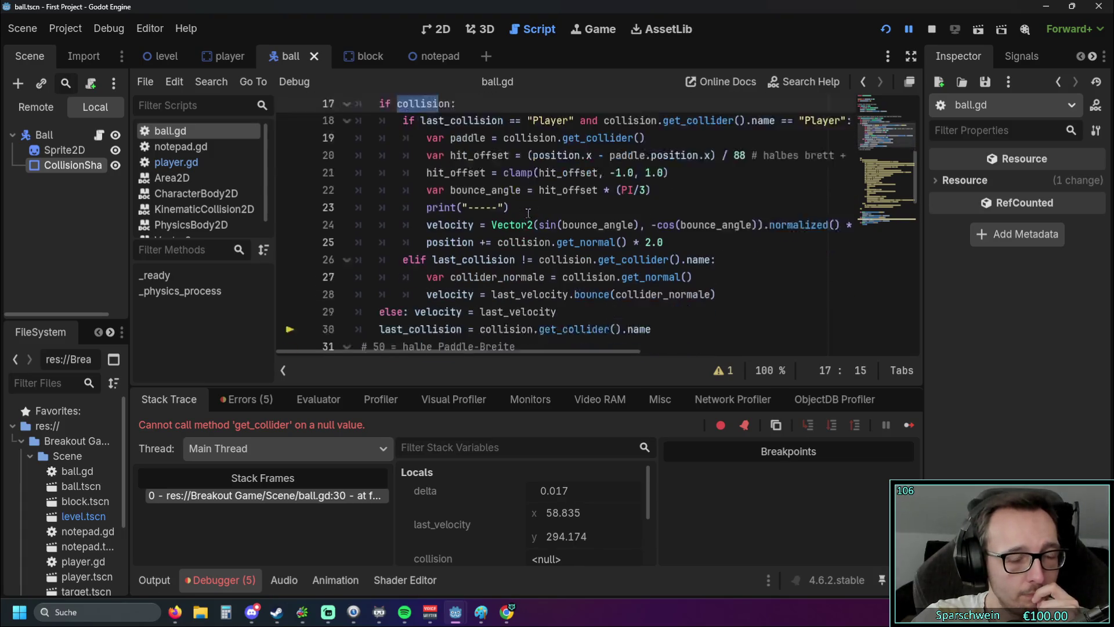
click(394, 267)
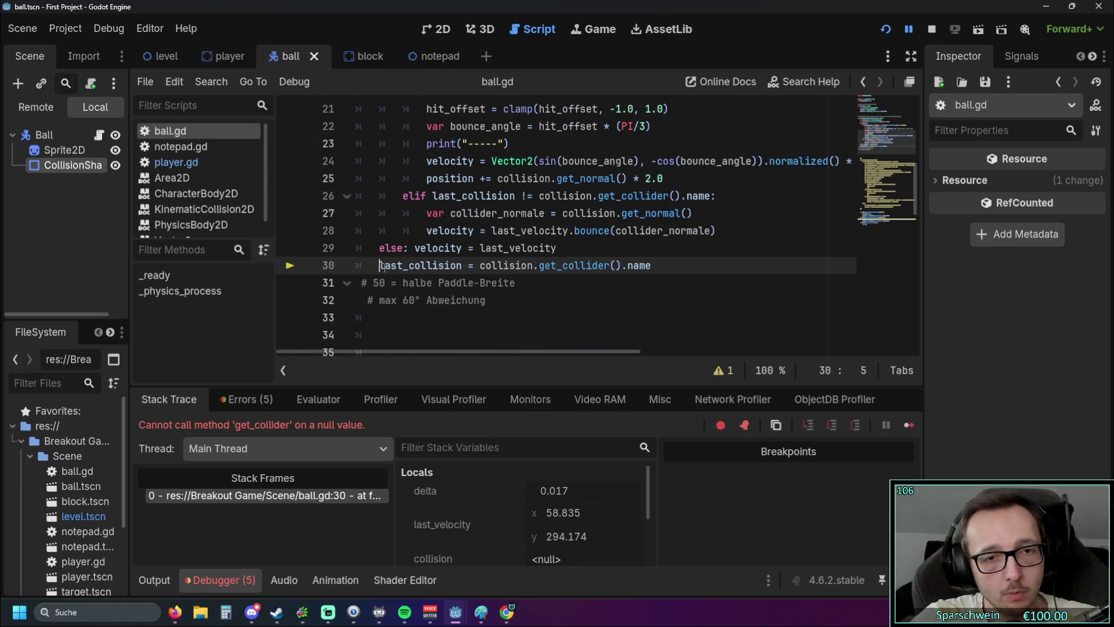
Step: Shift the last_collision line up above the else line using Alt+Up
click(448, 318)
key(Delete)
key(Delete)
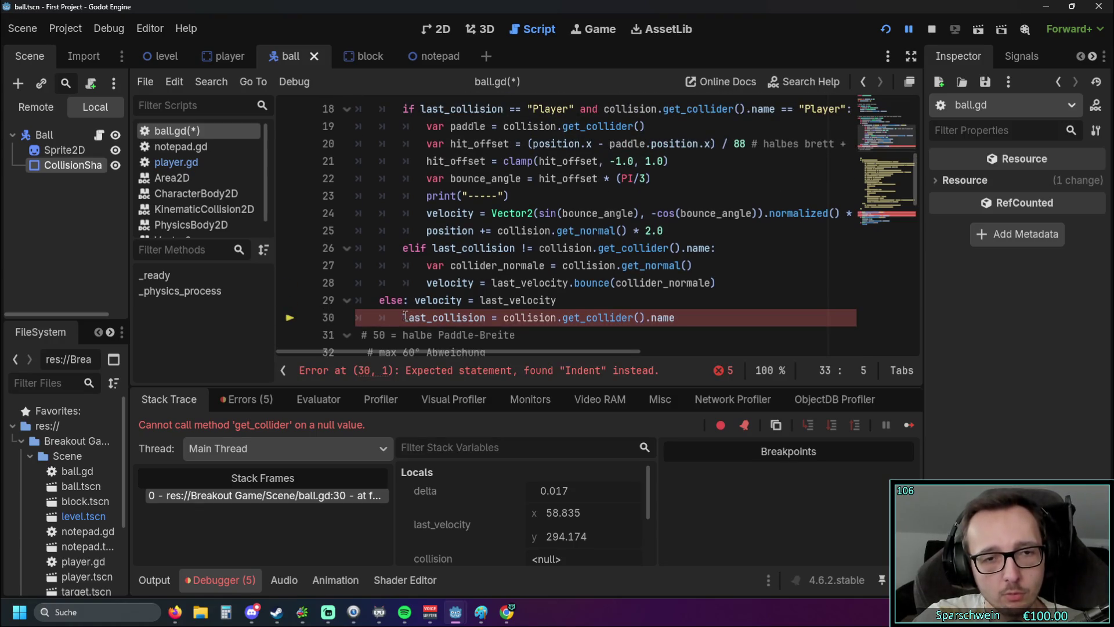
click(404, 317)
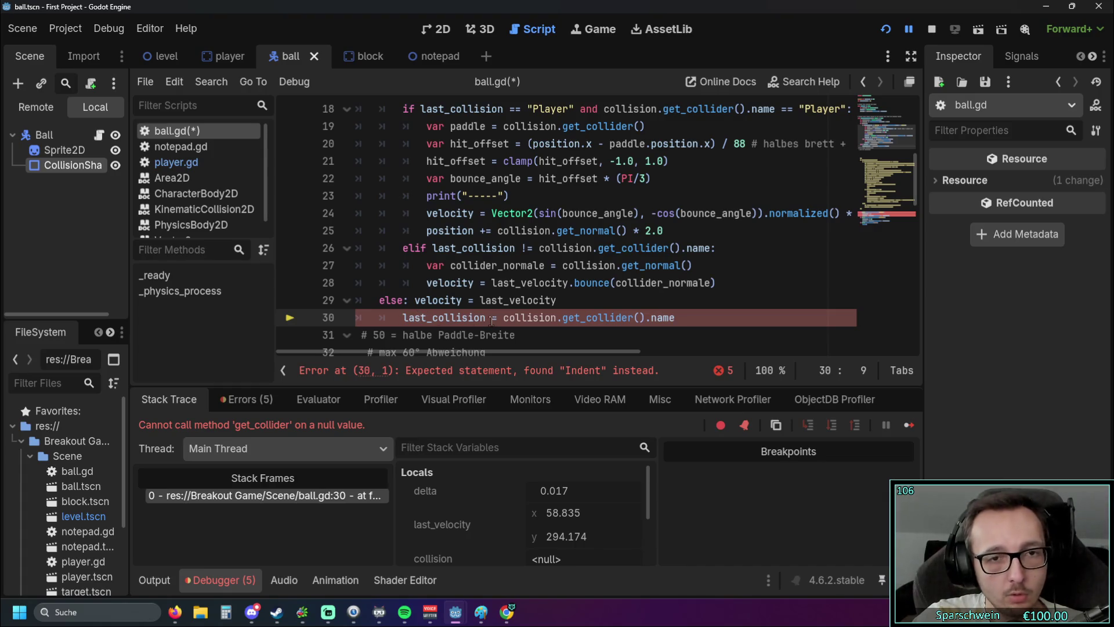
mouse_move(405, 317)
mouse_down()
mouse_move(742, 330)
mouse_move(403, 317)
mouse_up()
click(696, 318)
key(alt+Up)
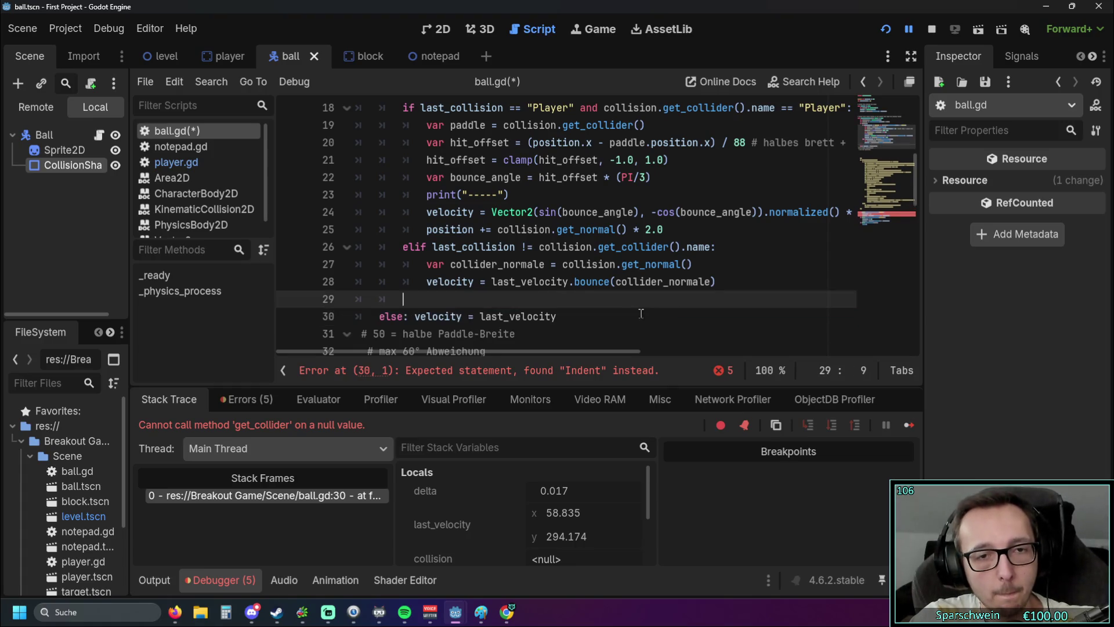
key(Down)
key(Down)
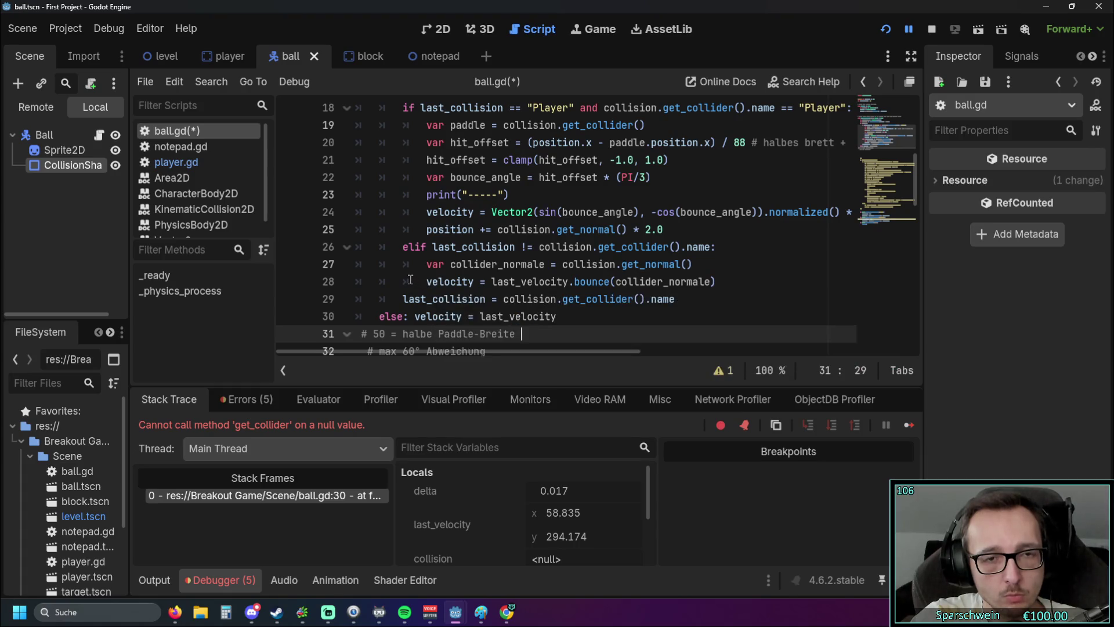
Step: Add an 'else:' on line 29 after the elif and indent last_collision beneath it
click(402, 298)
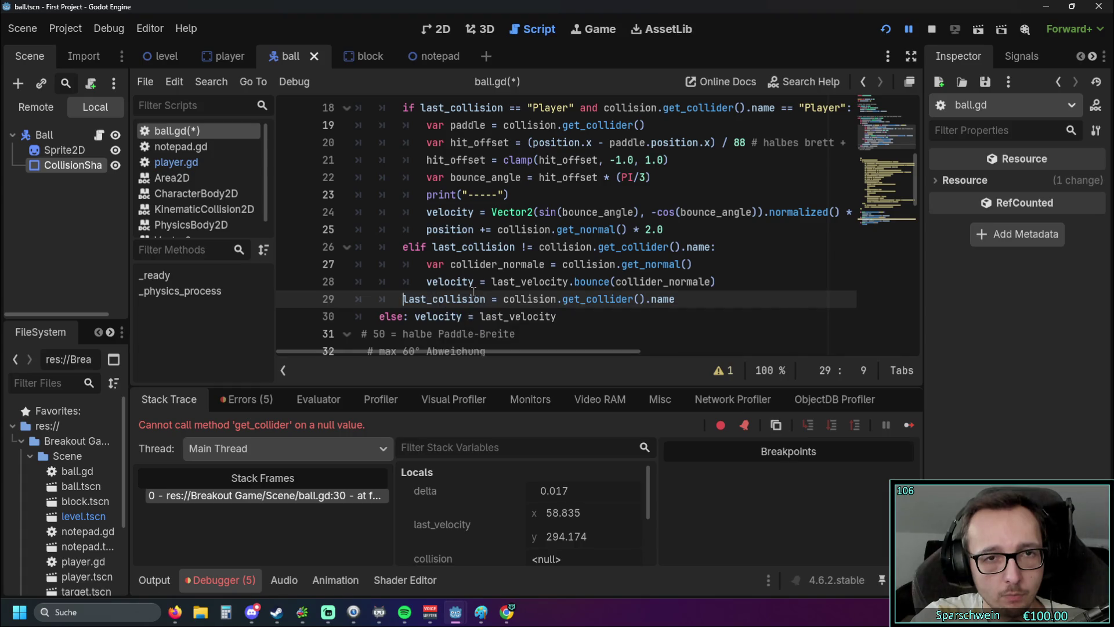
key(Return)
key(Up)
text(else:)
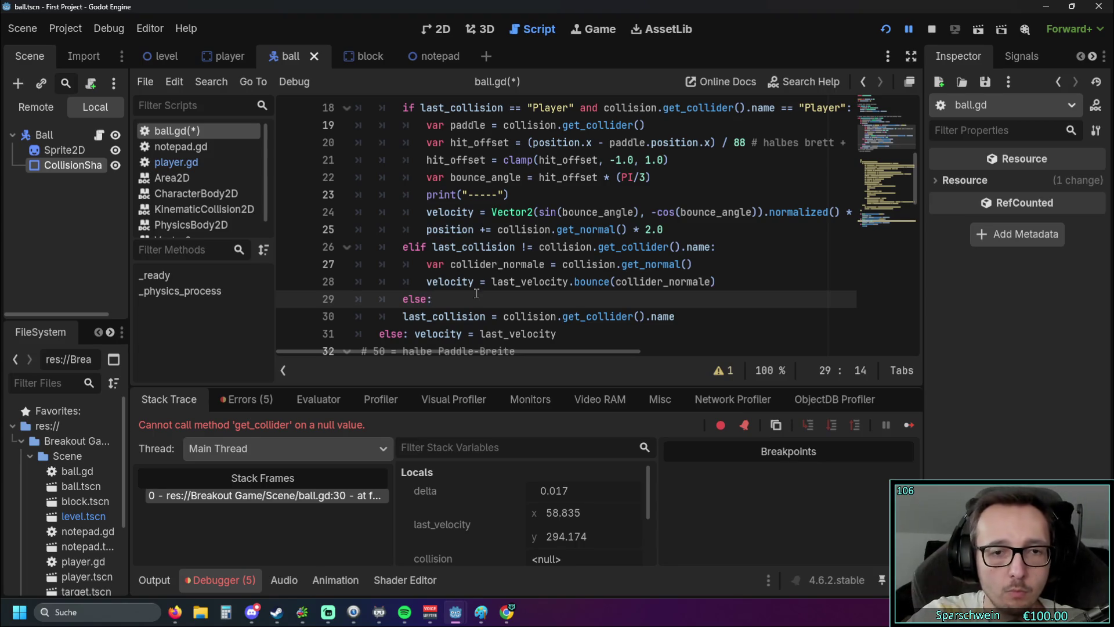
click(388, 247)
scroll(487, 228, down, 1)
scroll(487, 228, up, 1)
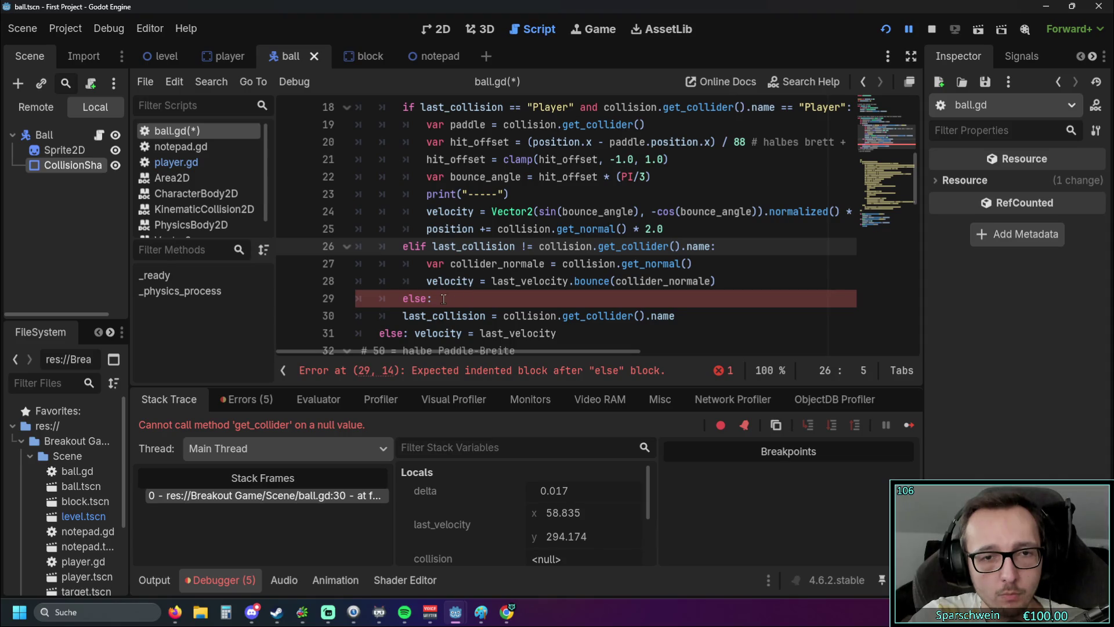
click(404, 316)
key(Tab)
Step: Check the collision variable on line 17 and hide the side panels to widen the code
click(460, 297)
scroll(461, 297, up, 1)
scroll(462, 295, down, 1)
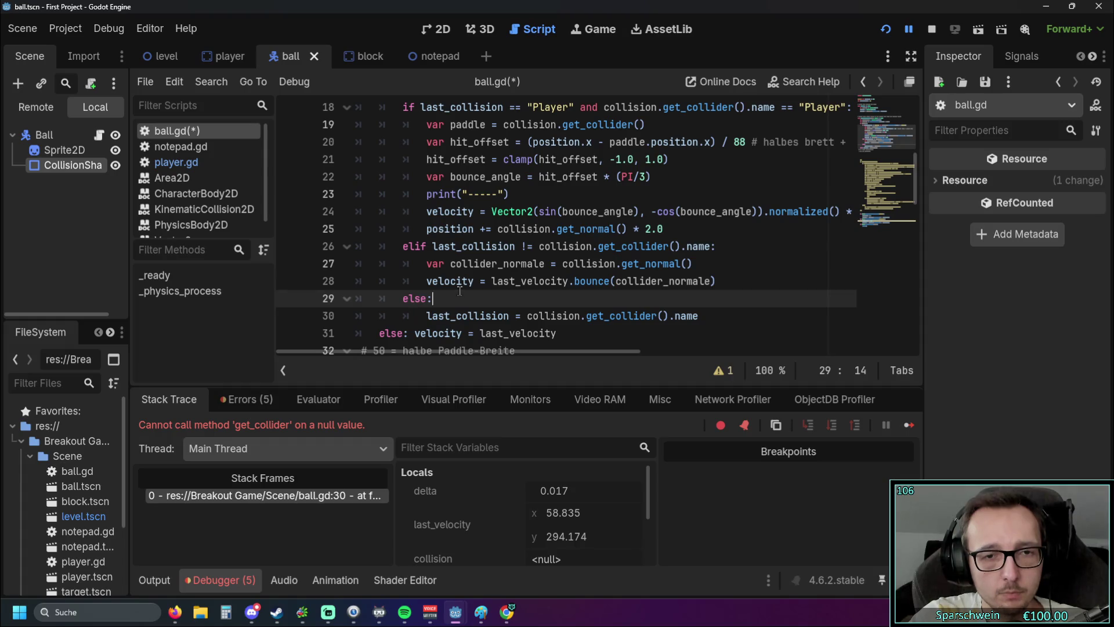
mouse_move(445, 289)
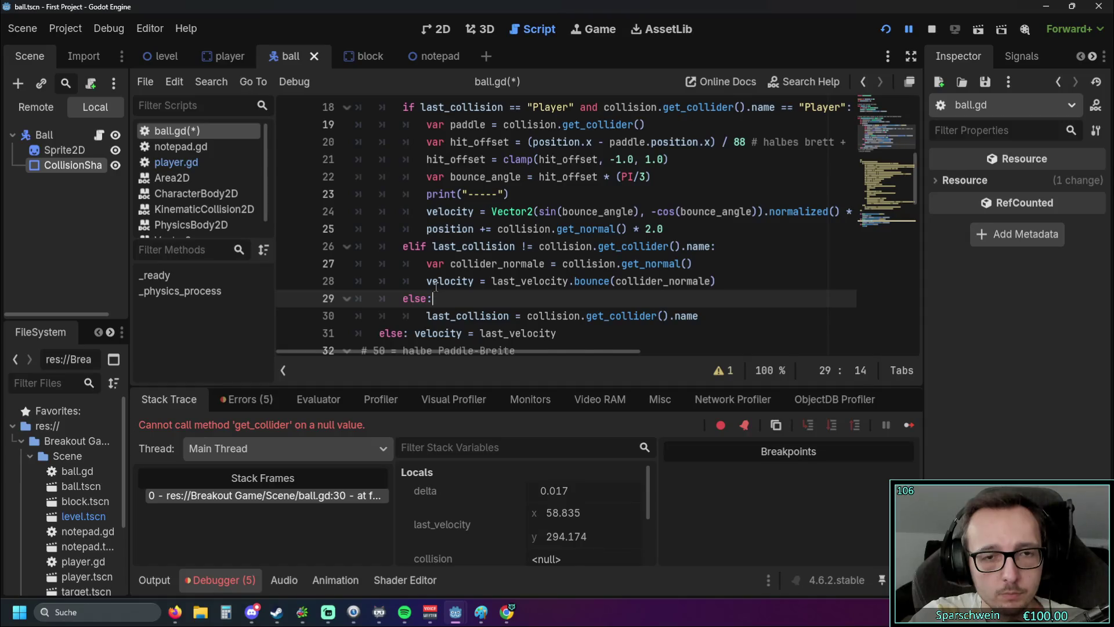
scroll(435, 286, up, 1)
double_click(451, 141)
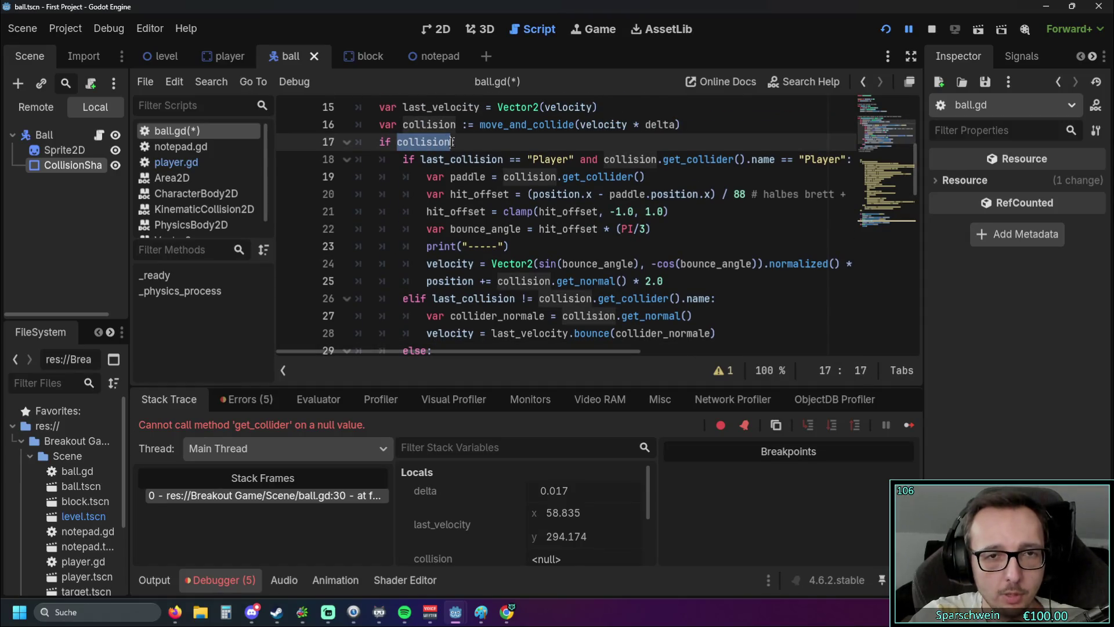
scroll(507, 191, down, 1)
scroll(513, 196, up, 1)
click(911, 55)
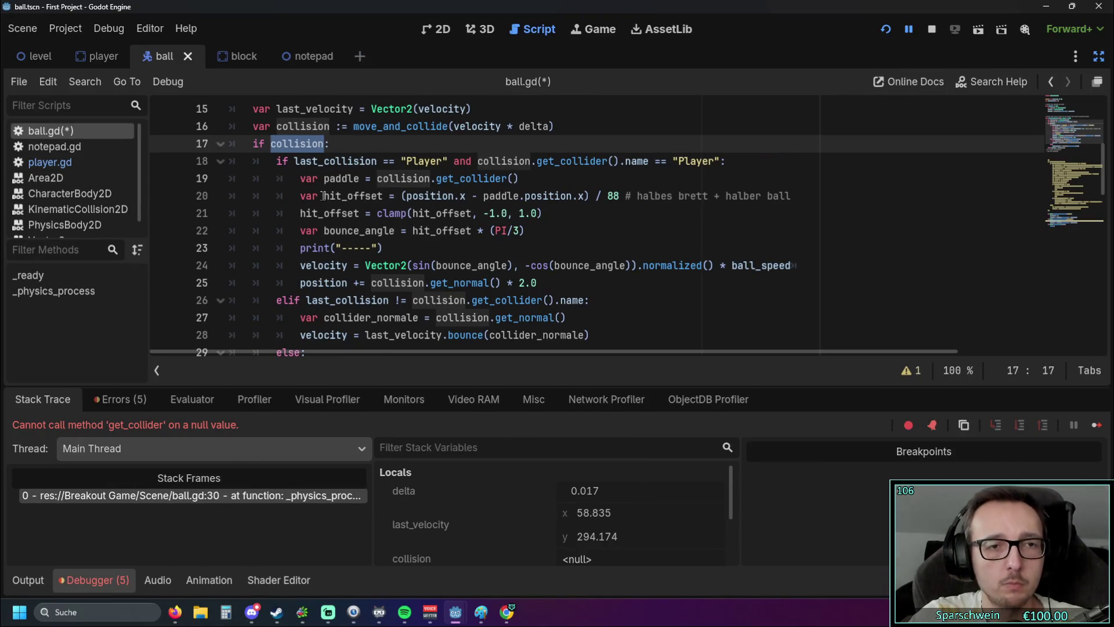
Step: Review the nested else and last_collision lines in the widened editor, leaving the caret at line 30
scroll(311, 181, down, 1)
scroll(296, 248, up, 1)
scroll(304, 201, down, 1)
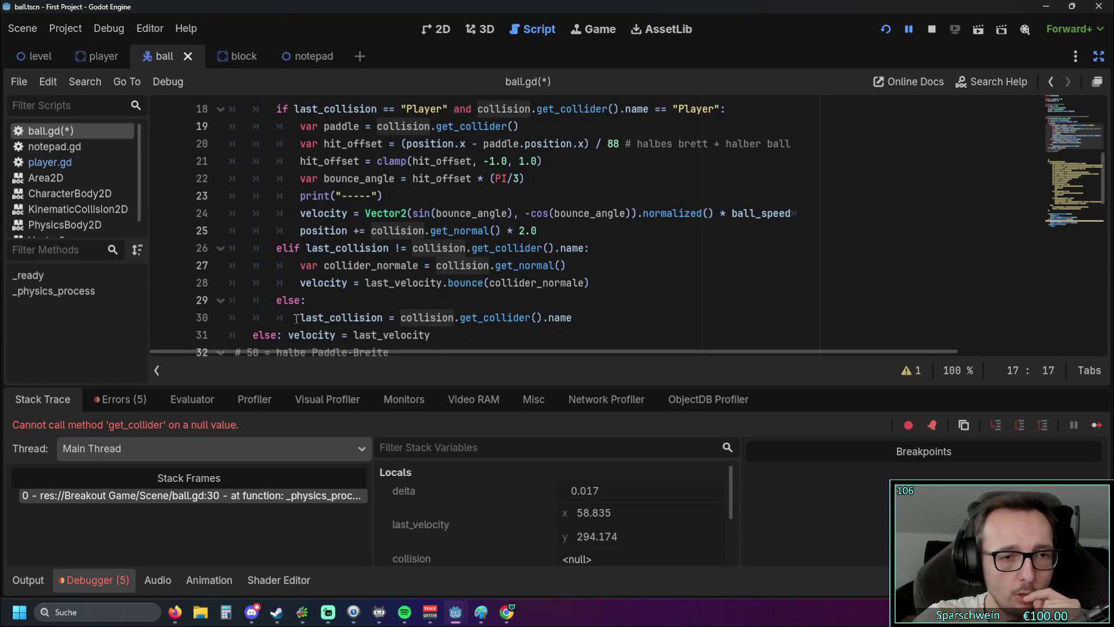
scroll(278, 335, down, 1)
mouse_move(277, 248)
mouse_down()
mouse_move(304, 250)
mouse_move(273, 267)
mouse_up()
click(274, 267)
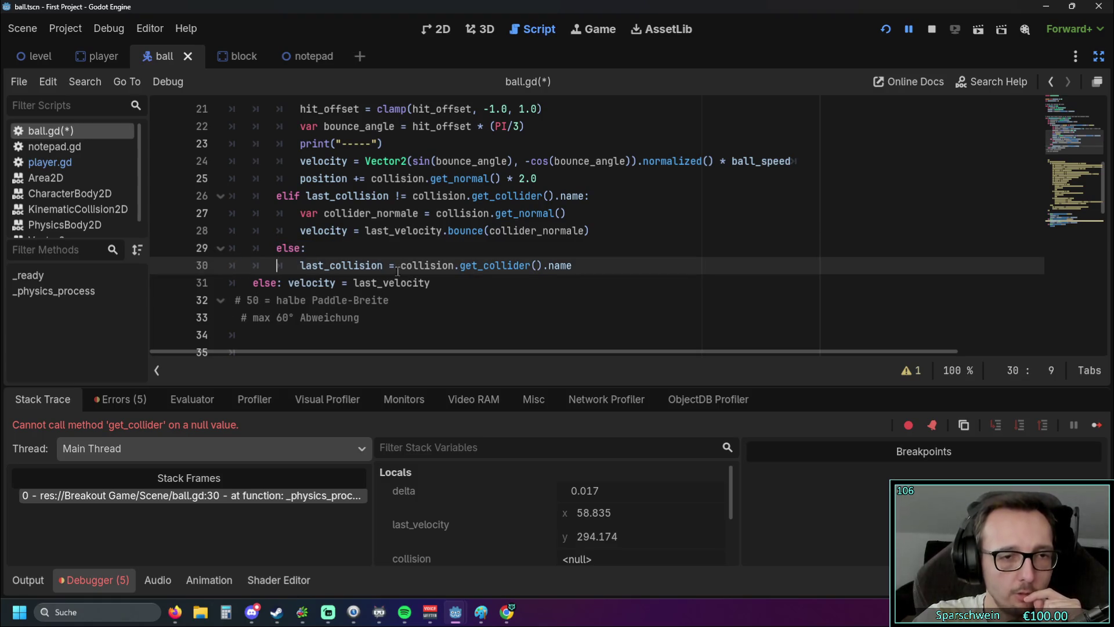
mouse_move(414, 266)
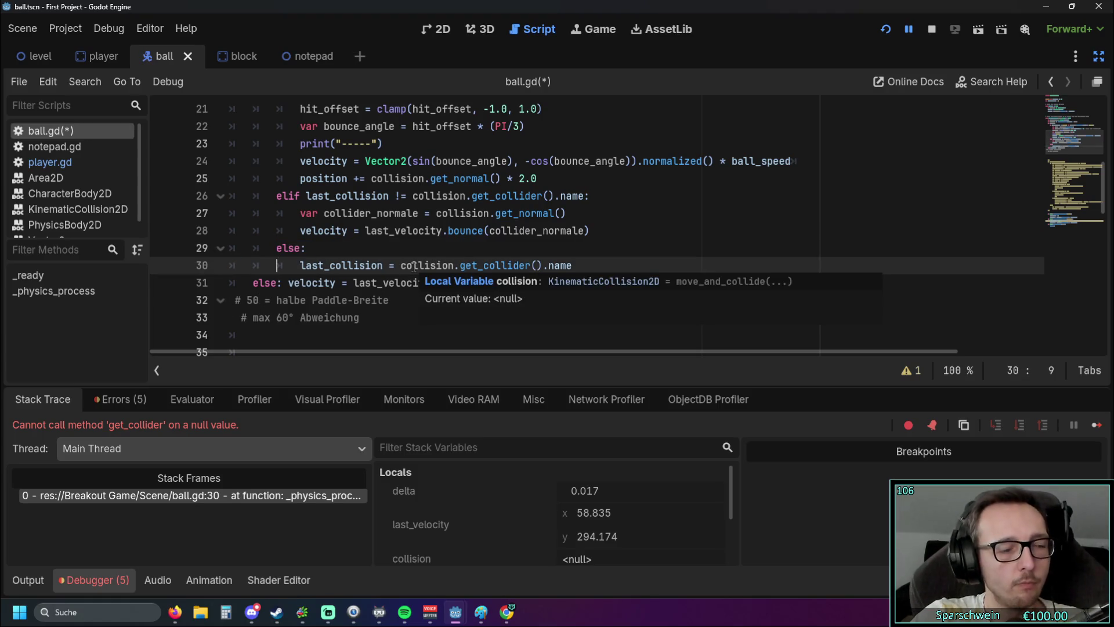
scroll(414, 266, up, 4)
scroll(261, 197, down, 1)
mouse_move(253, 196)
mouse_down()
mouse_move(360, 231)
mouse_move(396, 282)
mouse_up()
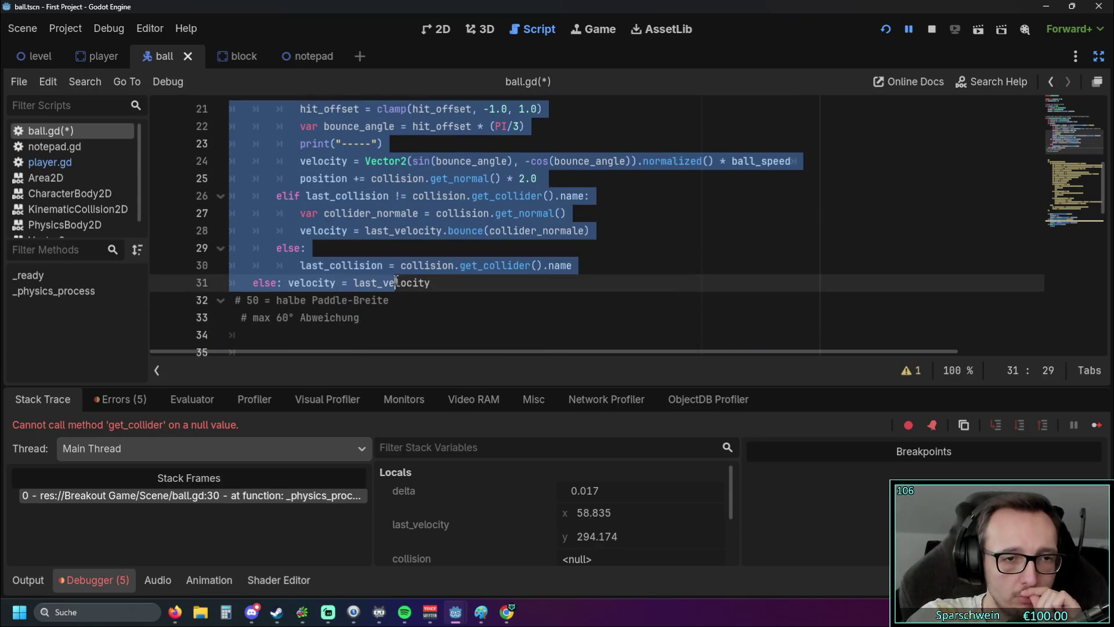
scroll(304, 256, up, 2)
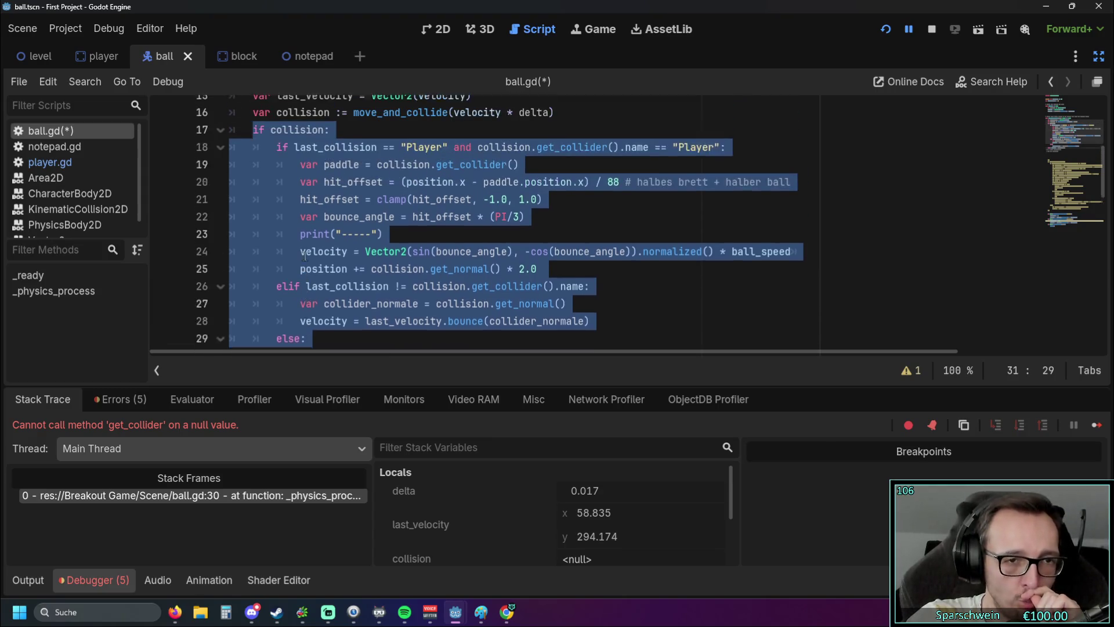
scroll(343, 285, down, 2)
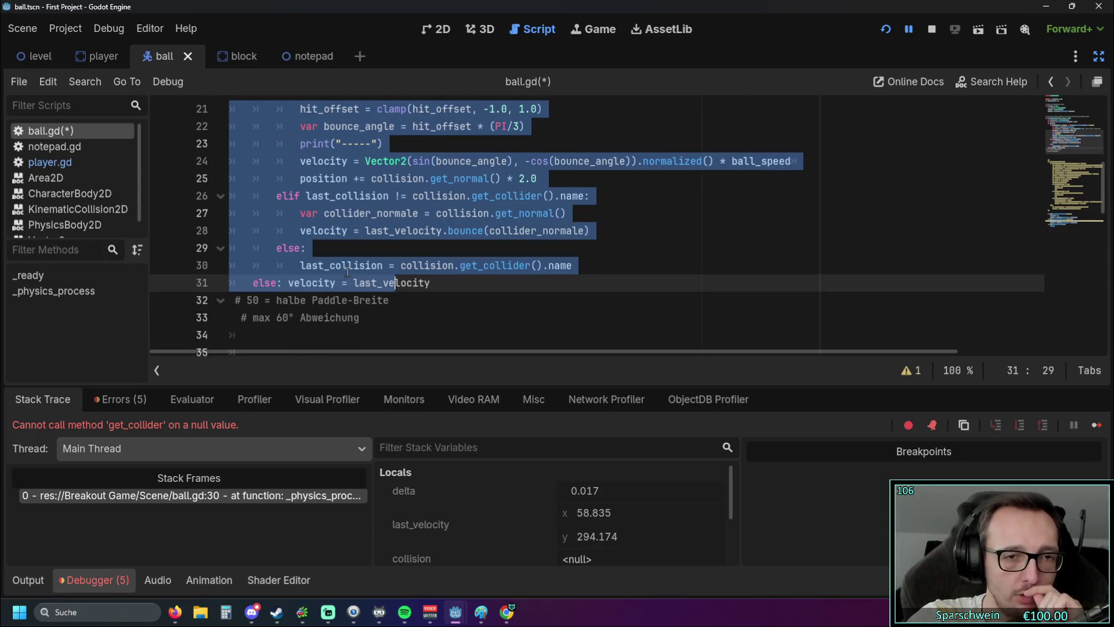
scroll(305, 246, up, 2)
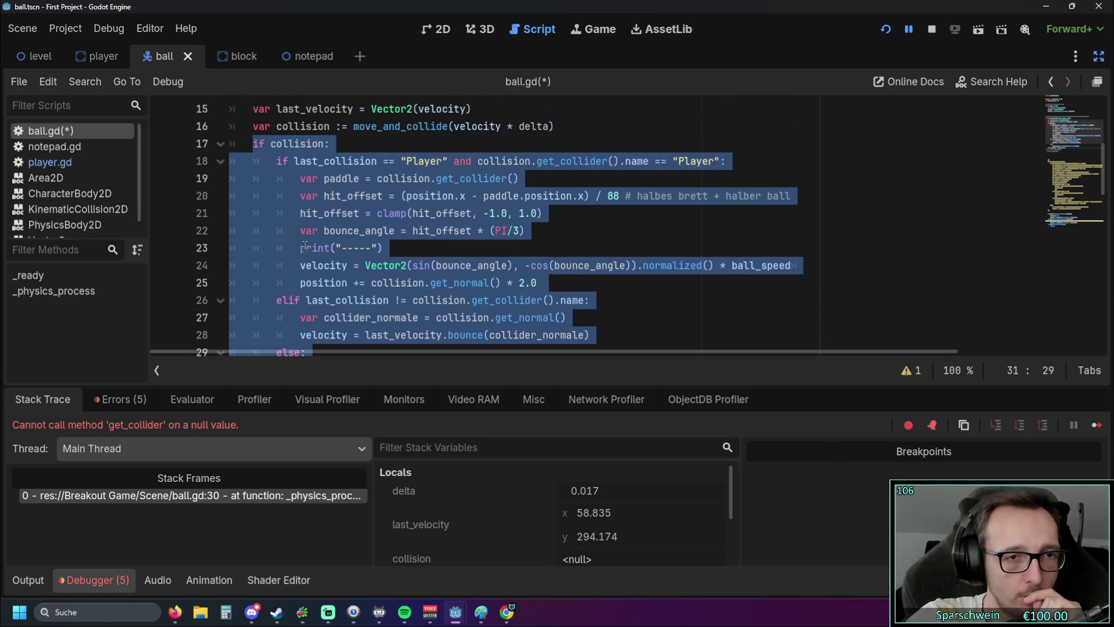
click(275, 161)
scroll(276, 209, down, 2)
click(277, 265)
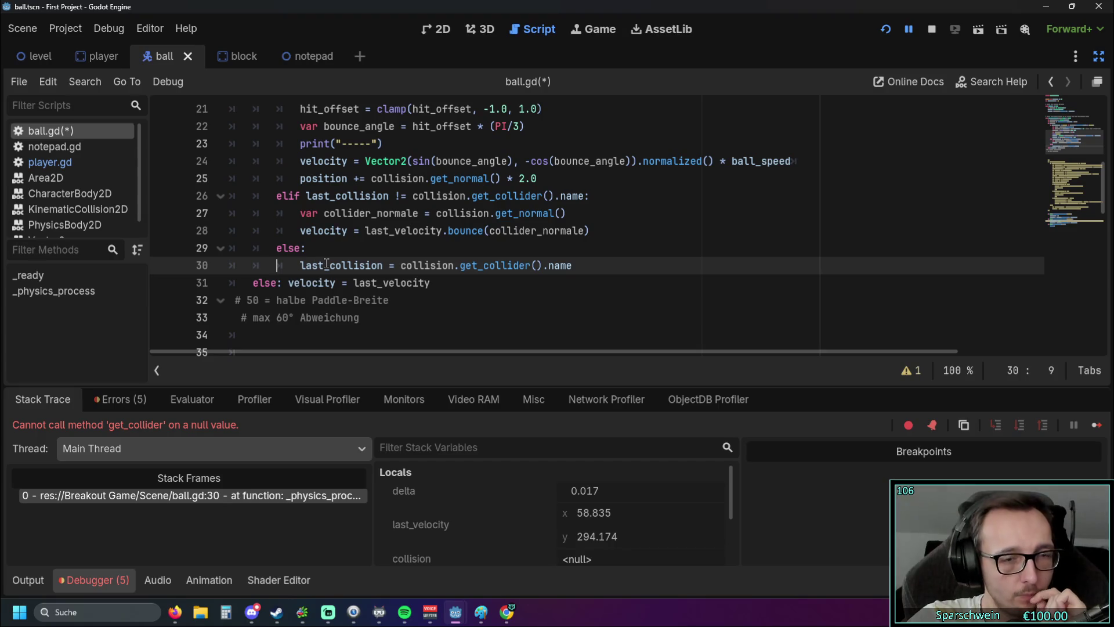
scroll(270, 256, up, 1)
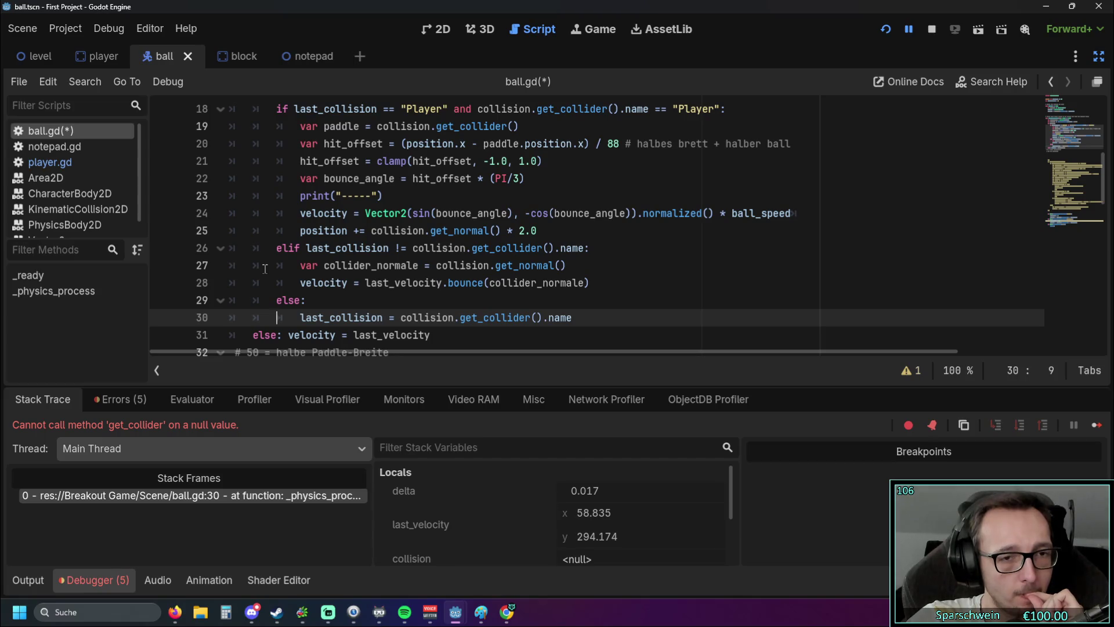
Step: Delete the inner 'else:' line and outdent the last_collision assignment
key(Delete)
click(340, 293)
key(shift+Home)
key(BackSpace)
key(BackSpace)
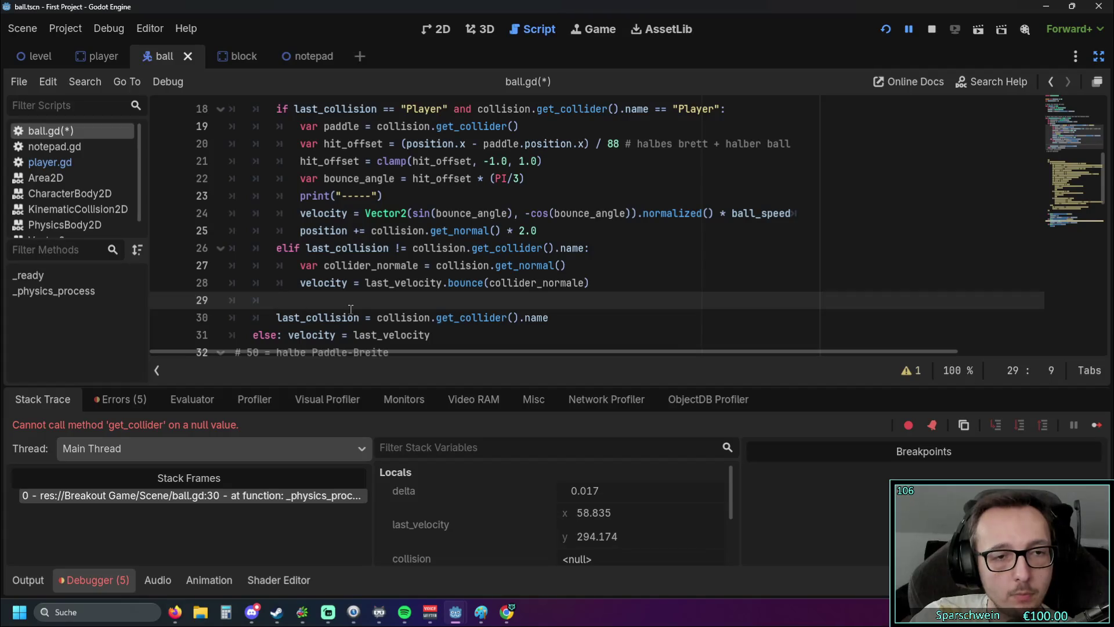
key(BackSpace)
key(BackSpace)
scroll(348, 308, up, 1)
scroll(348, 308, down, 1)
Step: Undo back to the single velocity line, then redo to restore the else velocity fallback
key(ctrl+z)
key(ctrl+z)
key(ctrl+z)
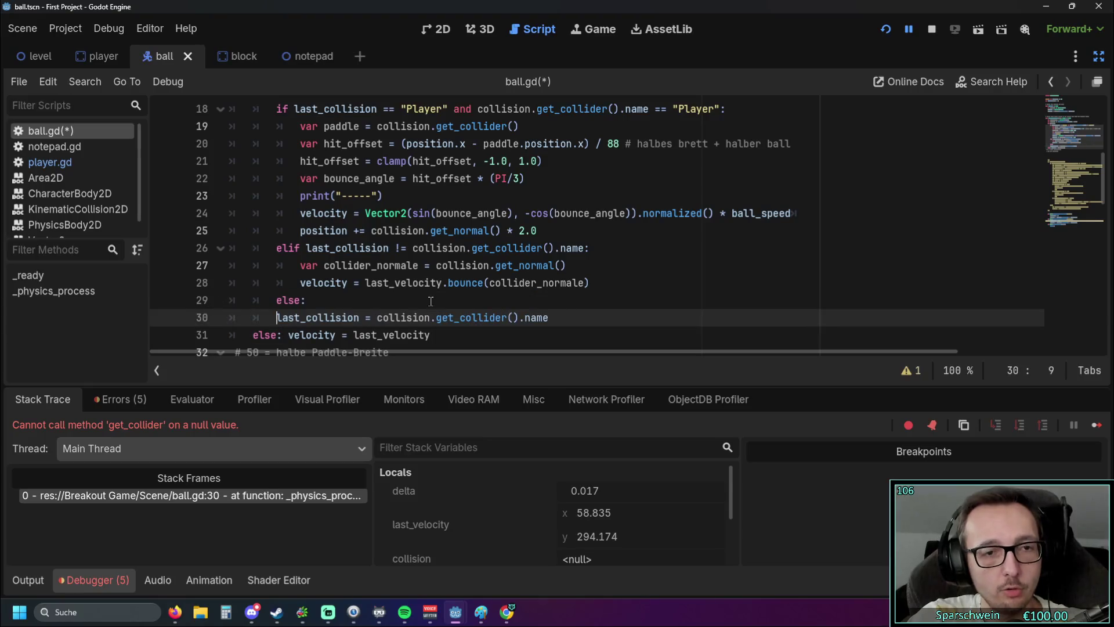
key(ctrl+z)
key(ctrl+z)
key(ctrl+z)
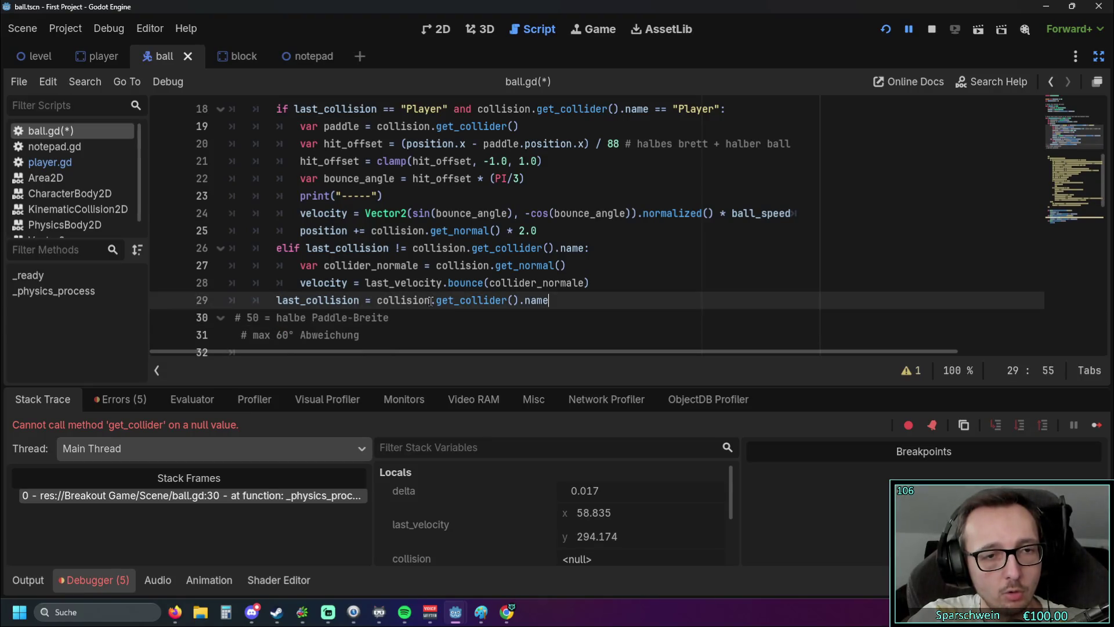
key(ctrl+z)
key(ctrl+z)
key(ctrl+z)
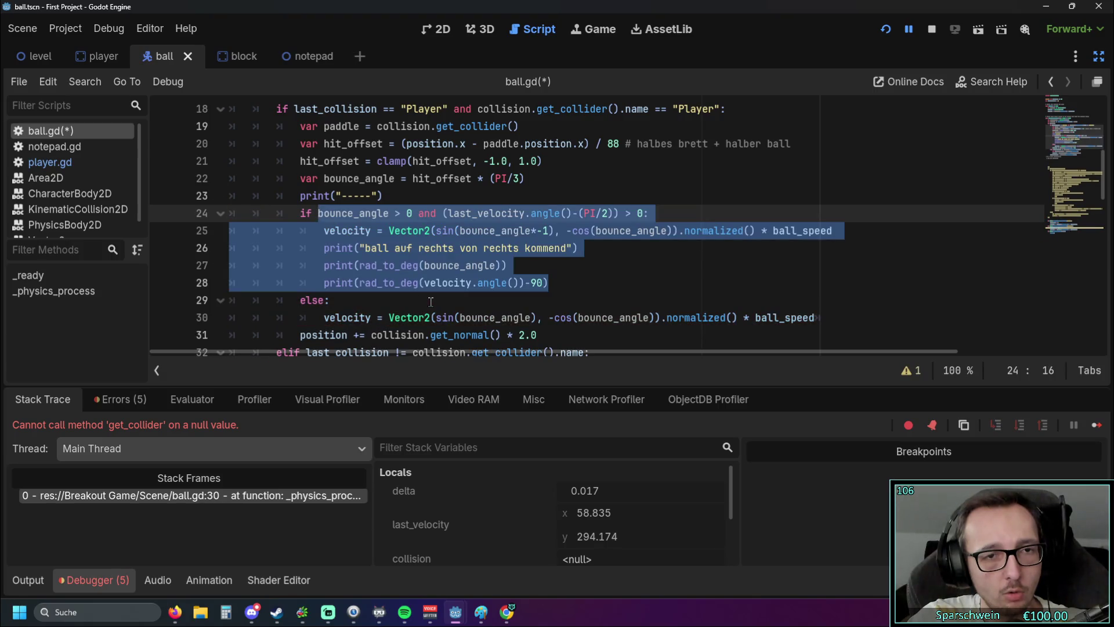
key(ctrl+z)
key(ctrl+z)
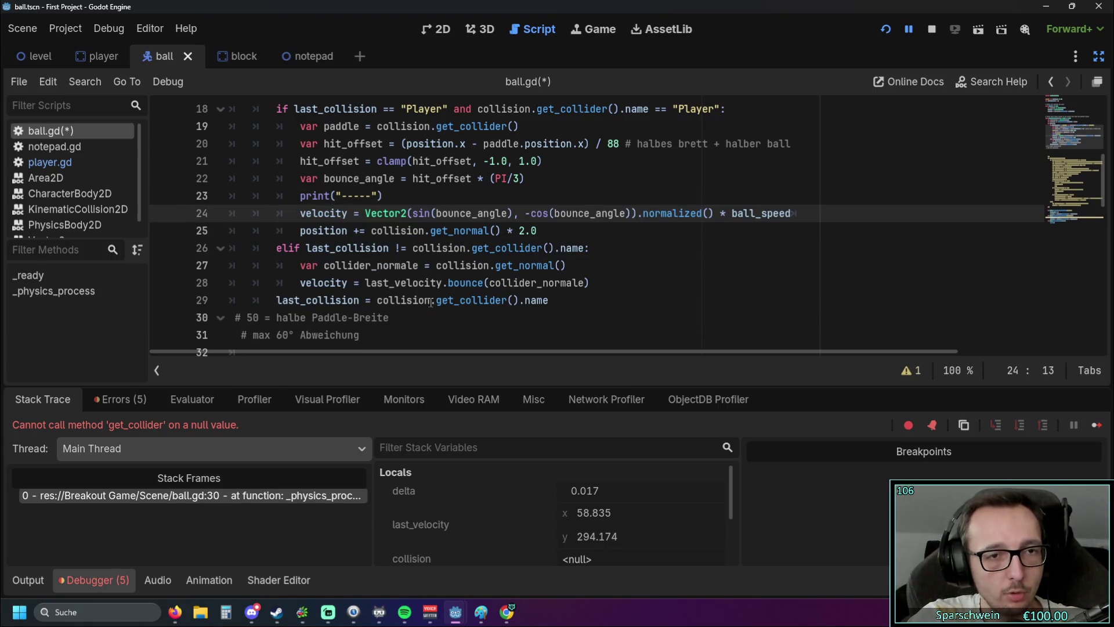
key(ctrl+shift+z)
key(ctrl+shift+z)
Step: Outdent the misplaced else to match the outer if
click(408, 334)
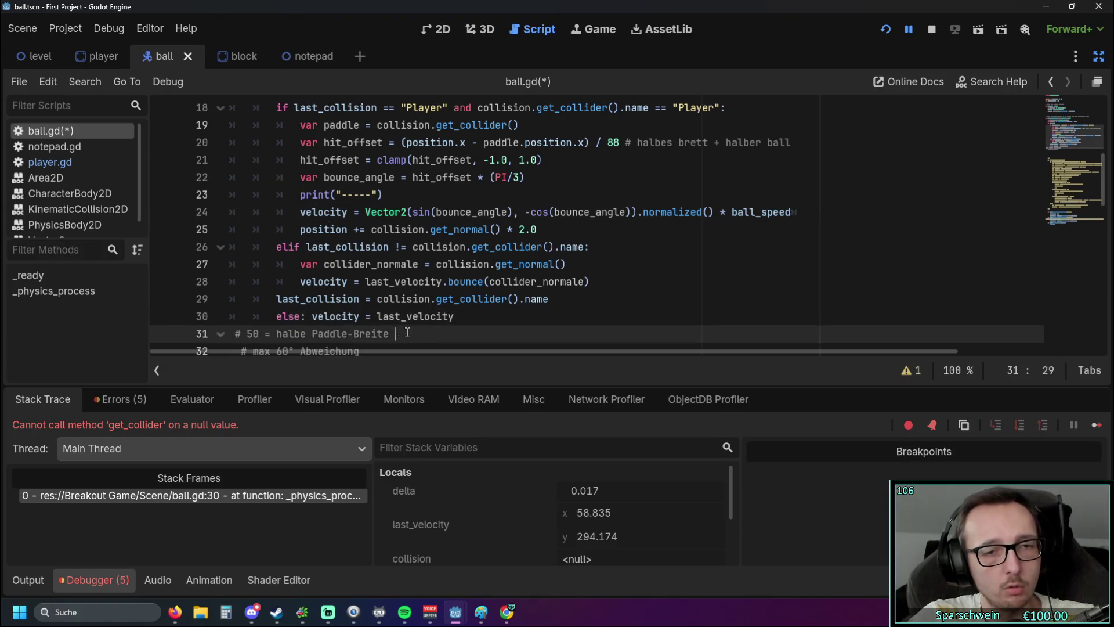
click(313, 310)
scroll(313, 309, up, 1)
scroll(313, 310, down, 1)
key(BackSpace)
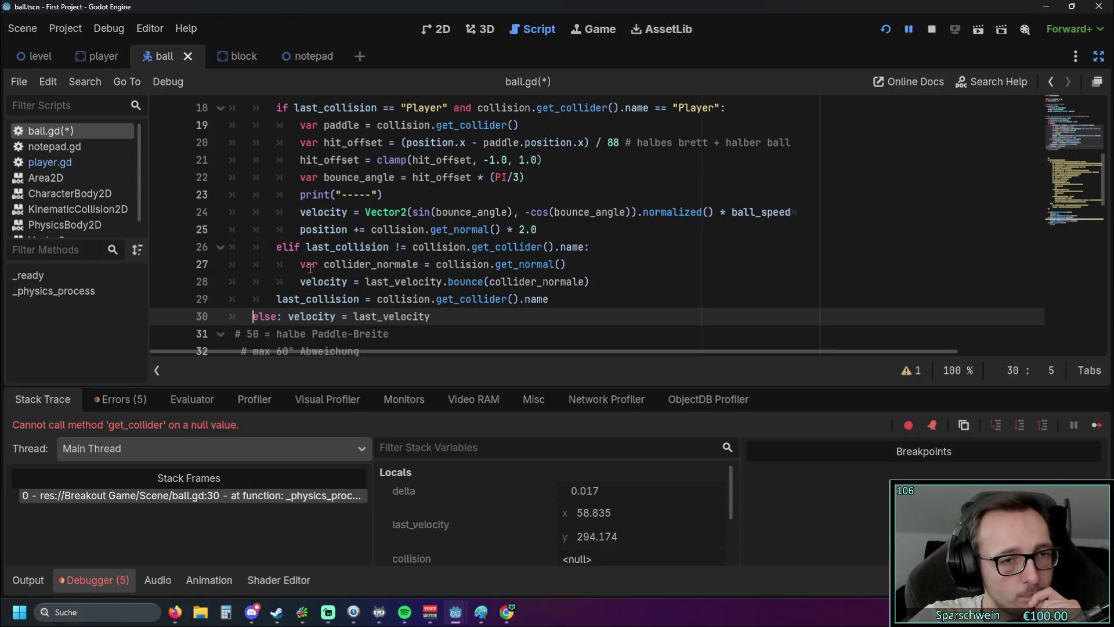
Step: Inspect the elif bounce branch by selecting it
scroll(308, 267, up, 1)
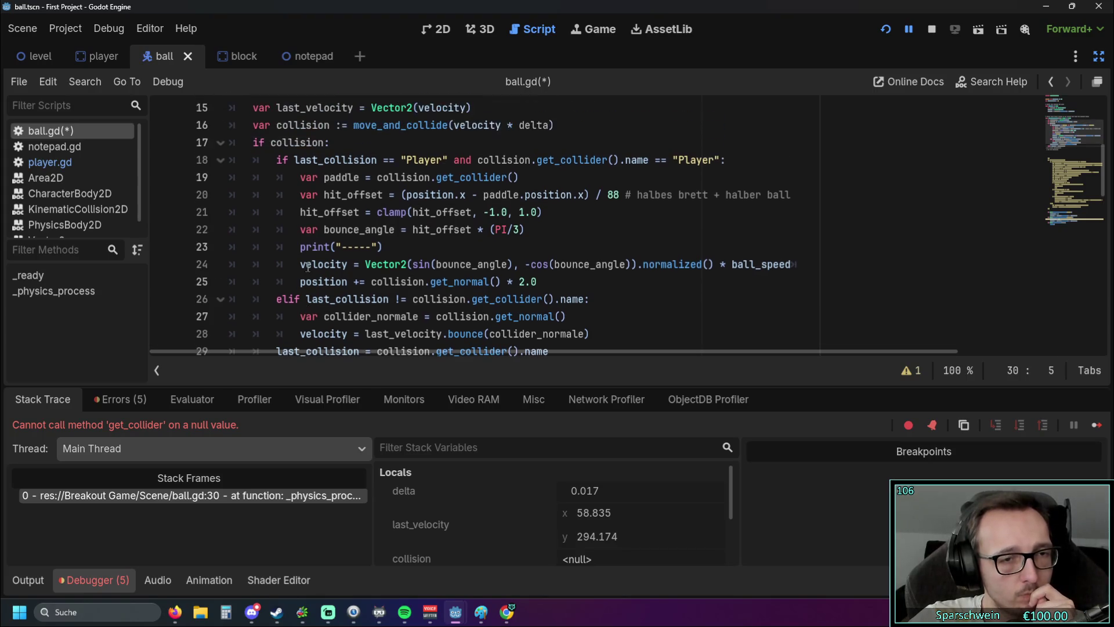
scroll(308, 267, down, 1)
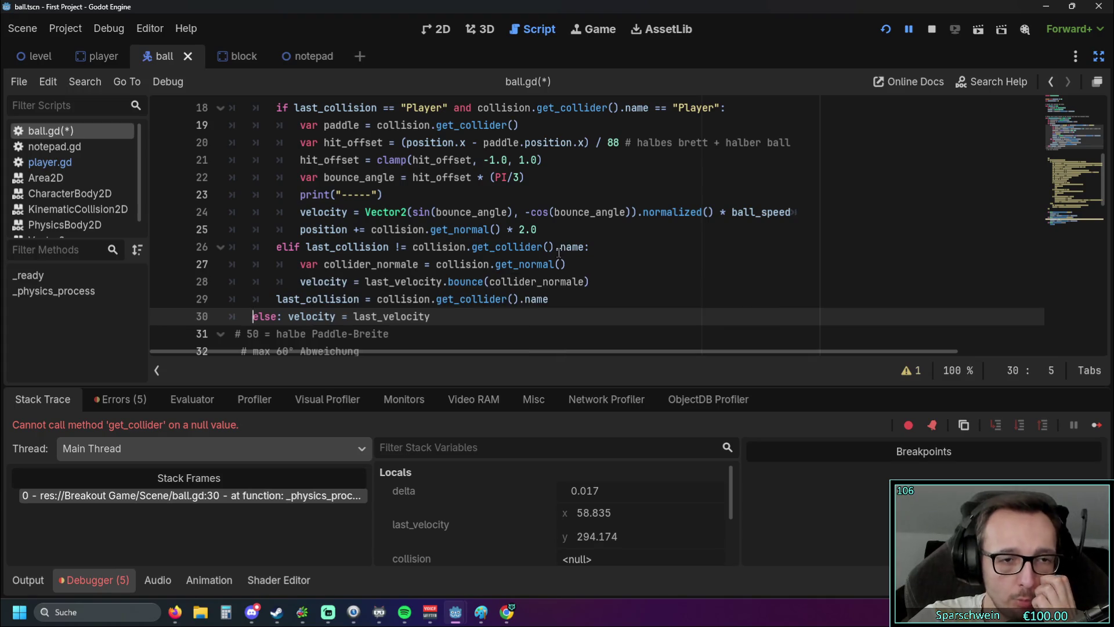
scroll(551, 252, up, 1)
scroll(546, 251, down, 1)
scroll(546, 251, up, 1)
scroll(367, 187, down, 1)
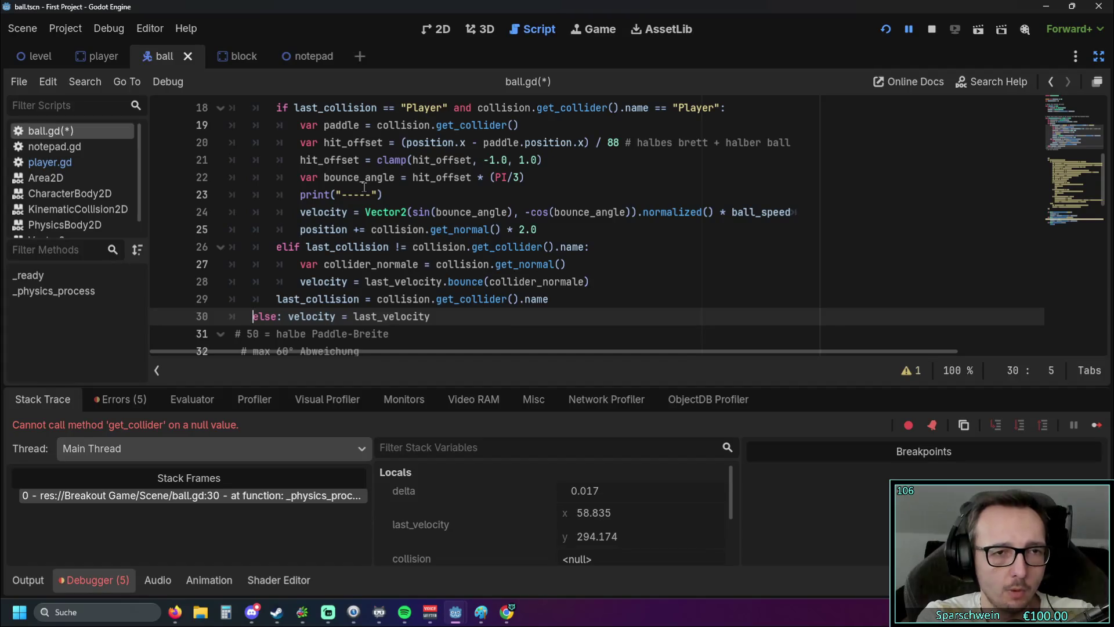
scroll(343, 192, up, 1)
scroll(300, 176, down, 1)
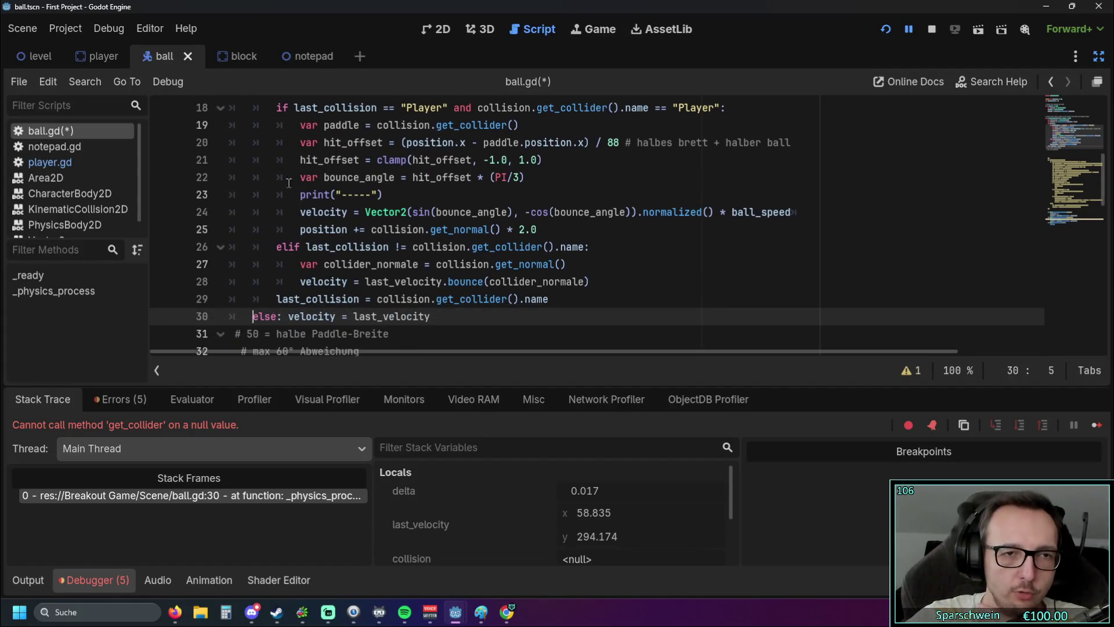
mouse_move(277, 246)
mouse_down()
mouse_move(324, 259)
mouse_move(347, 281)
mouse_up()
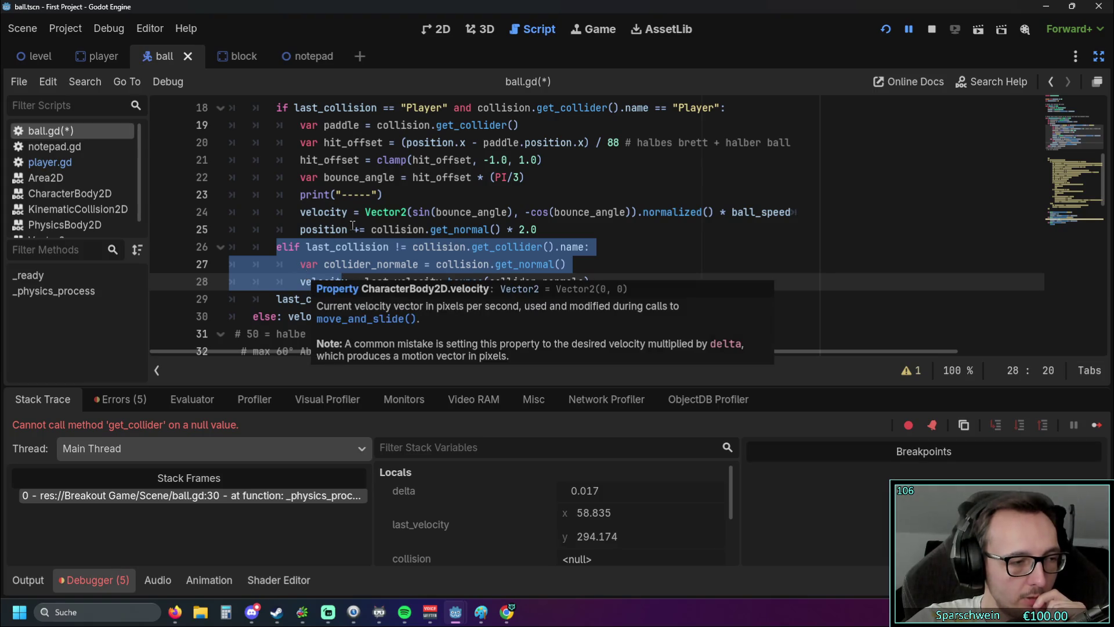
Step: Add an 'else:' after the bounce line and indent last_collision beneath it
click(586, 281)
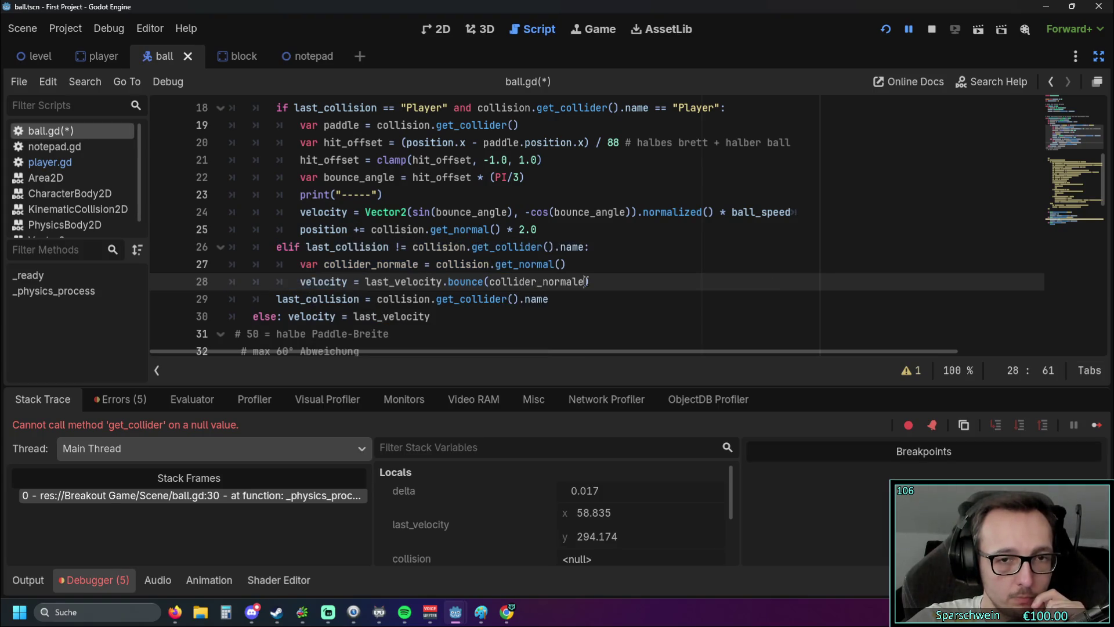
key(Return)
key(BackSpace)
text(else)
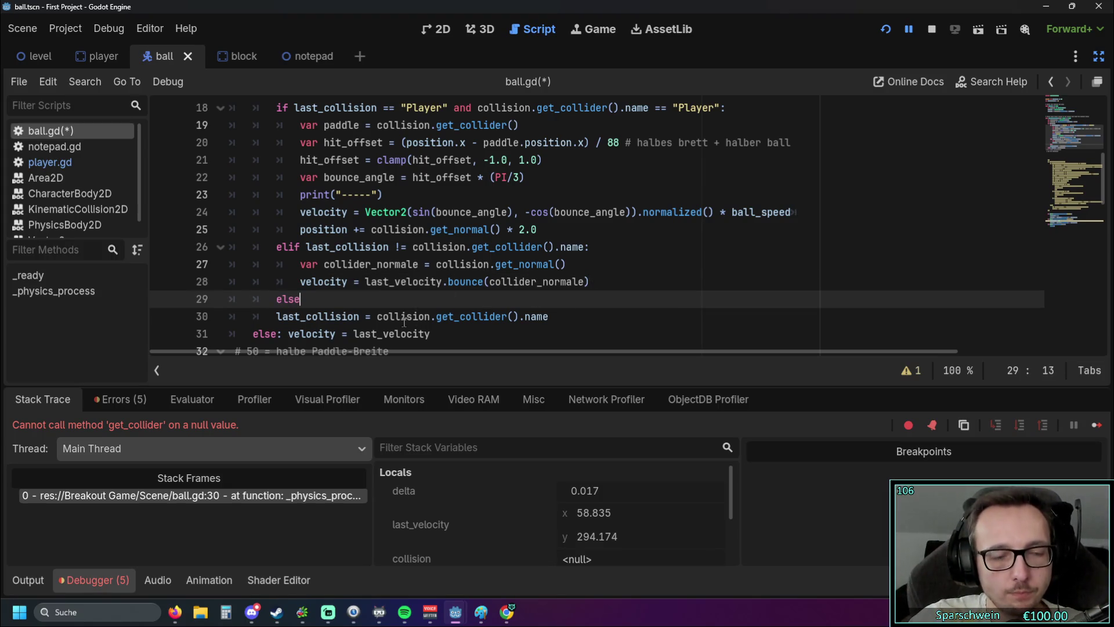
text(:)
key(Down)
key(Home)
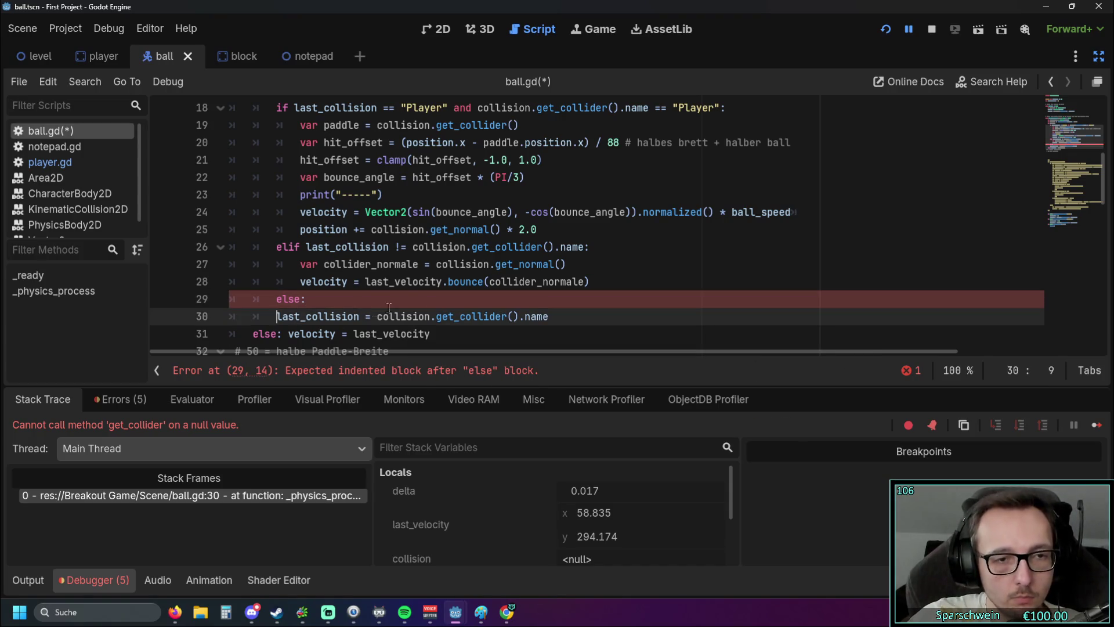
key(Tab)
Step: Remove the old 'else:', move velocity = last_velocity into the new block, and run the game
scroll(389, 307, down, 1)
drag(430, 283, 285, 282)
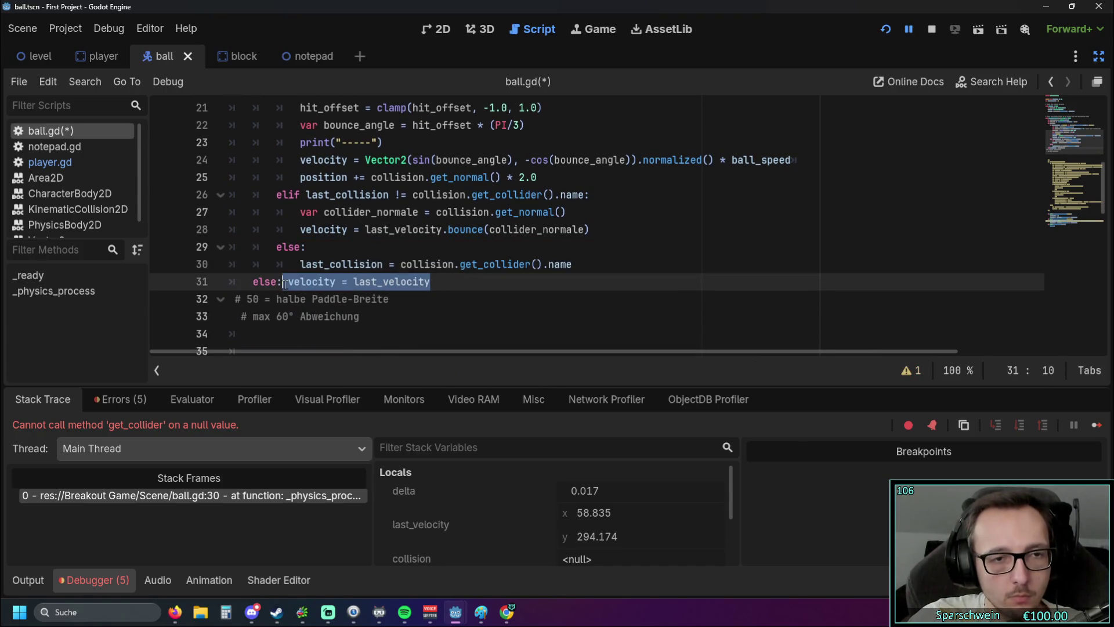
click(284, 283)
key(BackSpace)
key(BackSpace)
key(BackSpace)
key(BackSpace)
key(BackSpace)
key(Return)
key(Tab)
key(Tab)
key(BackSpace)
key(BackSpace)
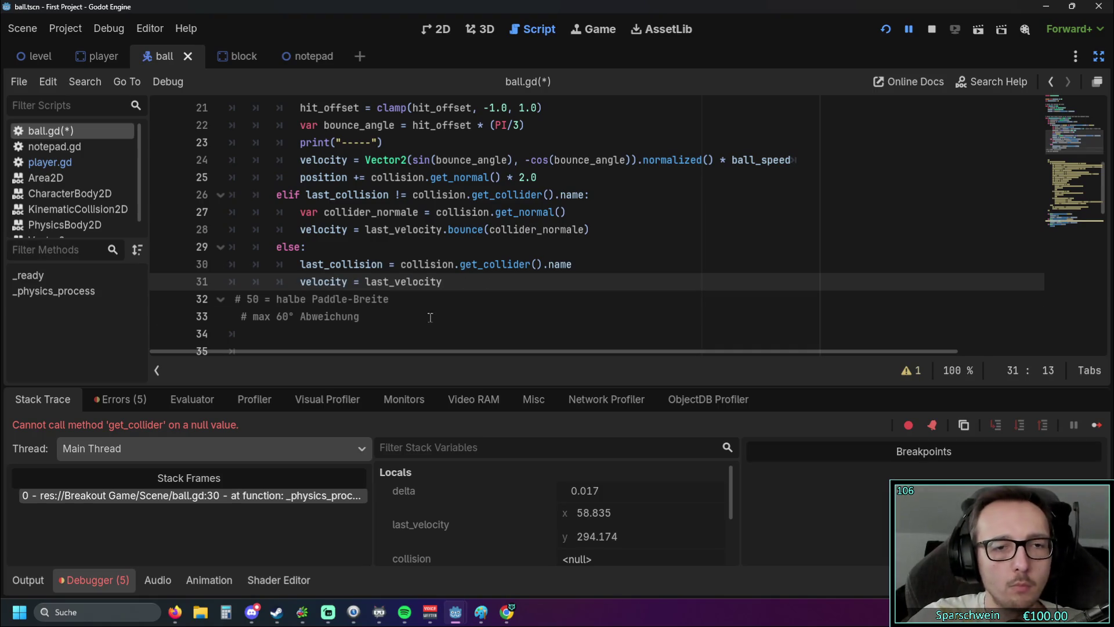
click(430, 316)
scroll(430, 316, up, 1)
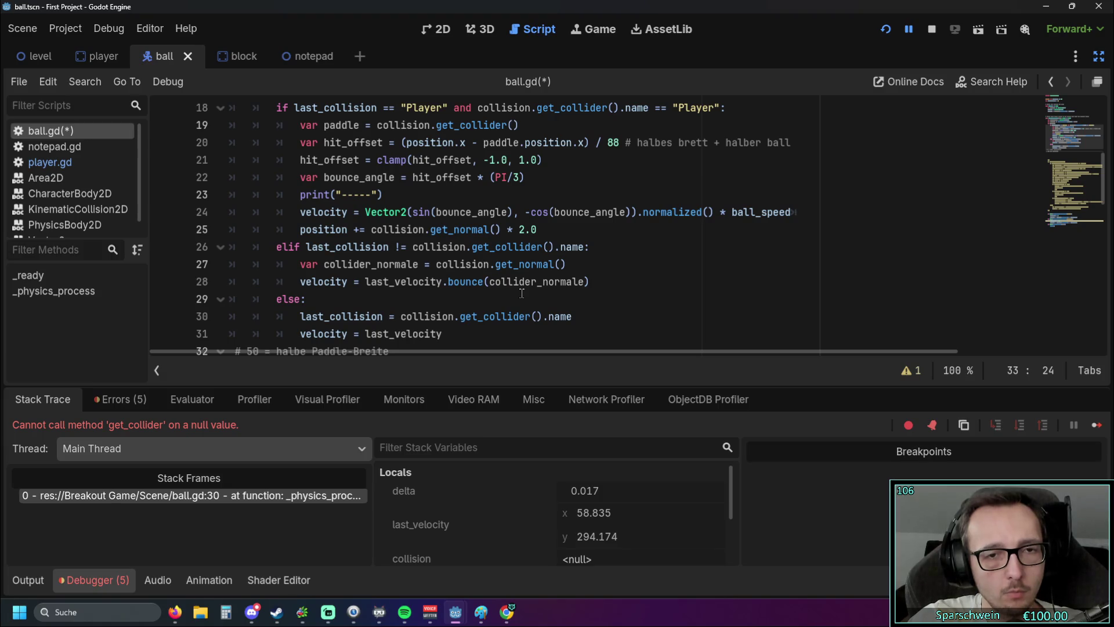
click(883, 28)
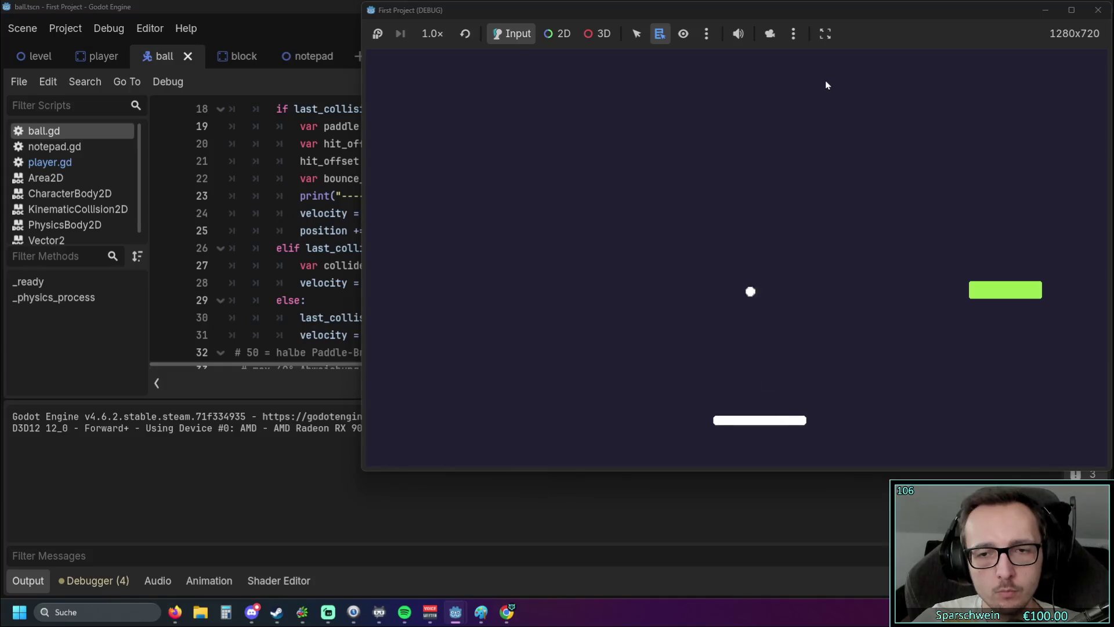
Step: Move the paddle right toward the ball twice, then close the game window
key(Right)
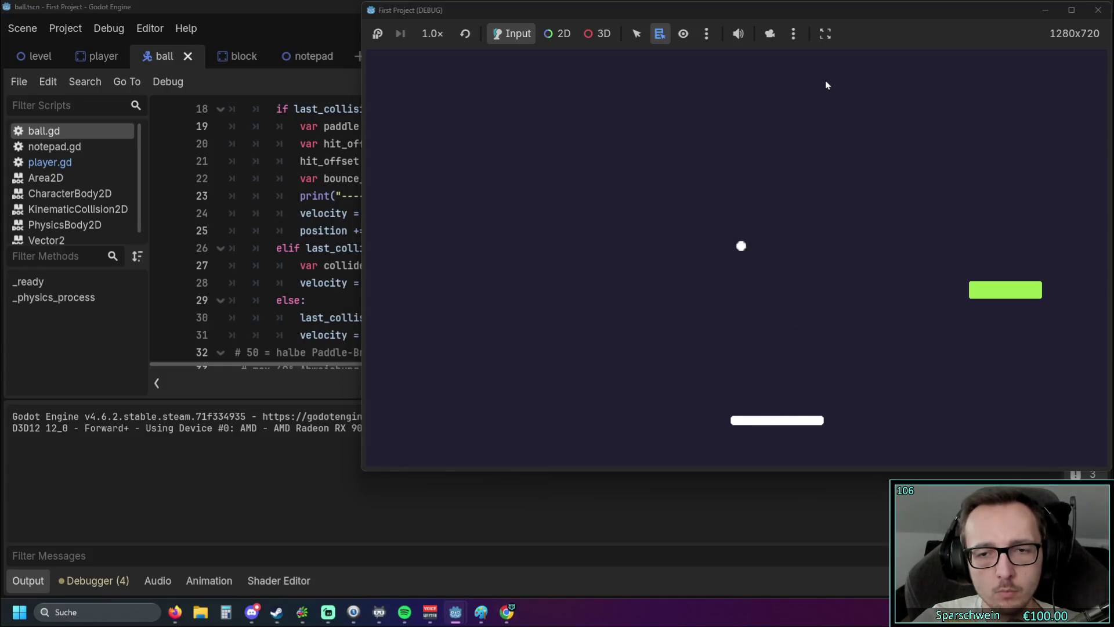
key(Right)
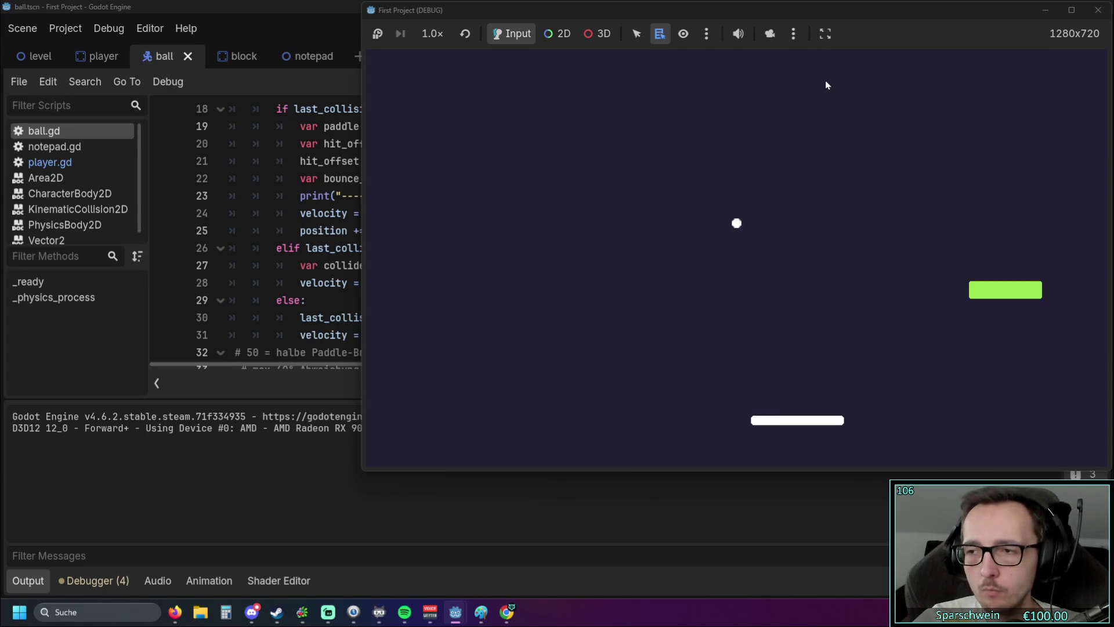
click(1098, 11)
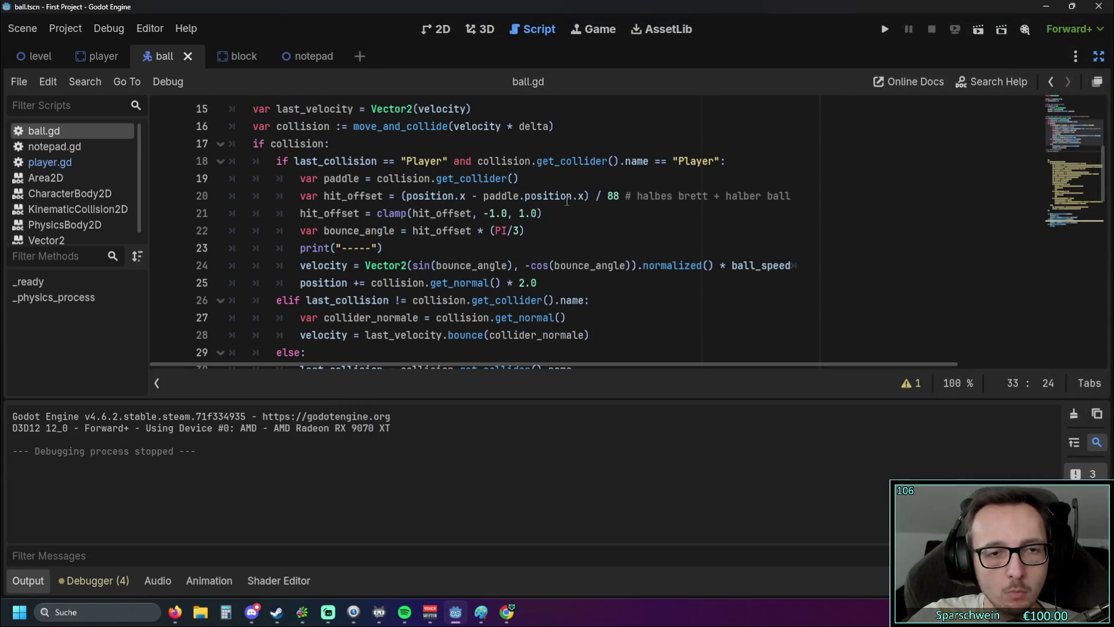
Step: Add print(hit_offset) on a new line below the divider print statement
drag(394, 195, 300, 195)
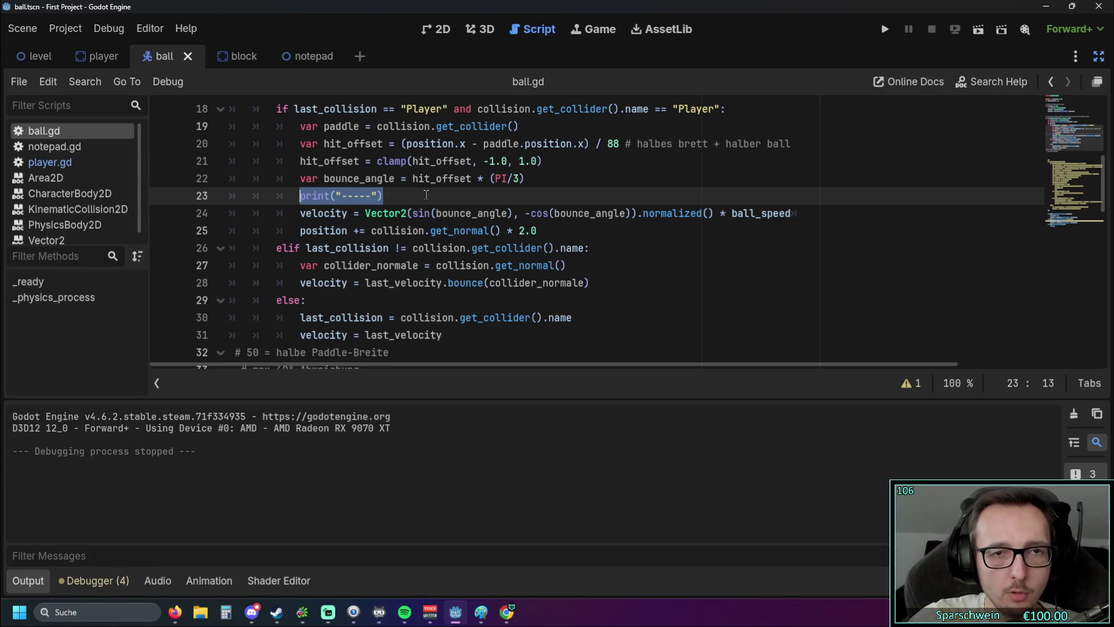
click(427, 195)
scroll(427, 195, up, 2)
scroll(427, 195, down, 1)
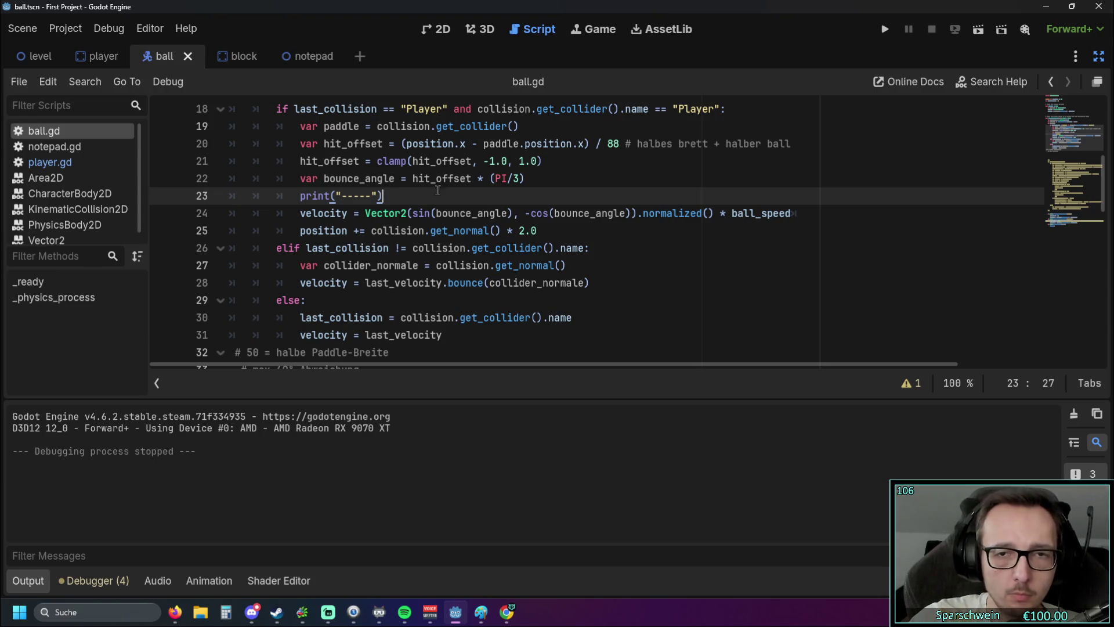
key(Return)
text(print)
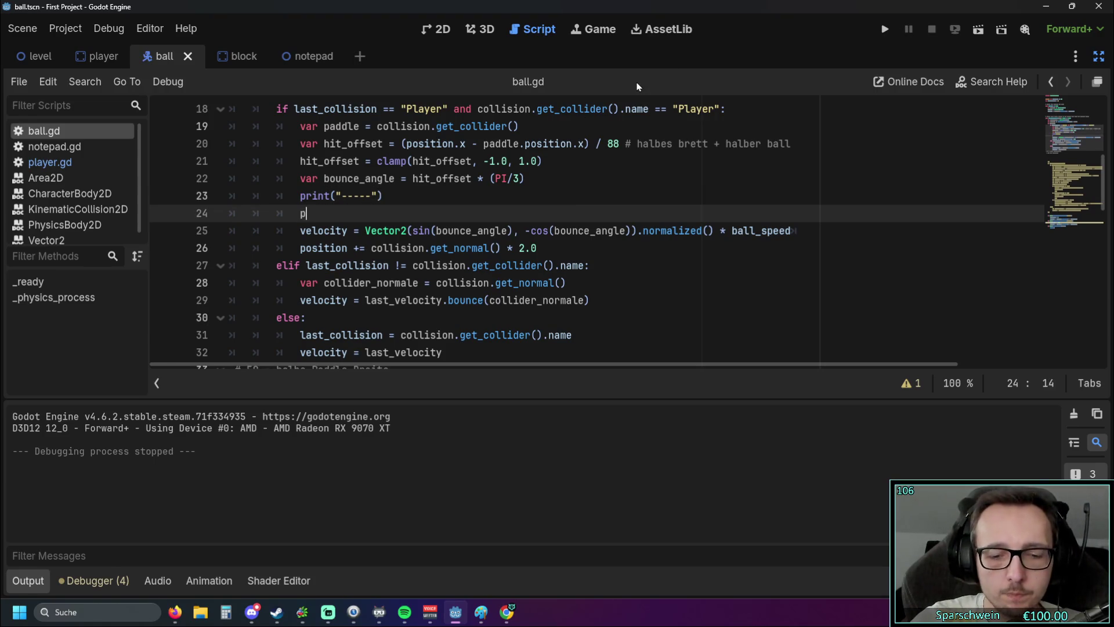
key(BackSpace)
text(( h)
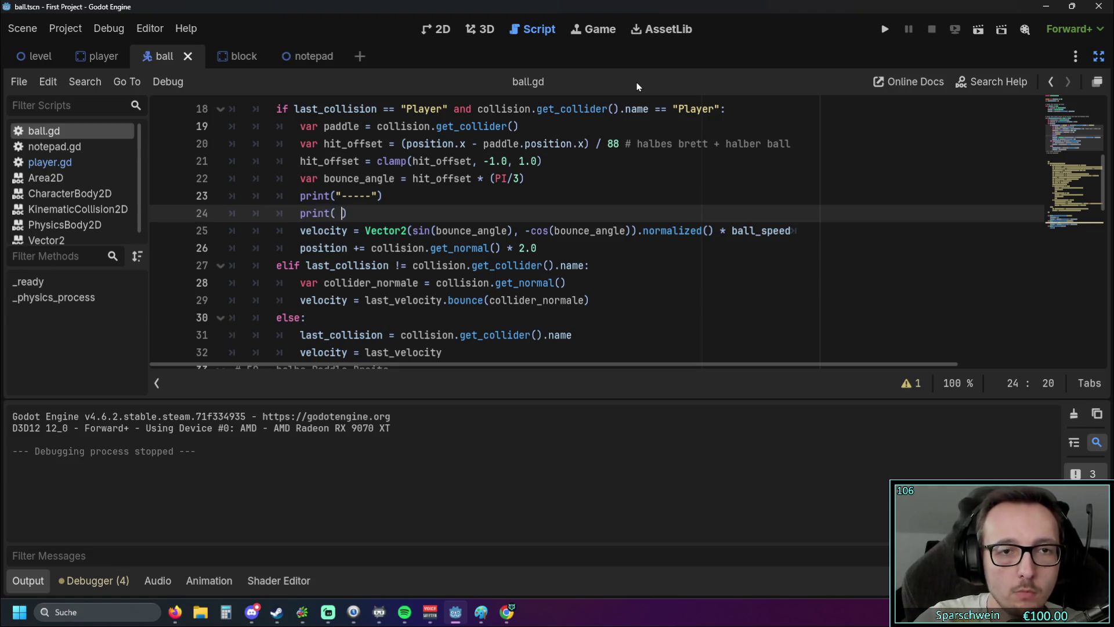
key(BackSpace)
key(BackSpace)
text(hit_)
key(Return)
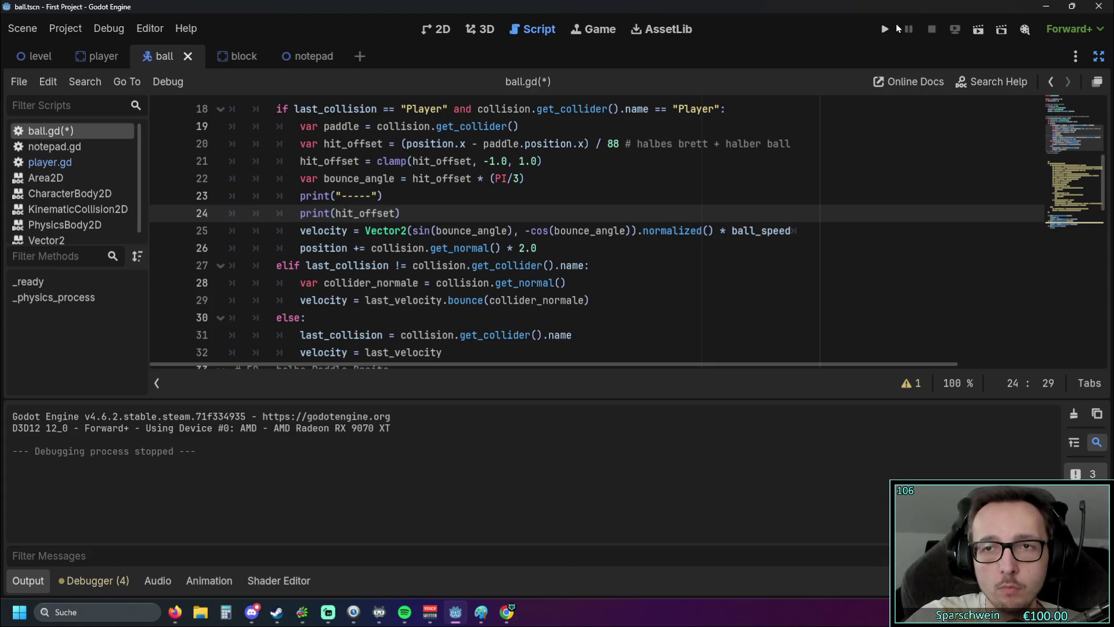
Step: Run the game, move the paddle left and right to test bounces, then stop it
click(885, 29)
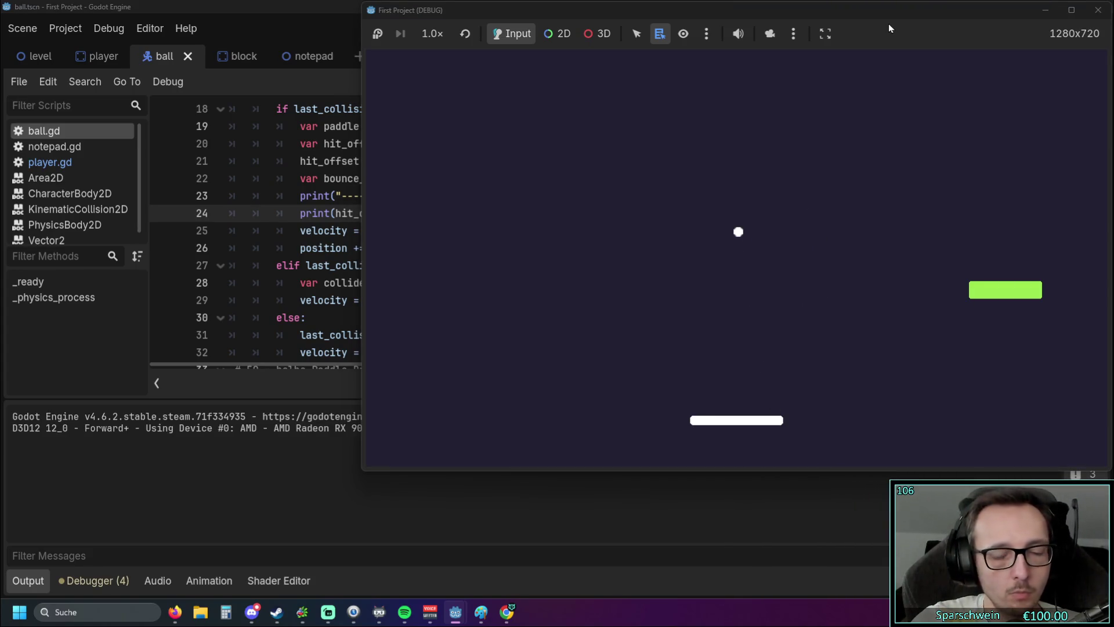
key(Right)
key(Right)
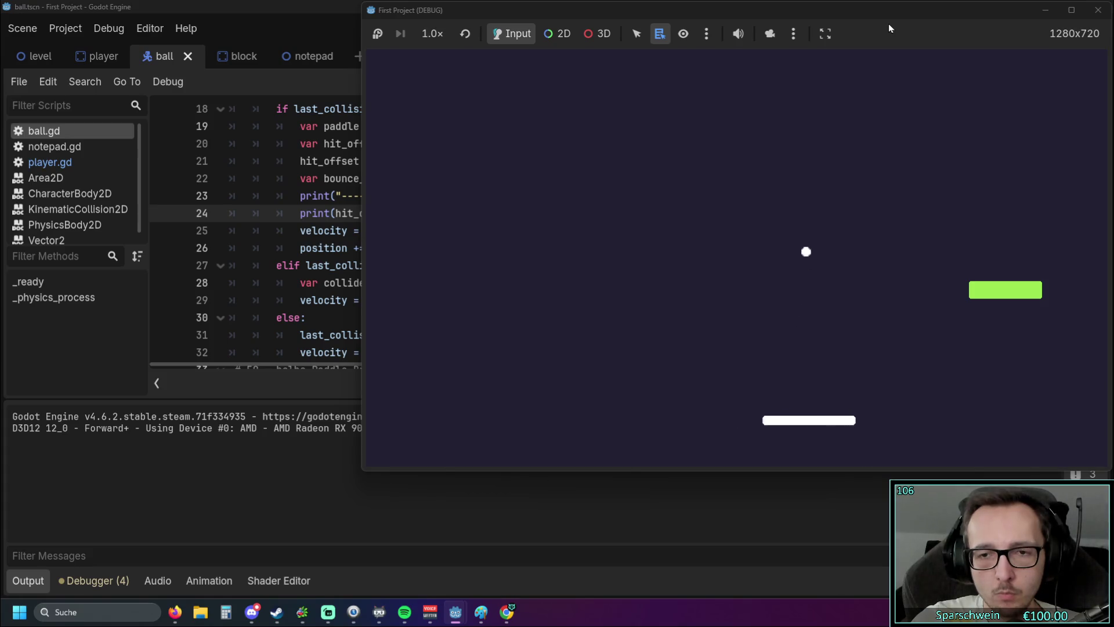
key(Left)
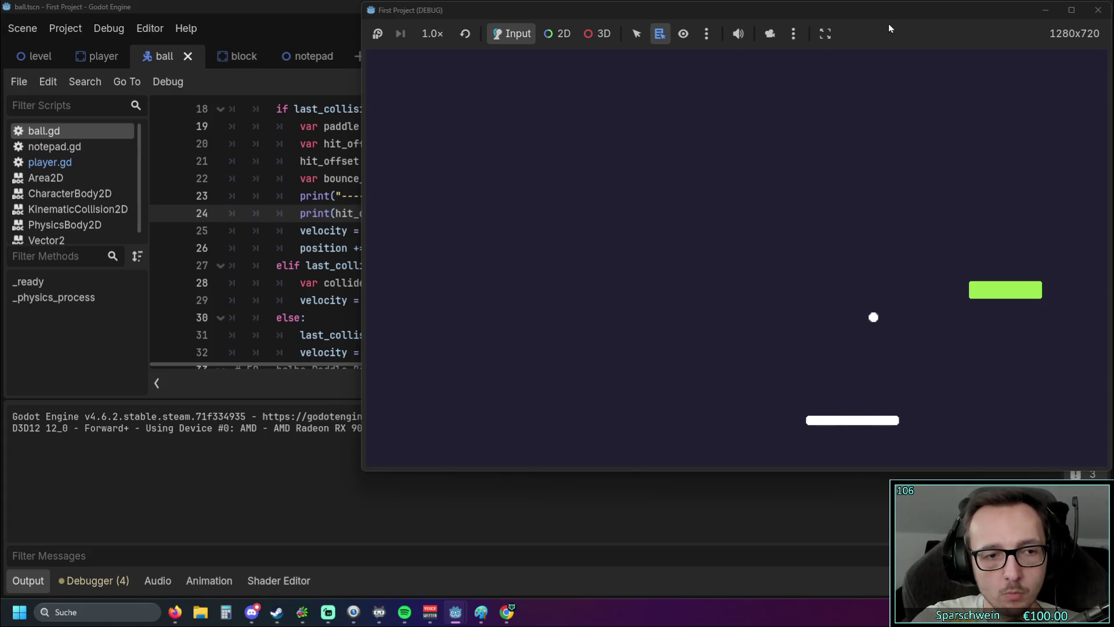
key(Left)
key(Left)
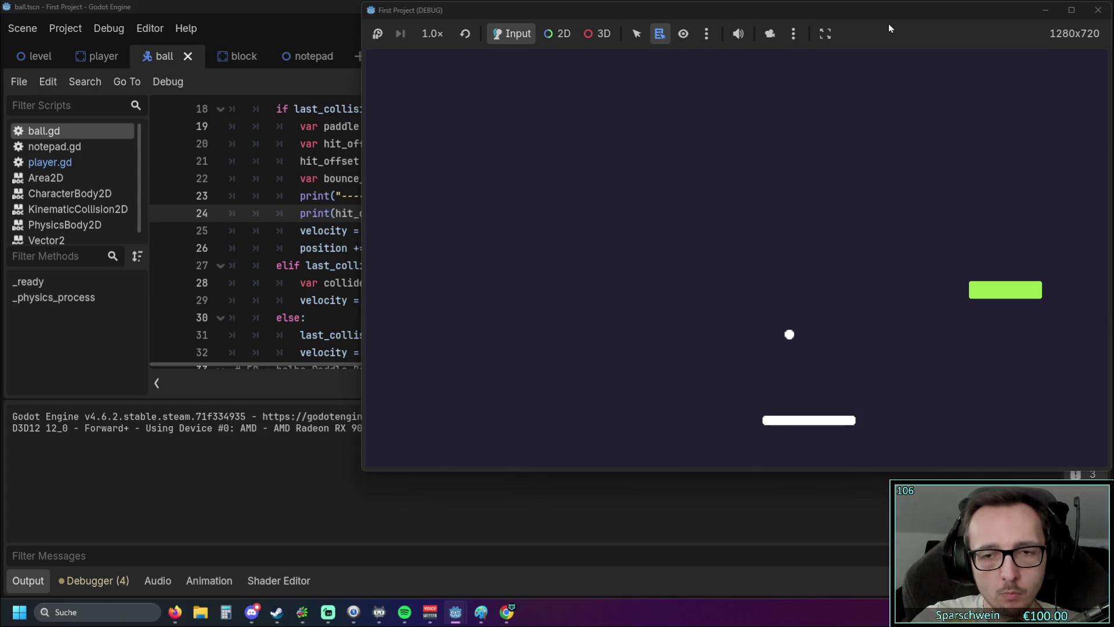
key(Right)
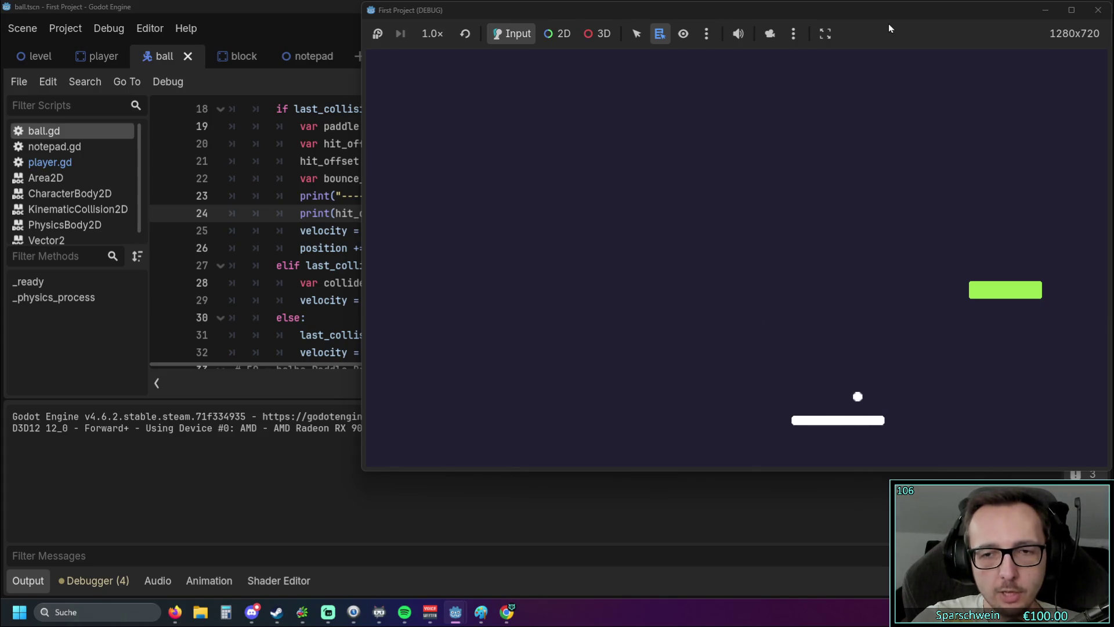
key(F8)
click(253, 196)
scroll(460, 179, up, 1)
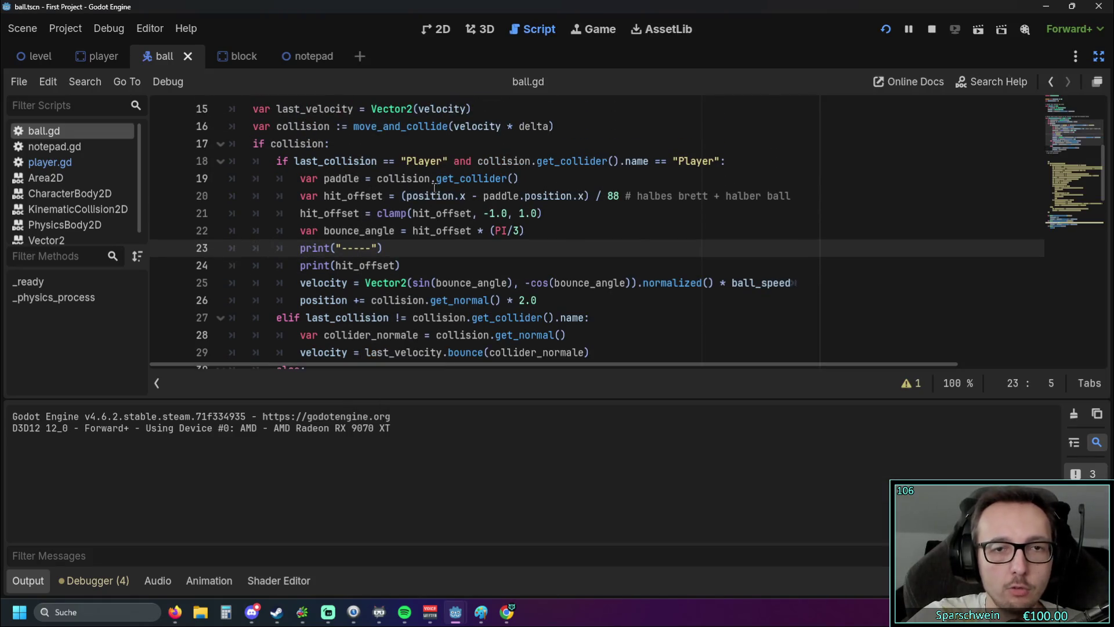
Step: Change line 18's paddle comparison from == to !=
click(387, 162)
key(BackSpace)
text(!)
click(493, 230)
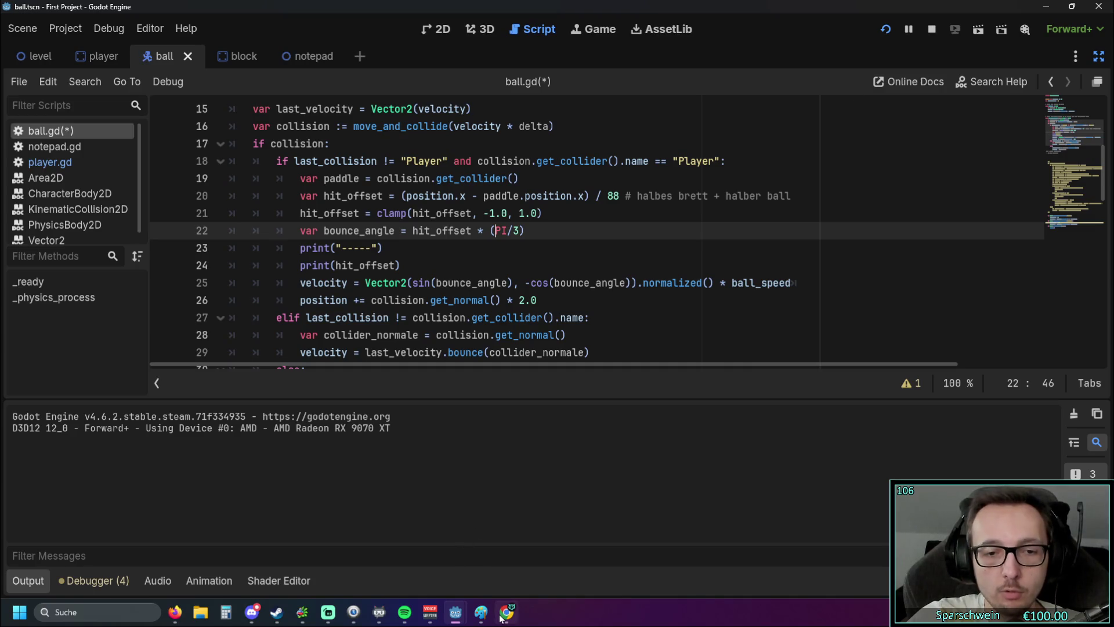
Step: Stop the old game run, then save ball.gd and relaunch the game
click(504, 612)
click(505, 612)
mouse_move(455, 612)
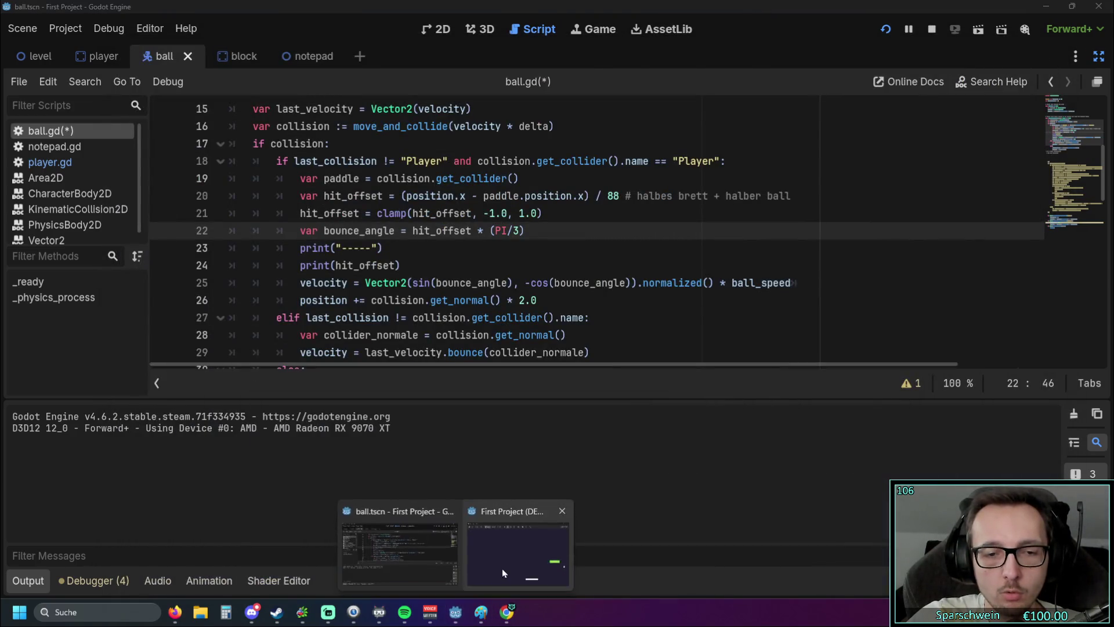
click(502, 571)
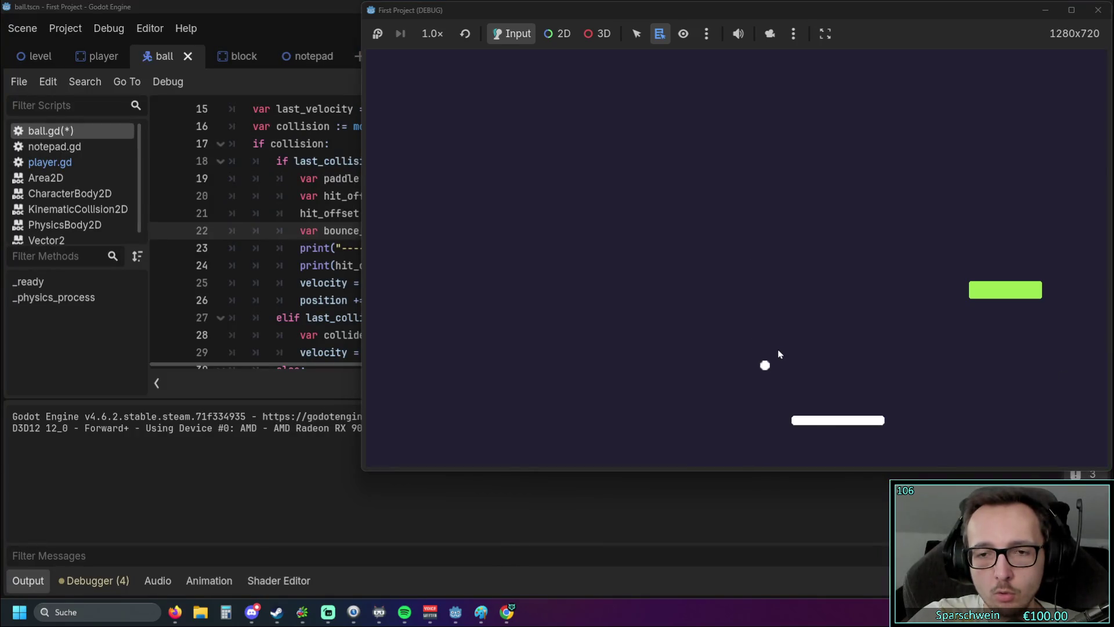
click(1098, 10)
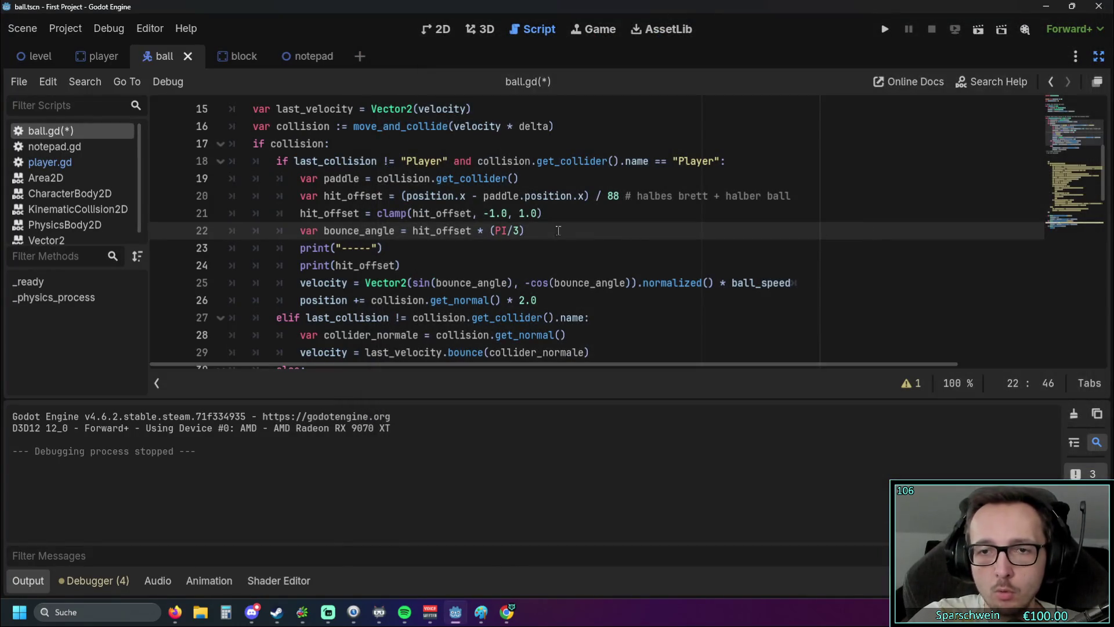
click(882, 31)
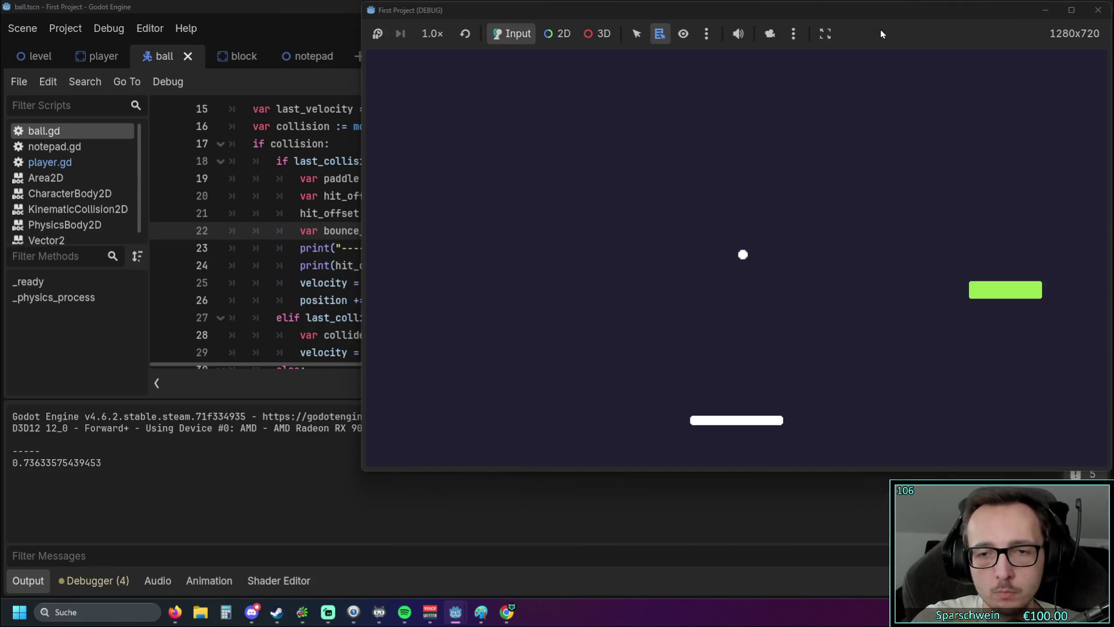
Step: Steer the paddle left and right, logging hit_offset values from about -0.97 to 0.91
key(Right)
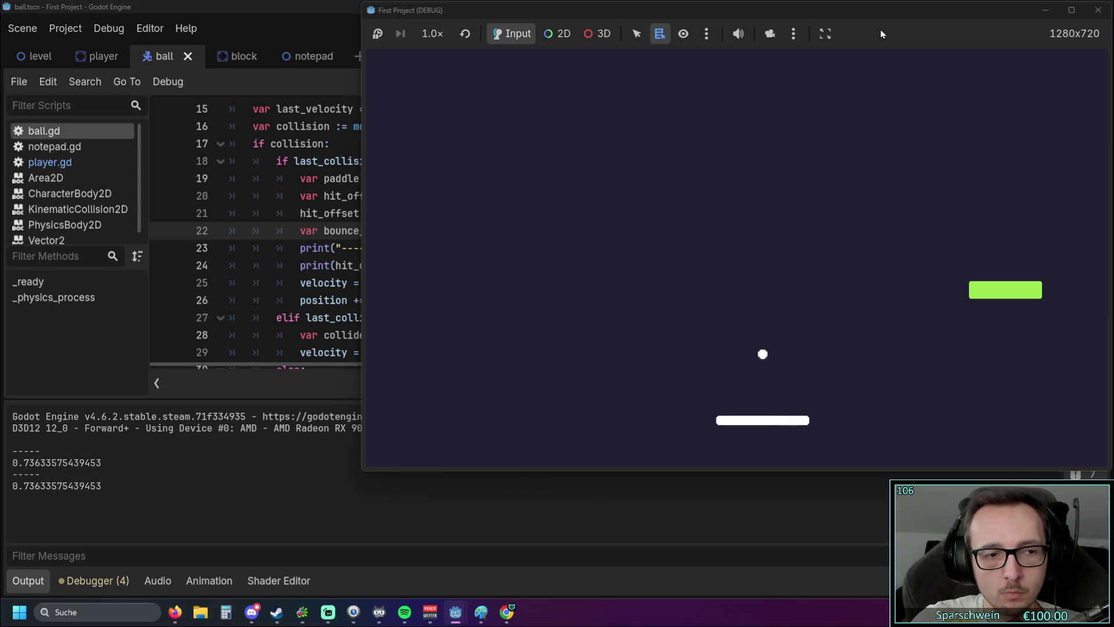
key(Right)
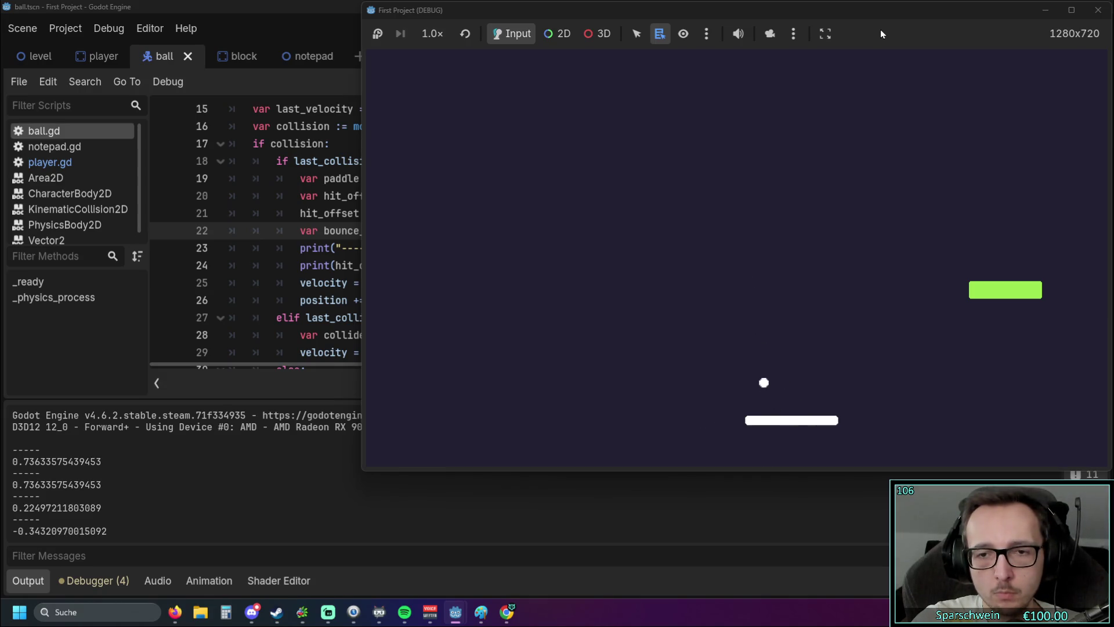
key(Right)
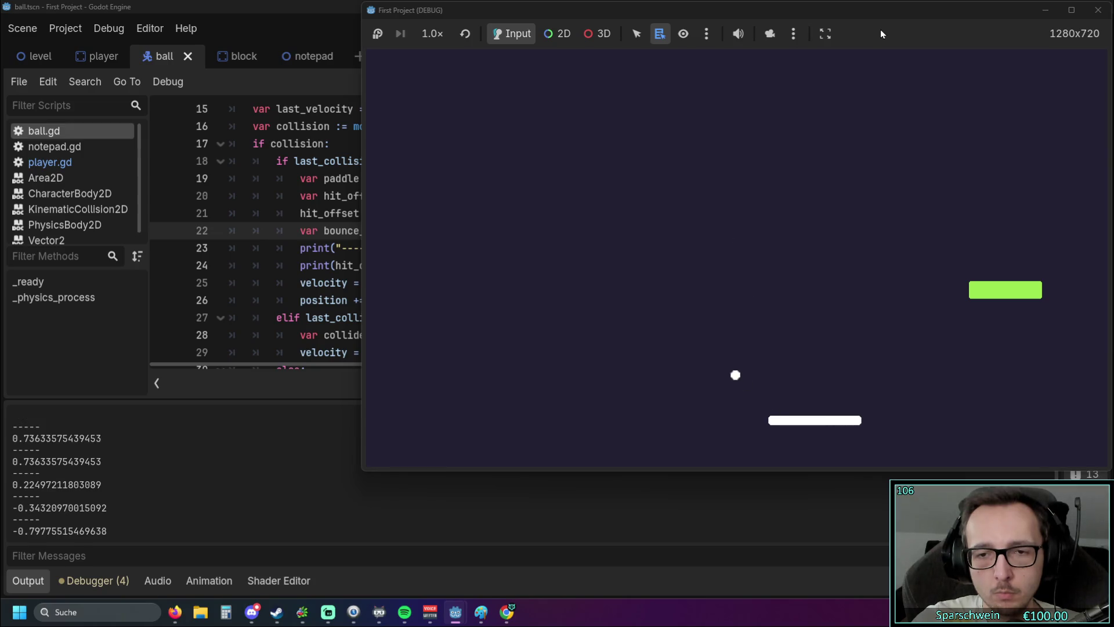
key(Left)
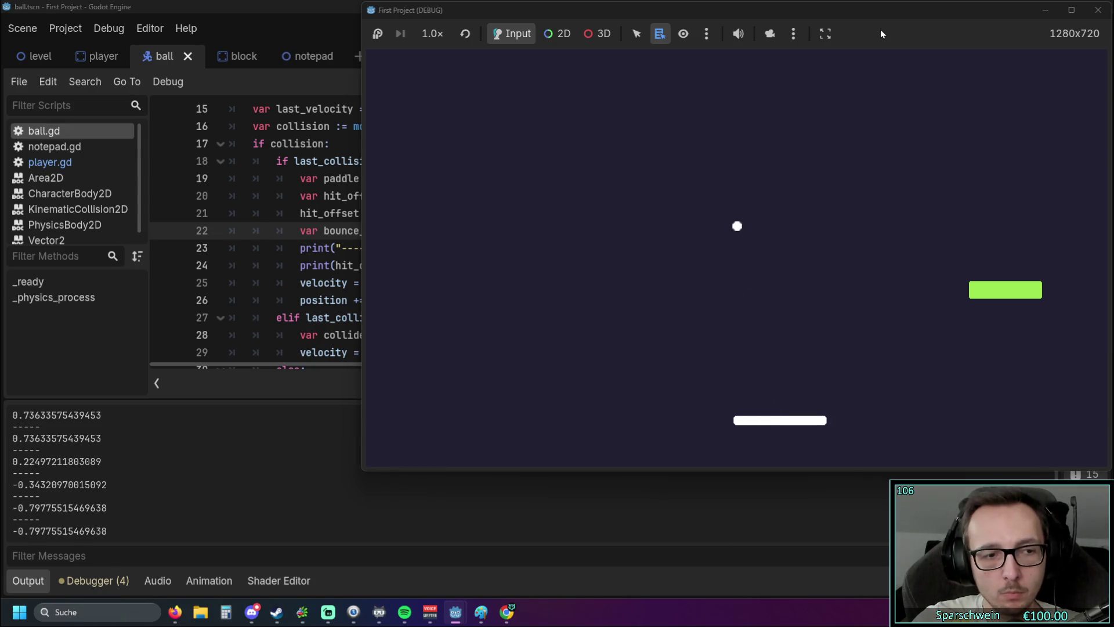
key(Left)
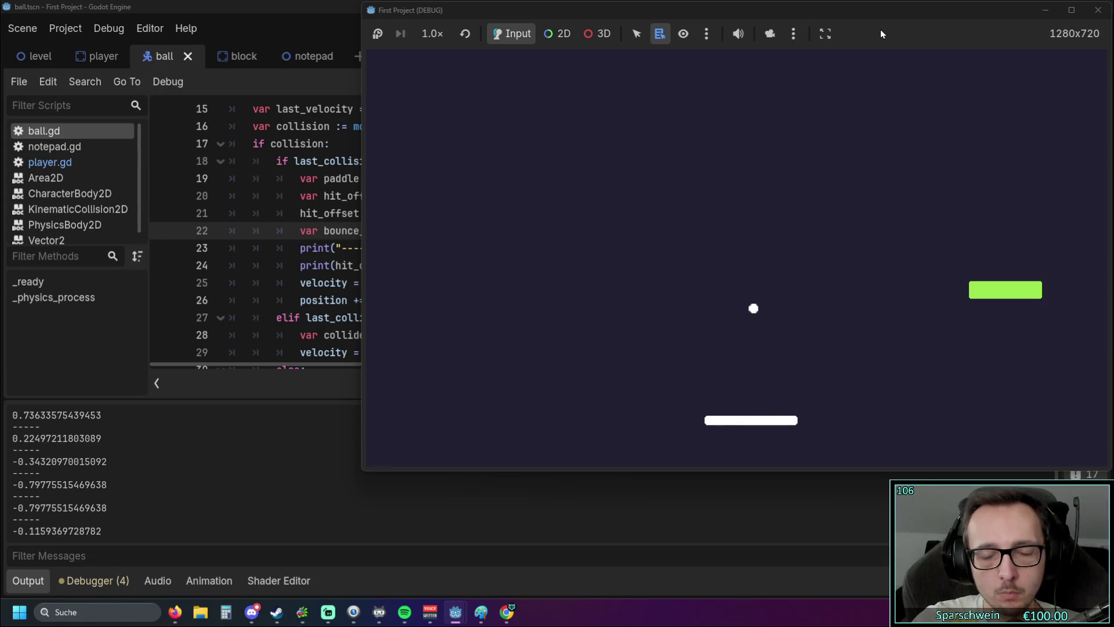
key(Left)
key(Right)
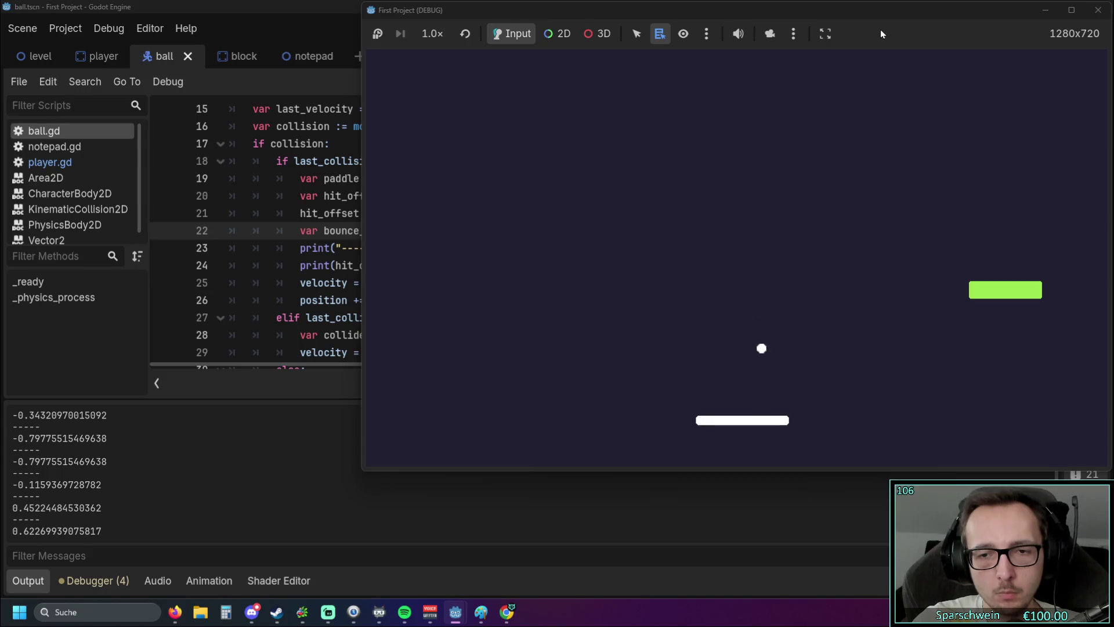
key(Right)
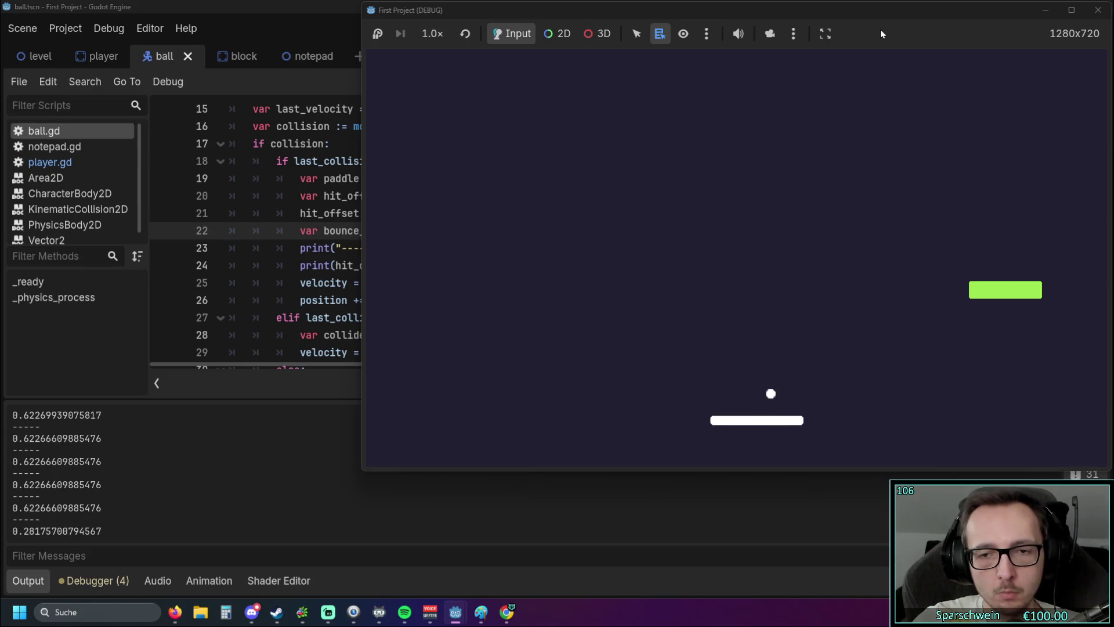
key(Right)
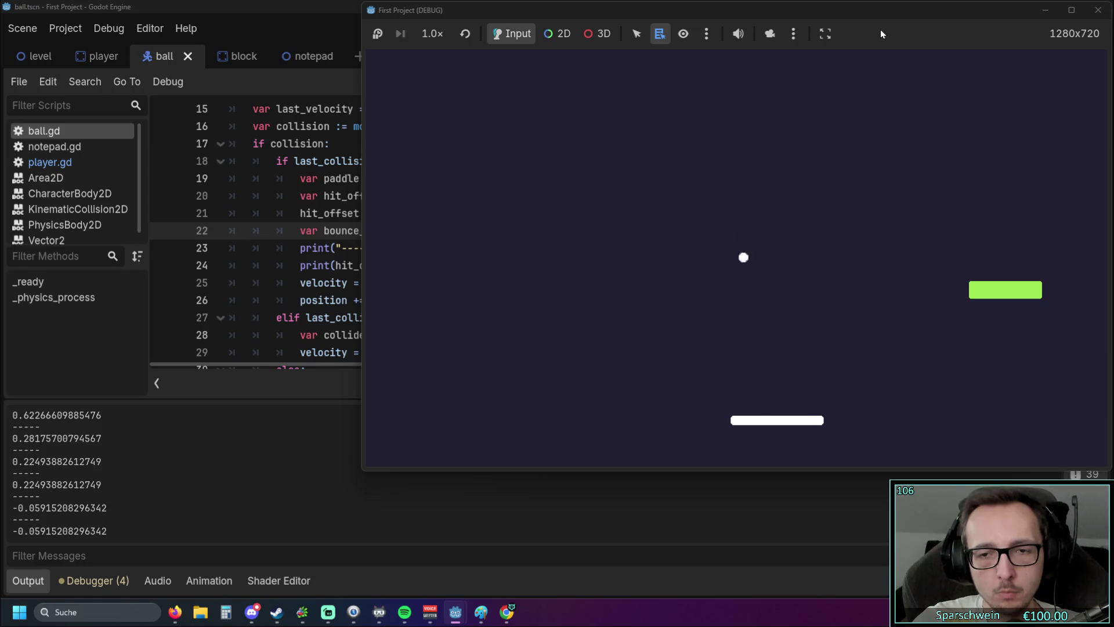
key(Right)
key(Right)
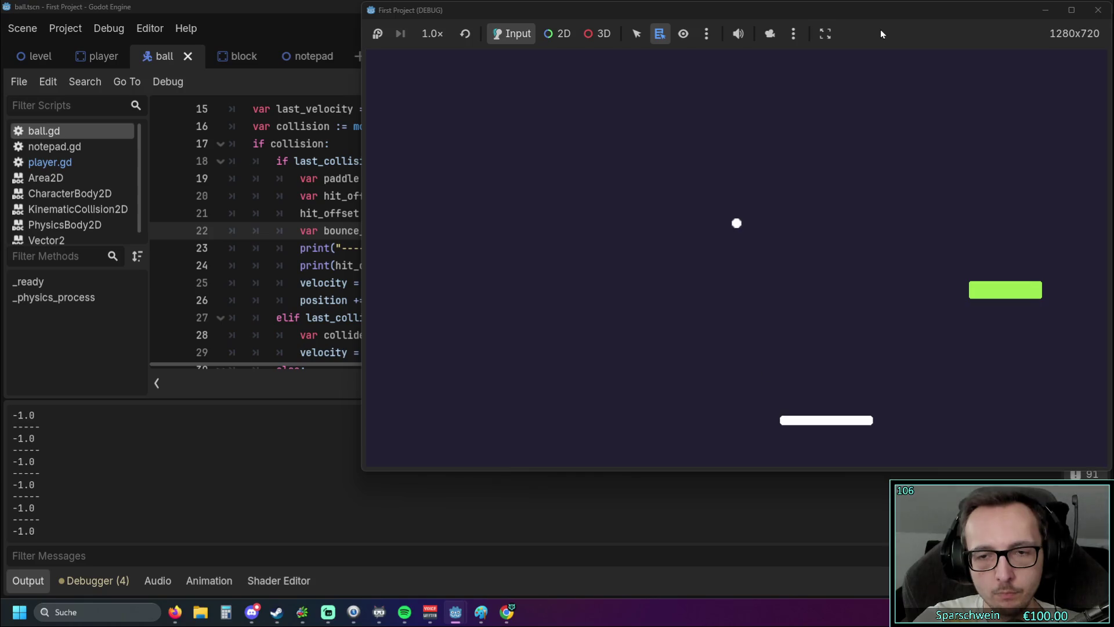
key(Left)
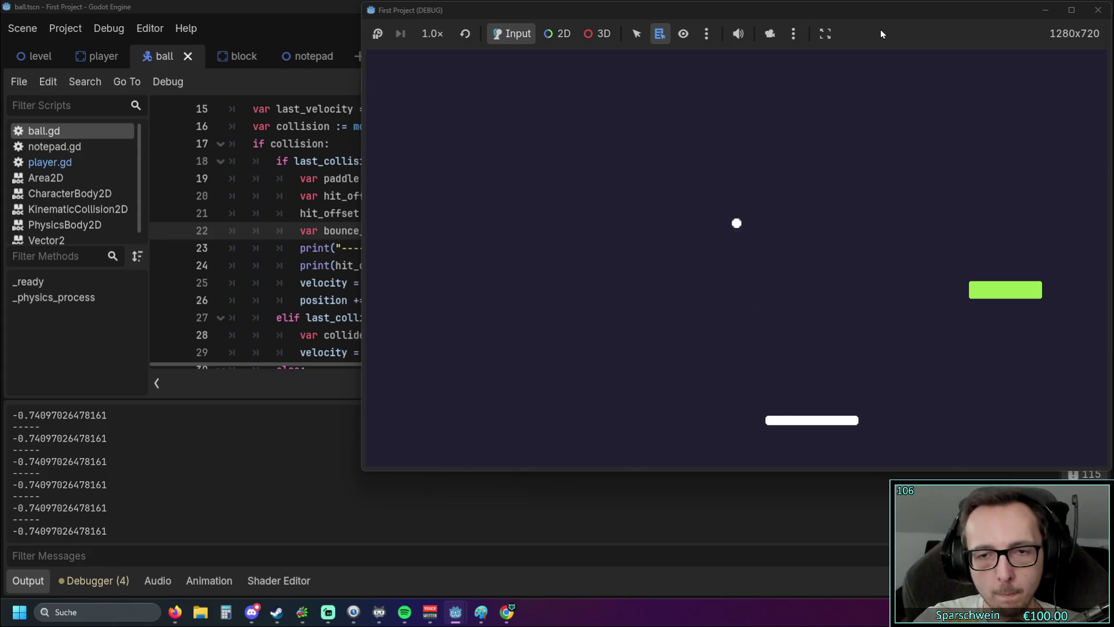
key(Left)
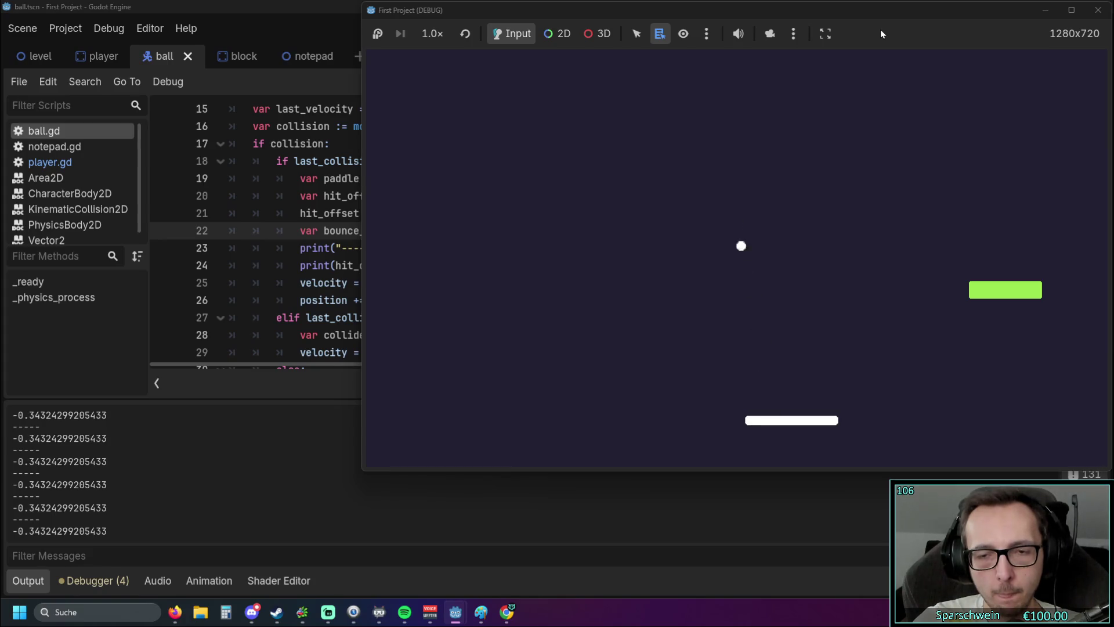
key(Left)
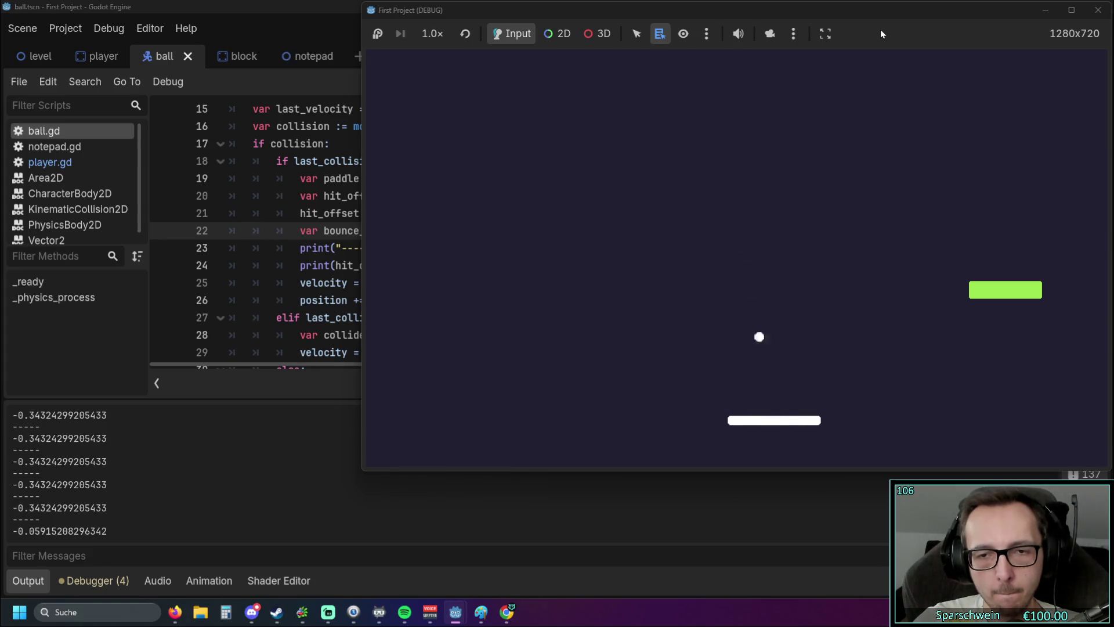
key(Left)
key(Right)
key(Left)
key(Left)
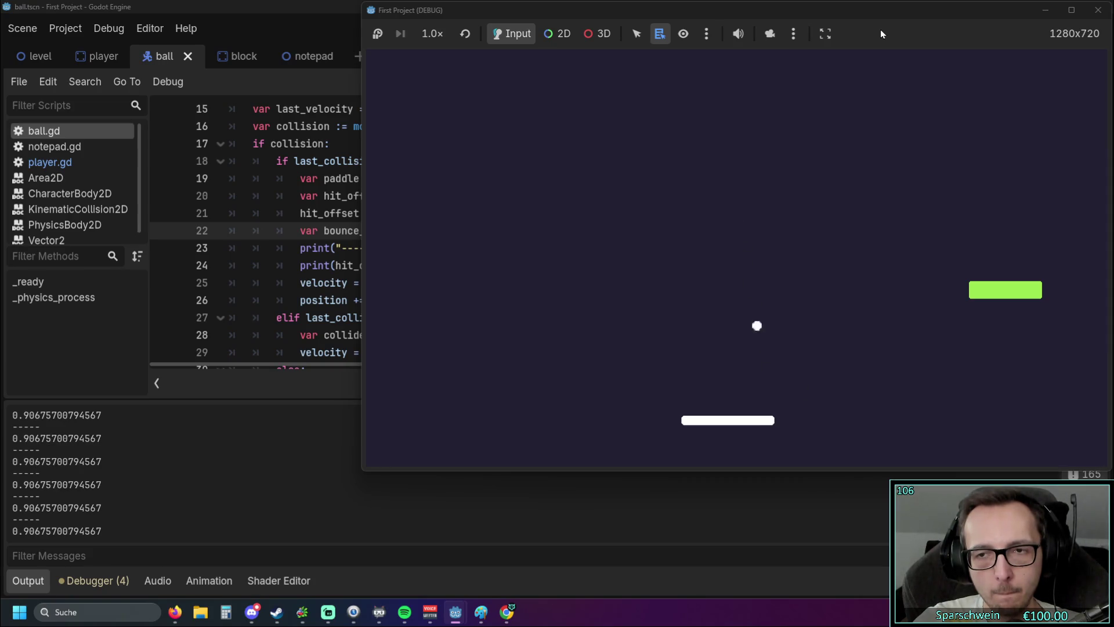
key(Right)
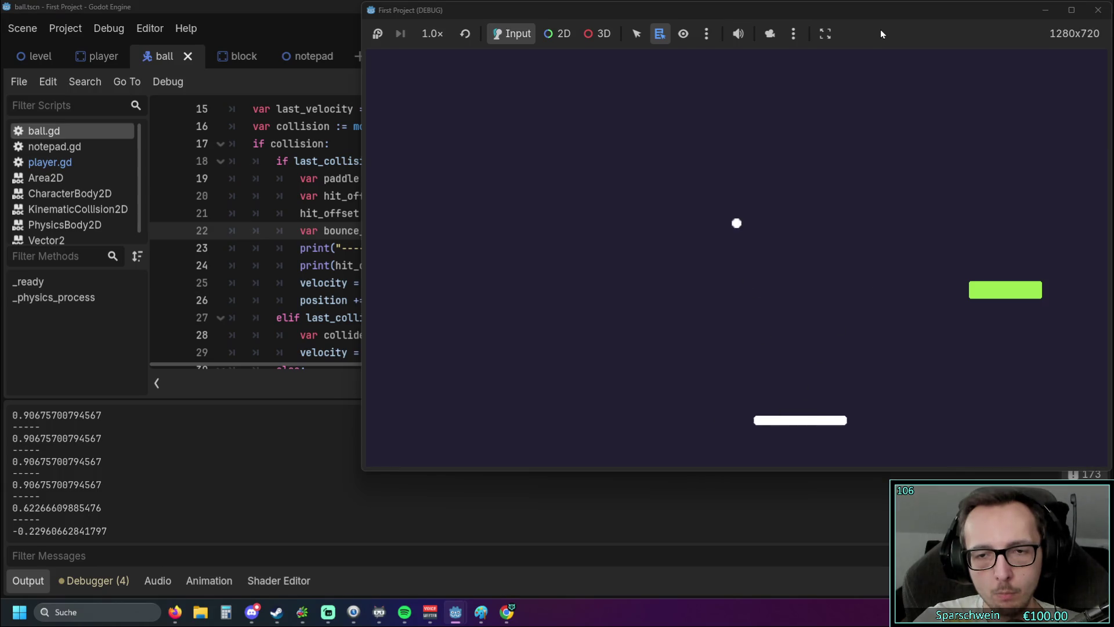
key(Right)
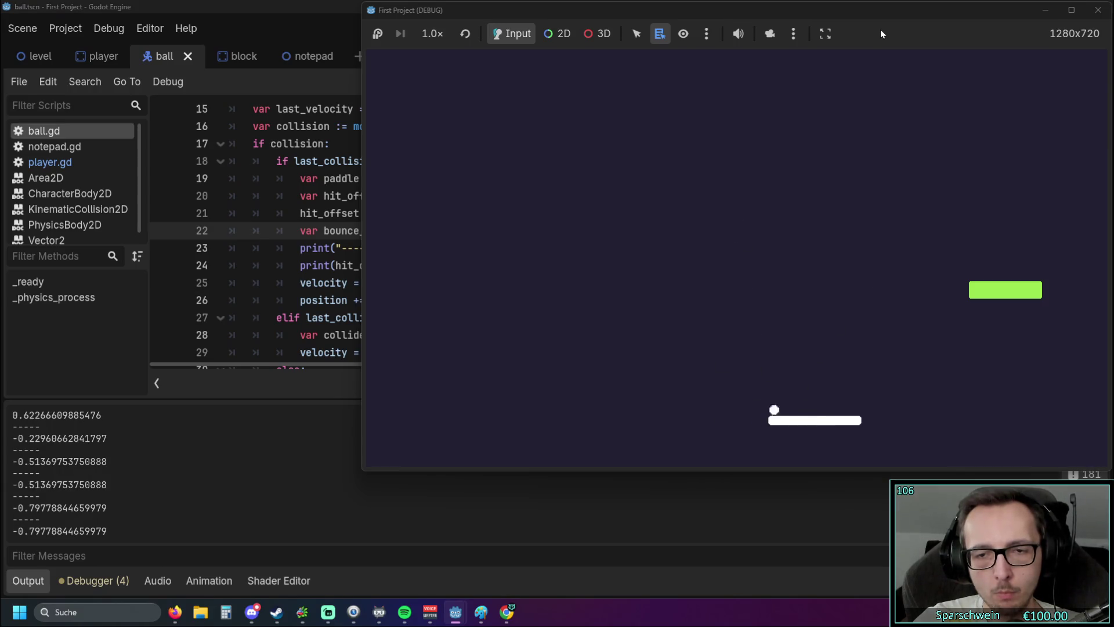
key(Right)
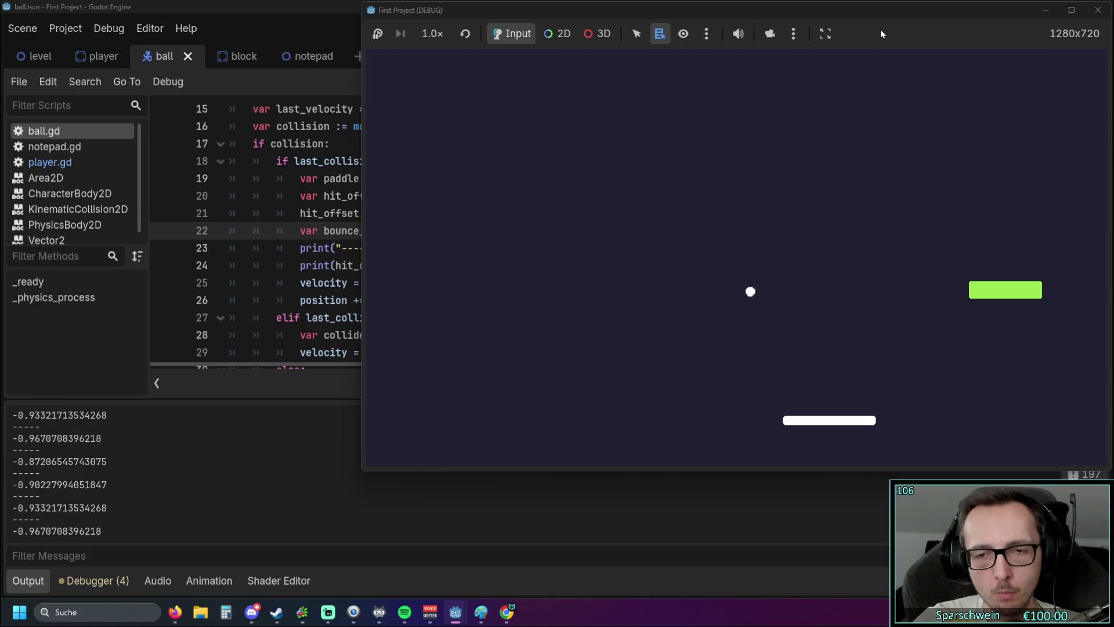
key(Left)
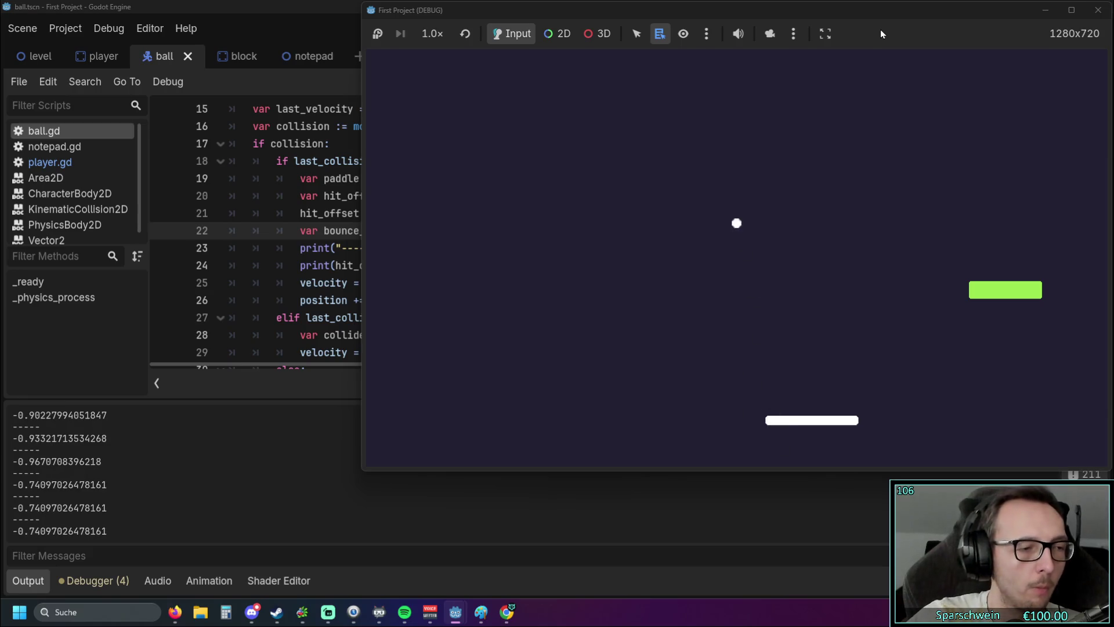
Step: Stop the game, review the != check on line 18, and relaunch to log hit_offset 0.736
click(1100, 12)
scroll(447, 290, up, 1)
scroll(447, 290, down, 1)
double_click(390, 161)
click(503, 265)
scroll(522, 267, down, 2)
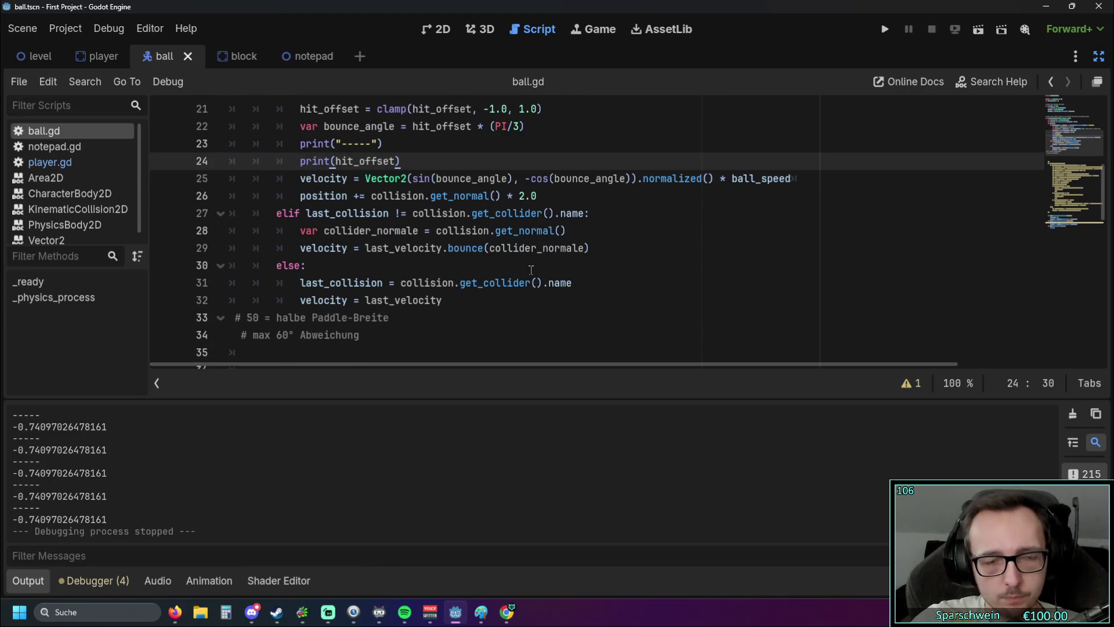
scroll(528, 269, up, 1)
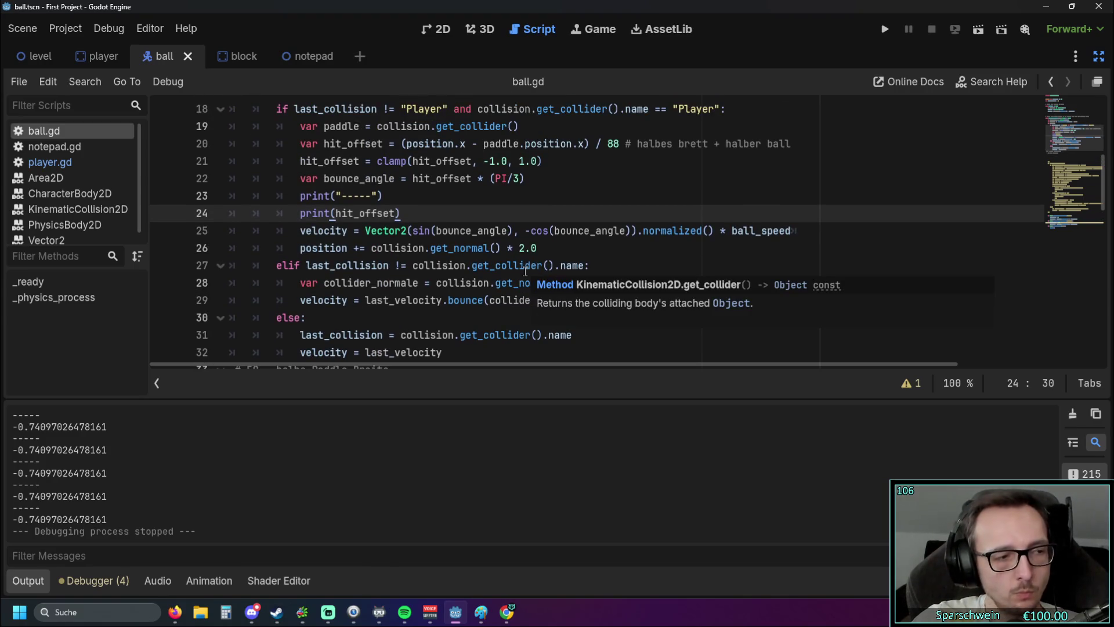
scroll(519, 270, down, 1)
scroll(511, 268, up, 1)
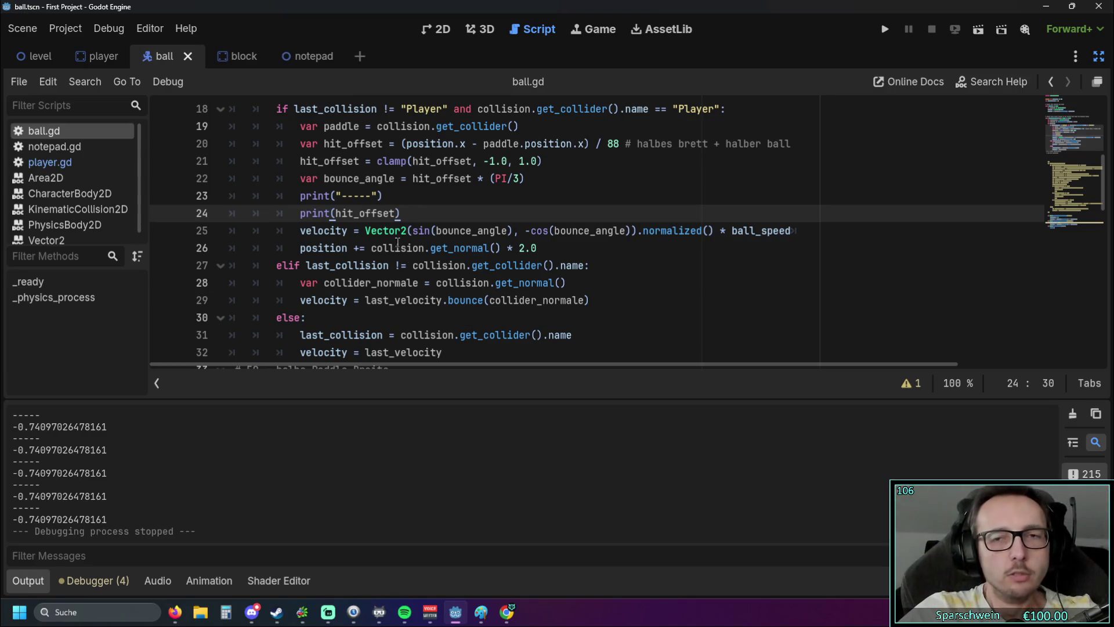
click(882, 27)
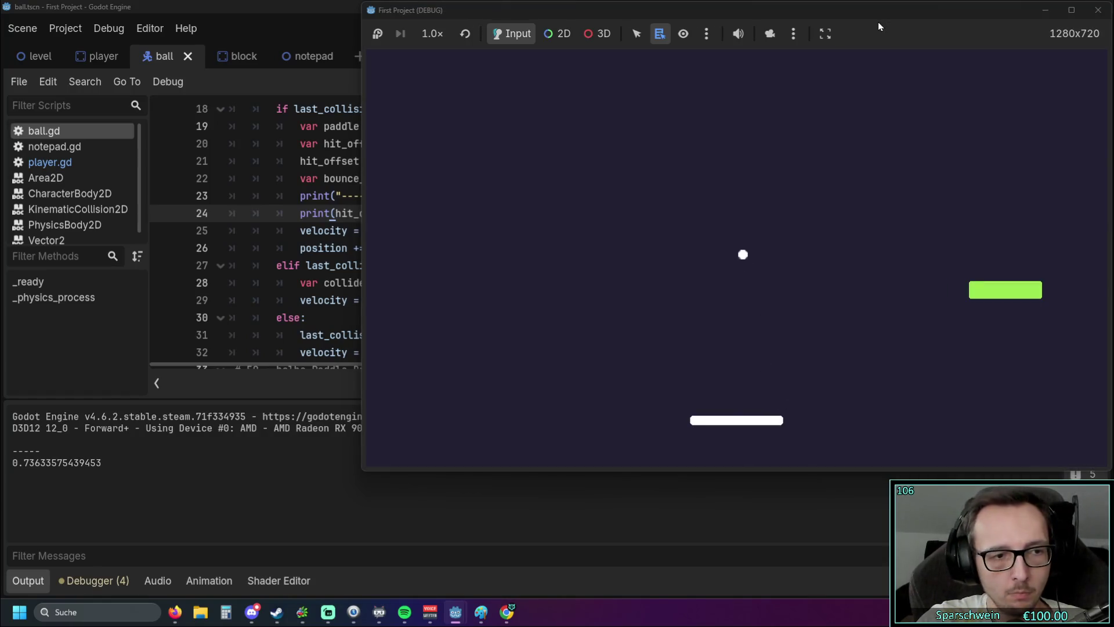
Step: Bounce the ball once more, then stop the game and return to the ball.gd script
key(Right)
key(Right)
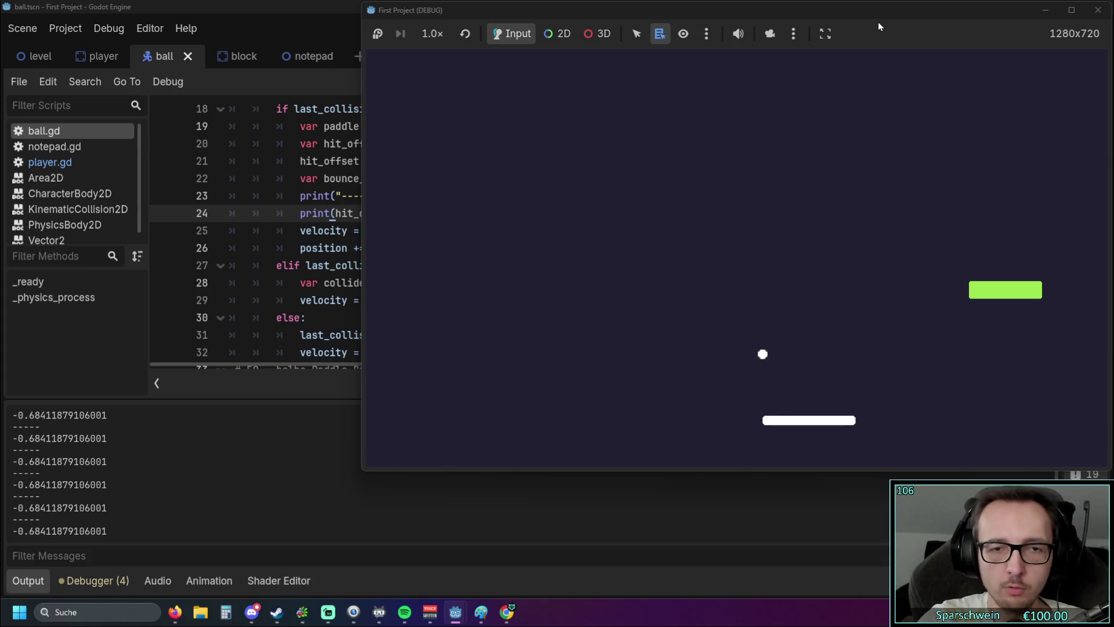
click(1097, 10)
click(579, 283)
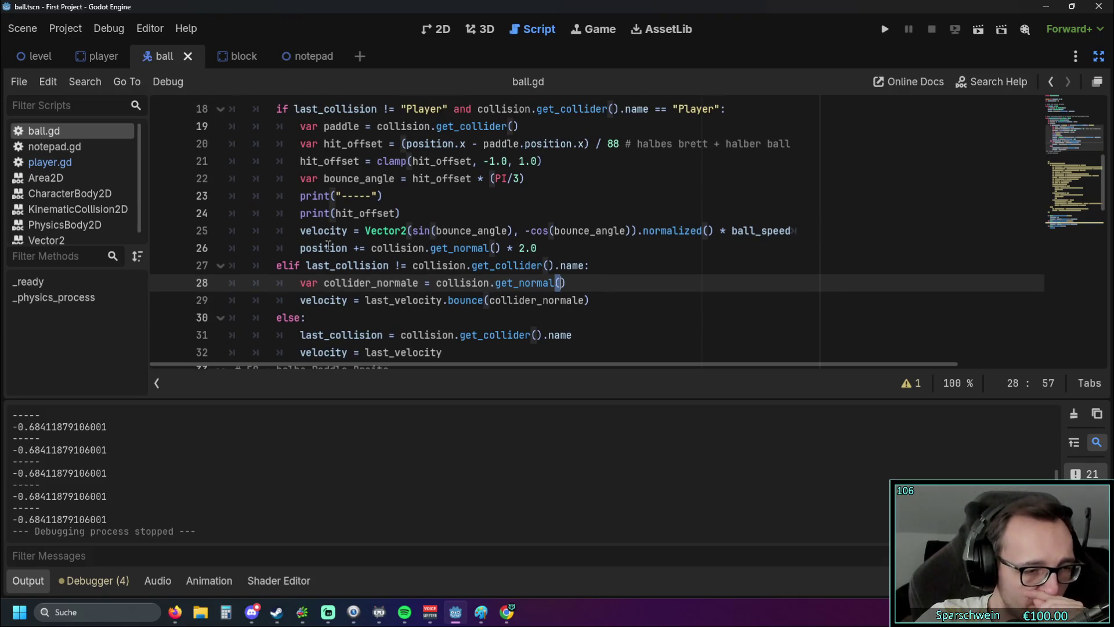
scroll(328, 245, up, 1)
scroll(332, 283, down, 1)
scroll(333, 283, up, 1)
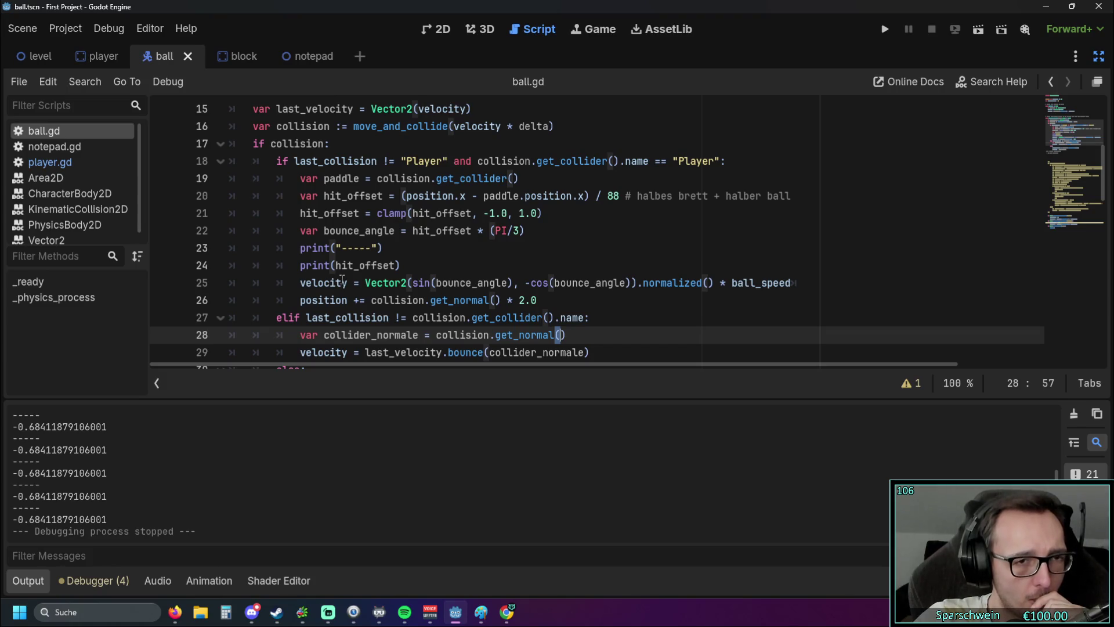
scroll(388, 278, down, 1)
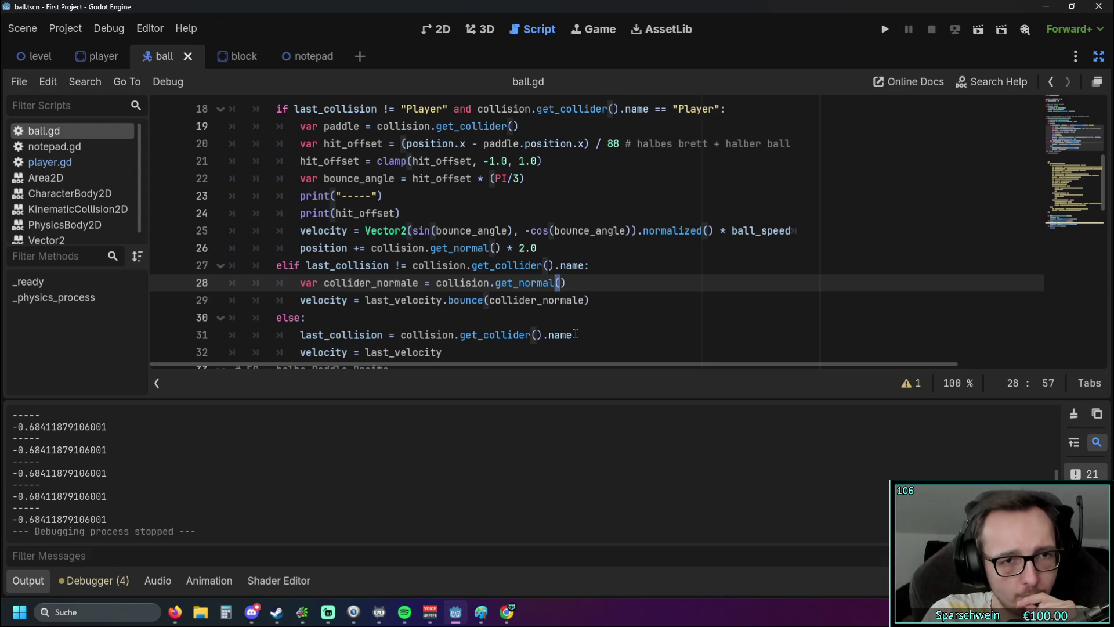
Step: Check the Paint bounce-angle sketch, then go back to the print(hit_offset) line
click(481, 612)
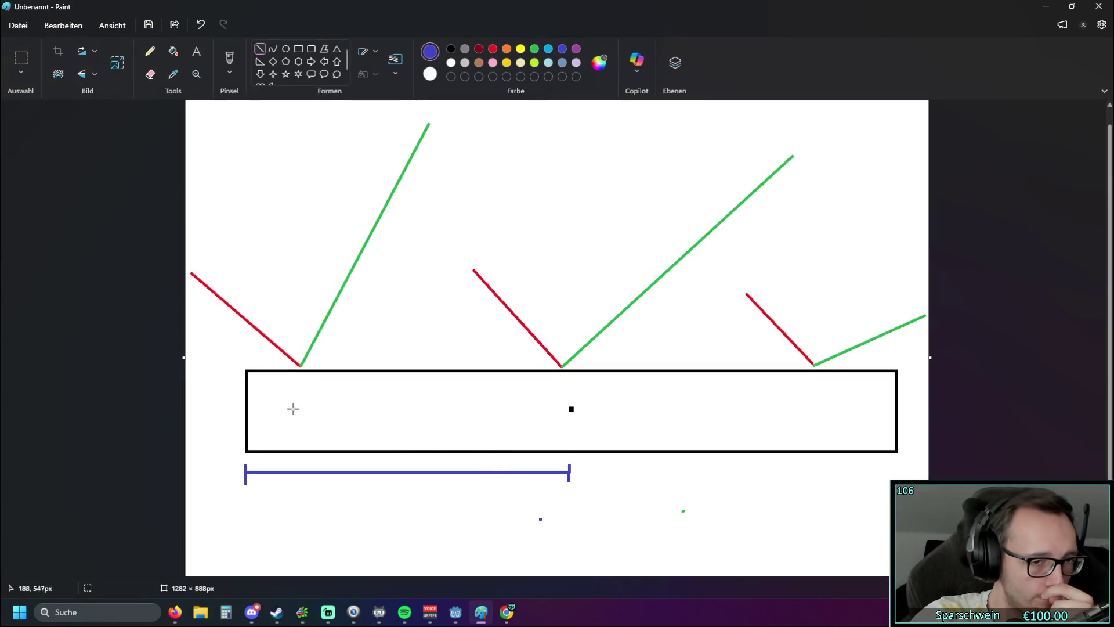
mouse_move(563, 12)
mouse_down()
mouse_move(810, 376)
mouse_move(455, 281)
mouse_up()
click(431, 215)
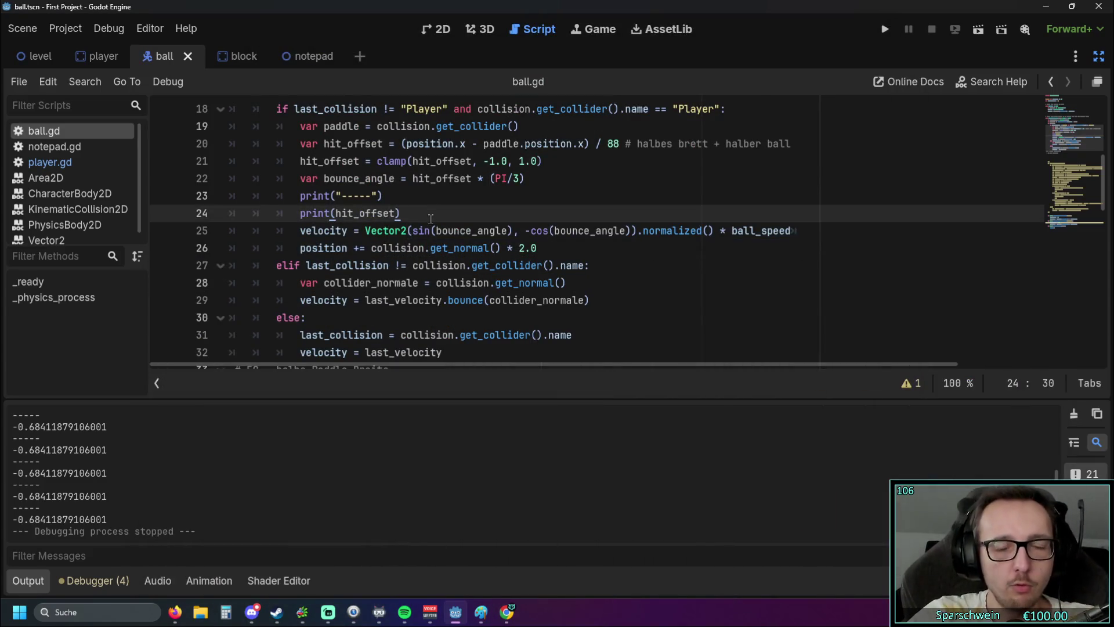
Step: Below print(hit_offset), add if hit_offset < 0: print("rechts")
key(Return)
text(if hi)
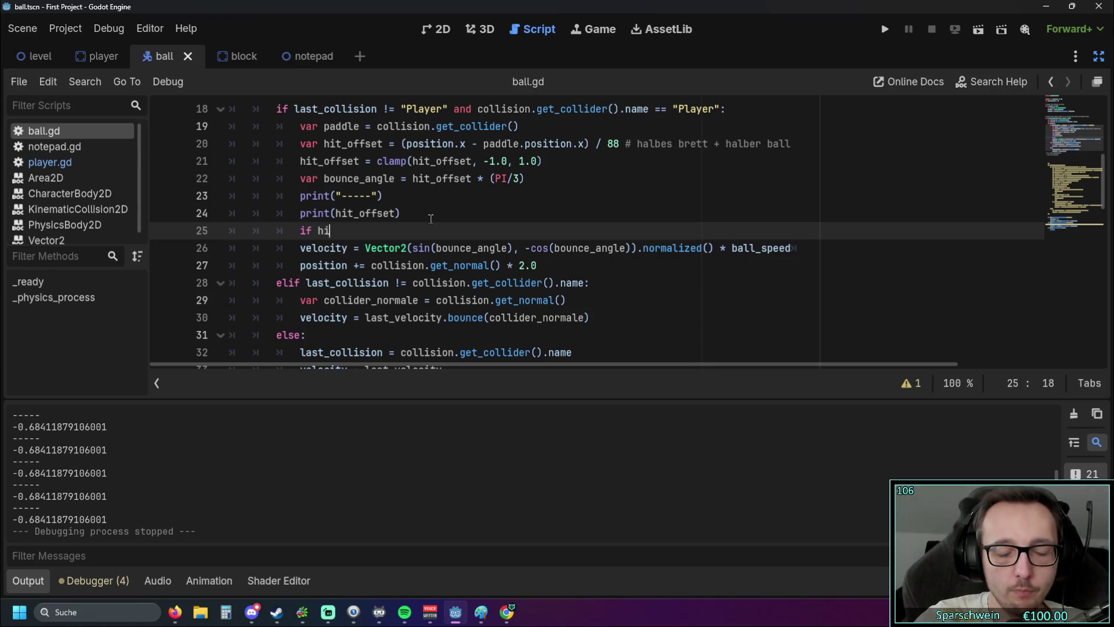
text(t_)
key(Return)
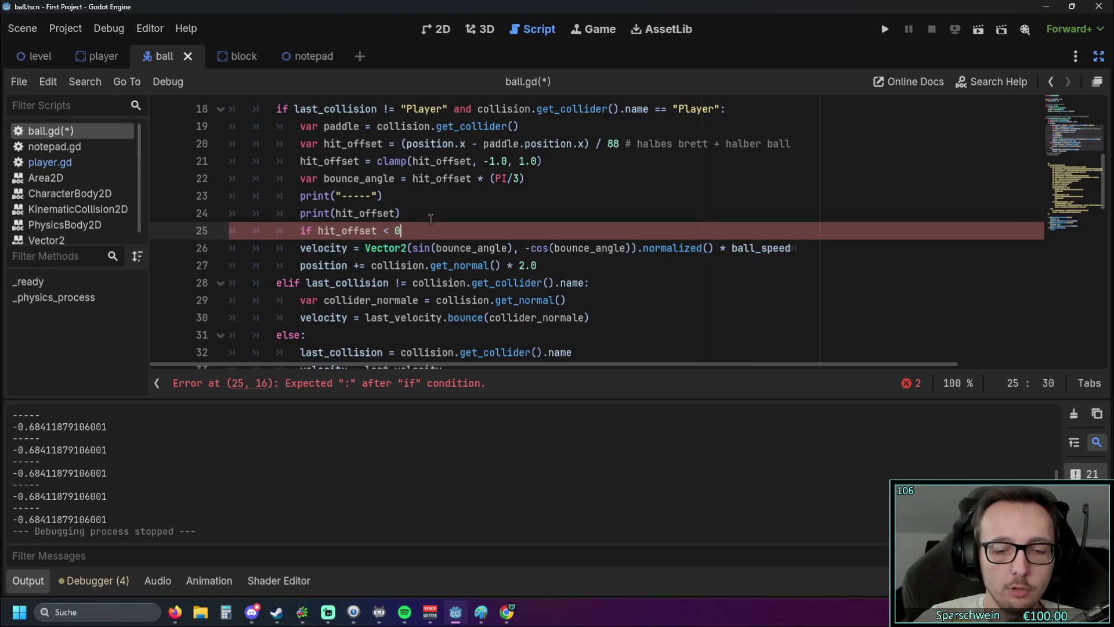
key(Return)
text(print)
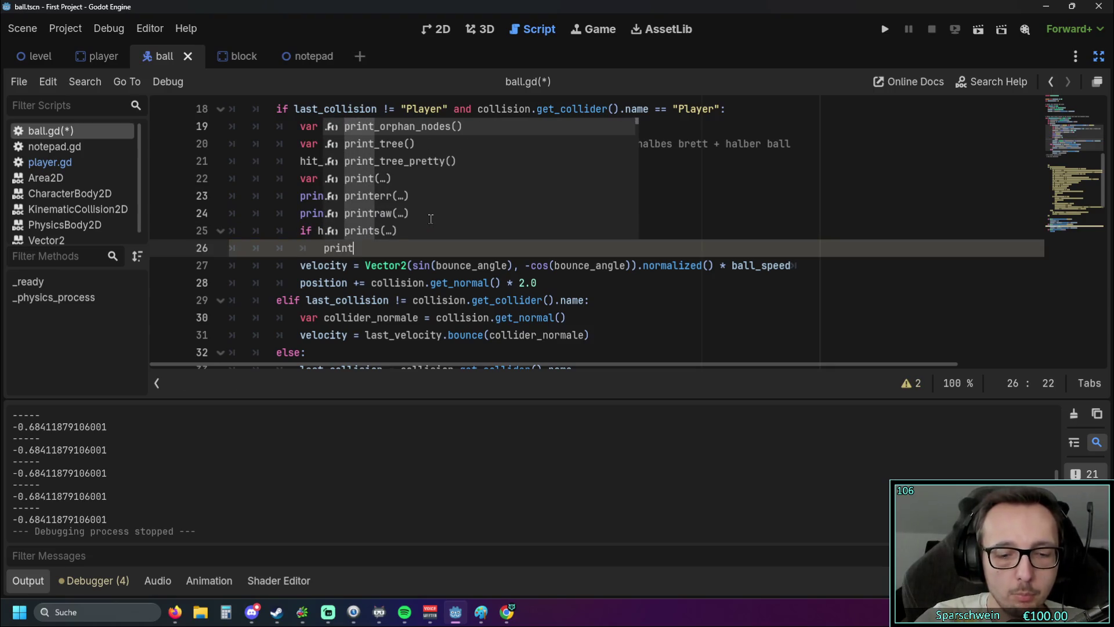
text(("rechts)
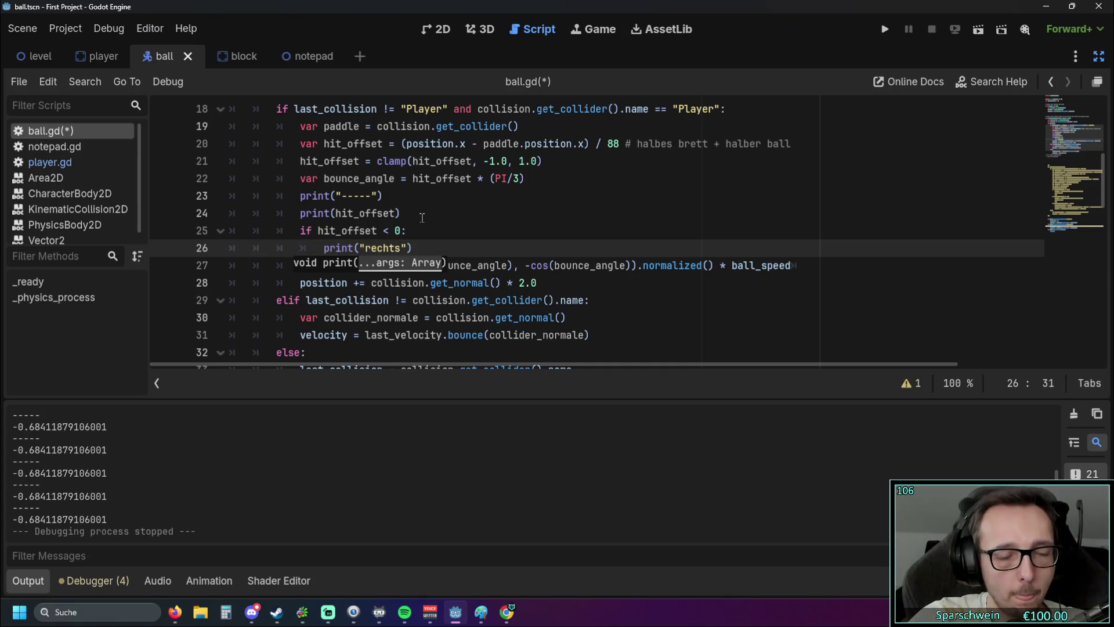
click(421, 248)
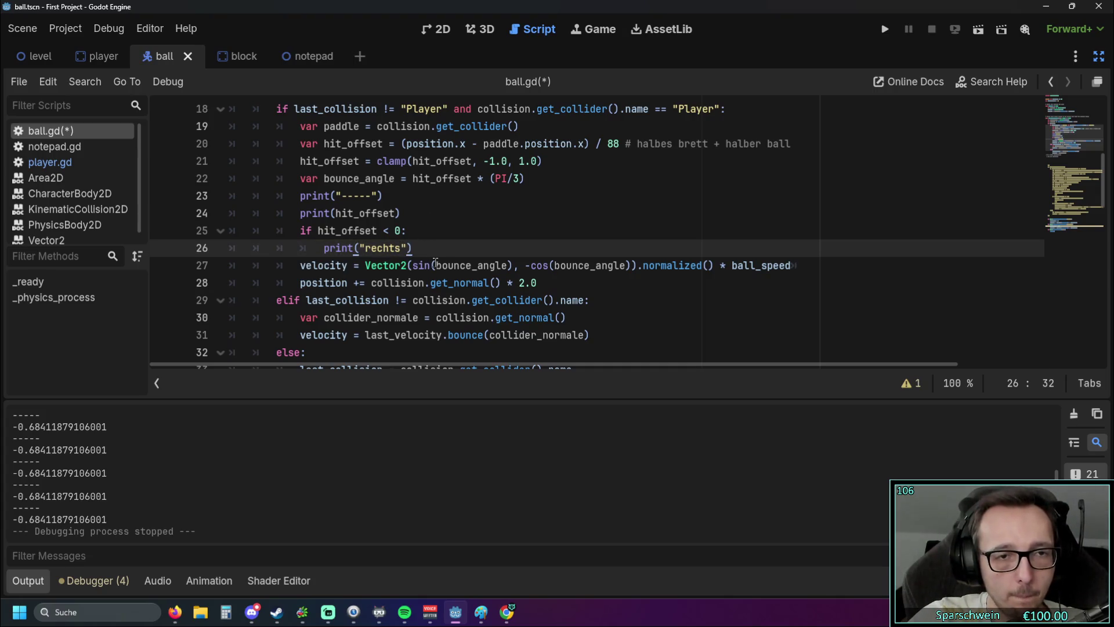
Step: Add if hit_offset > 0: print("links"), then run the game and move the paddle
key(Return)
text(if)
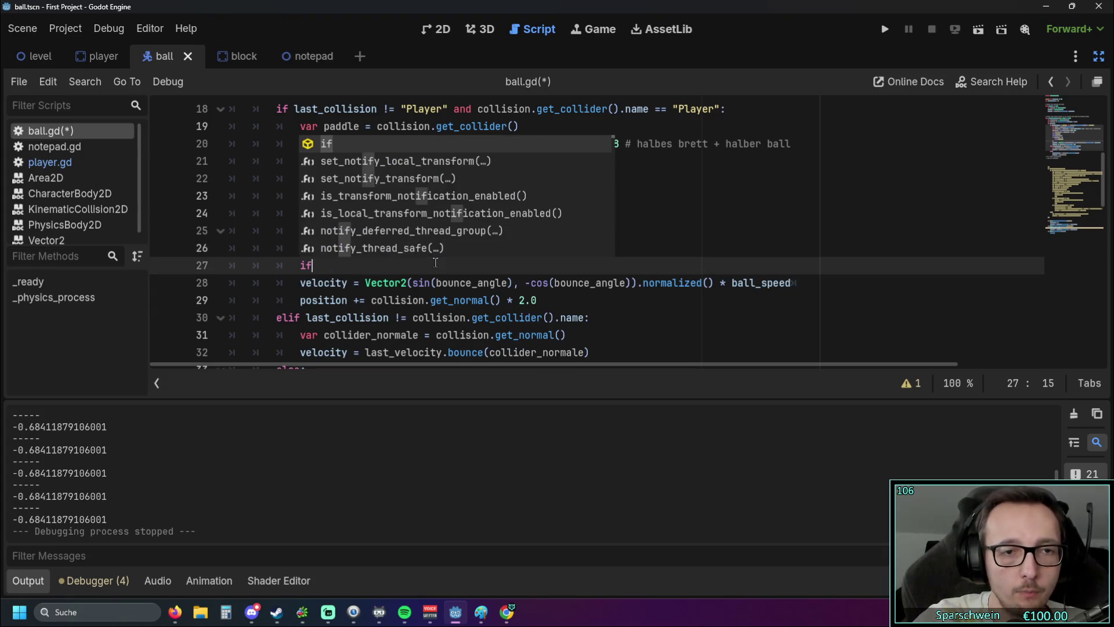
text( hit)
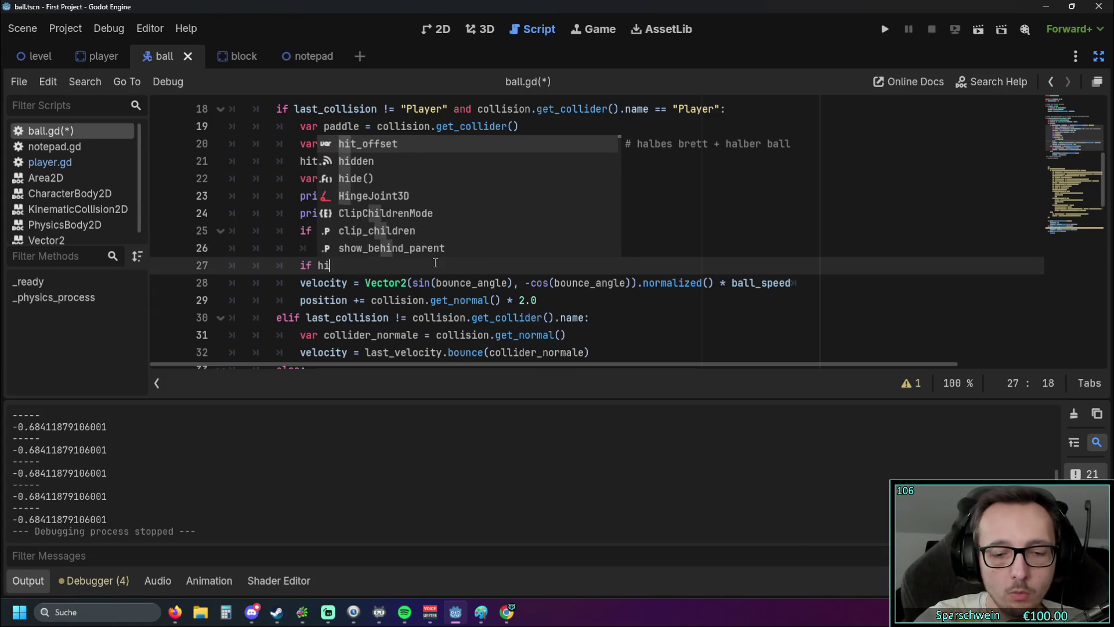
key(Return)
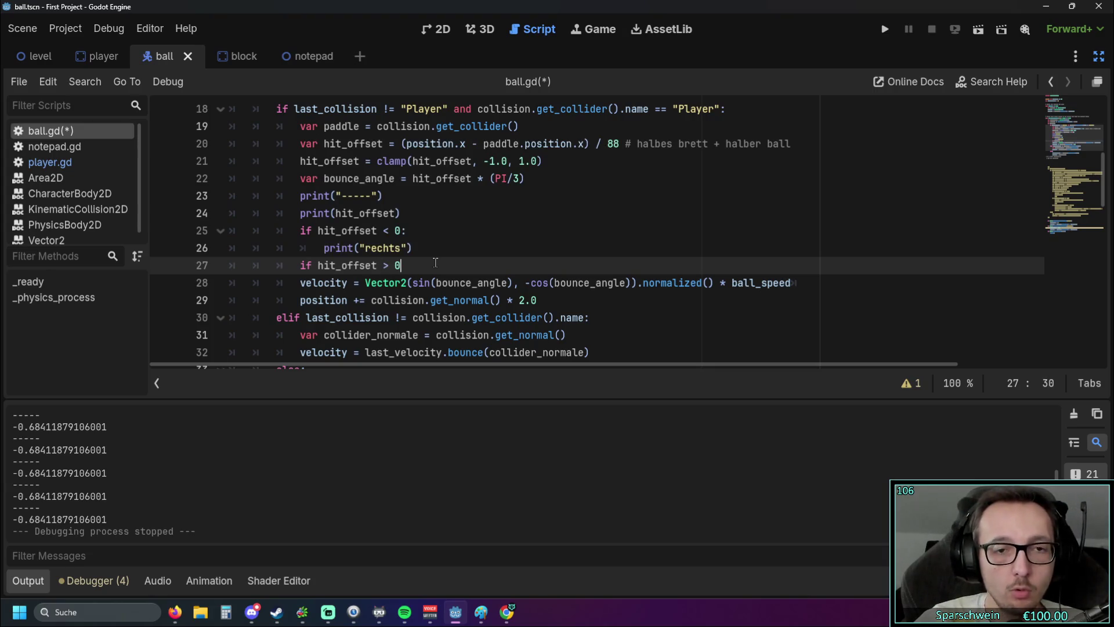
key(Return)
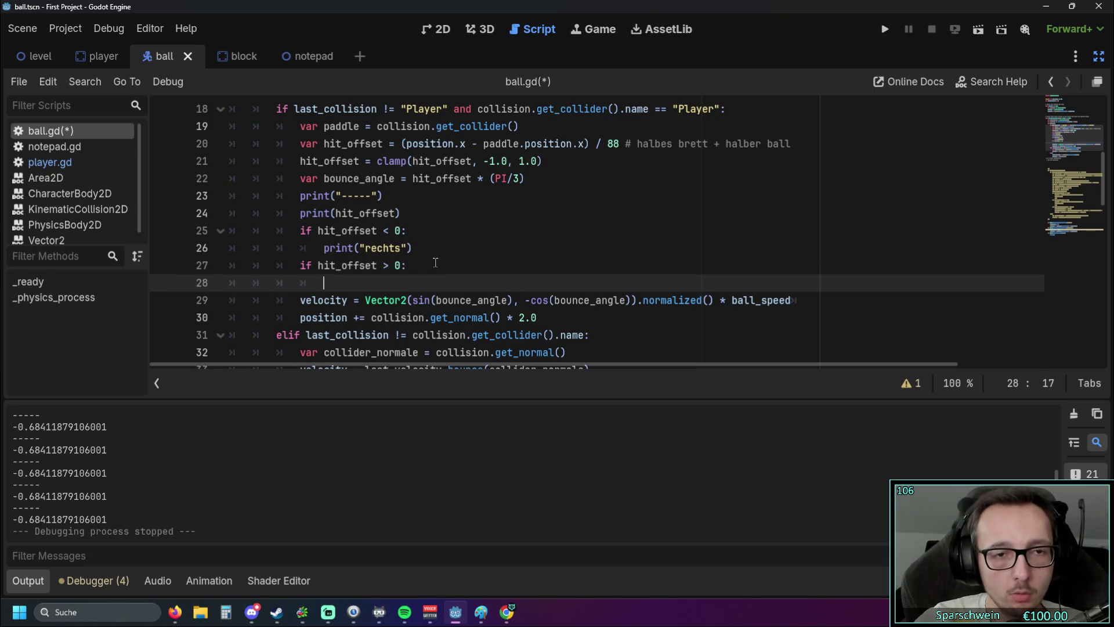
text(print)
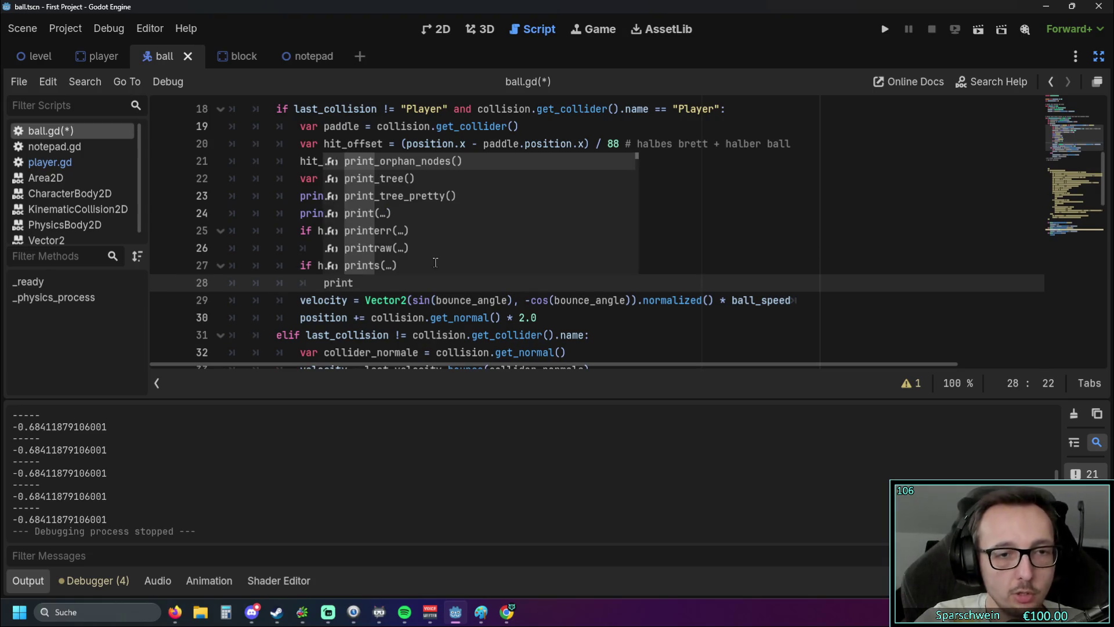
text(("links)
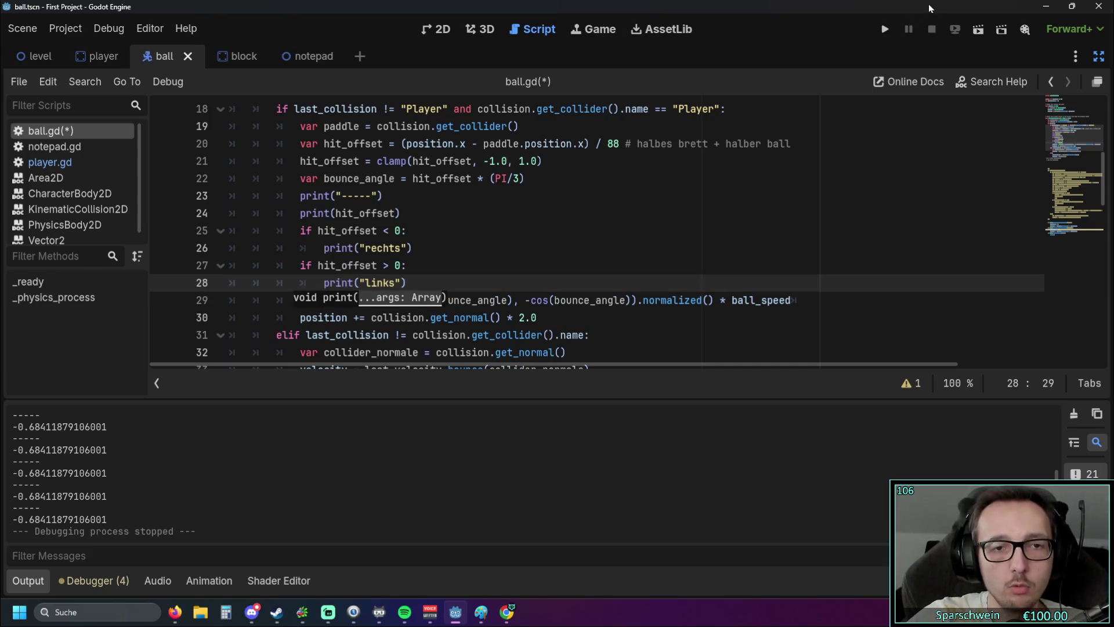
click(885, 29)
key(Right)
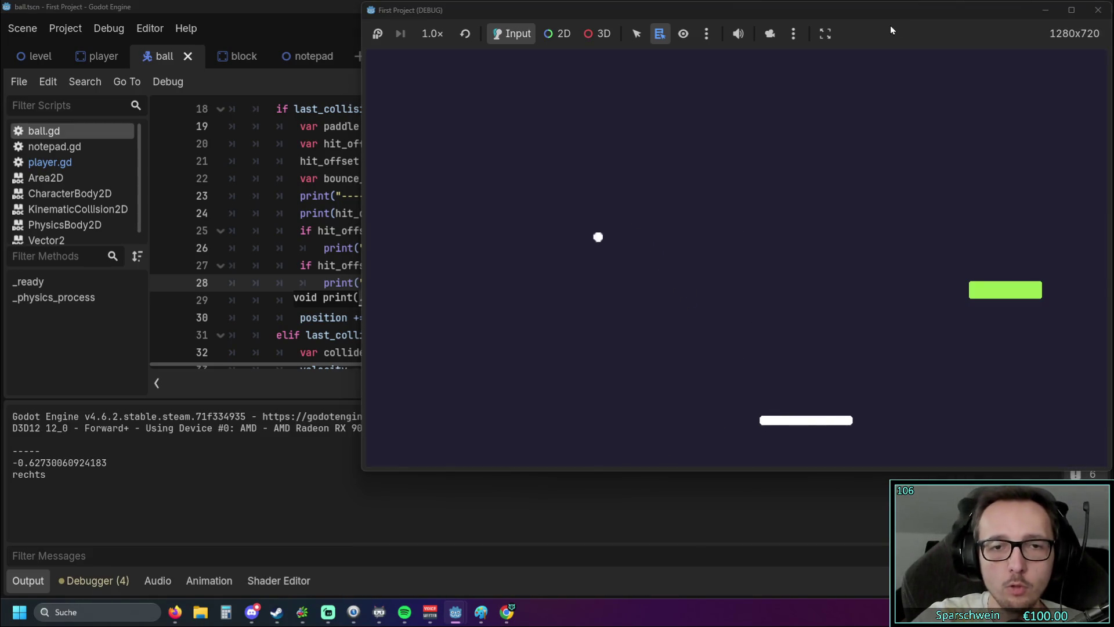
Step: Stop the game and swap the labels: negative prints "links", positive prints "rechts"
click(1098, 10)
click(365, 248)
double_click(365, 247)
text(links)
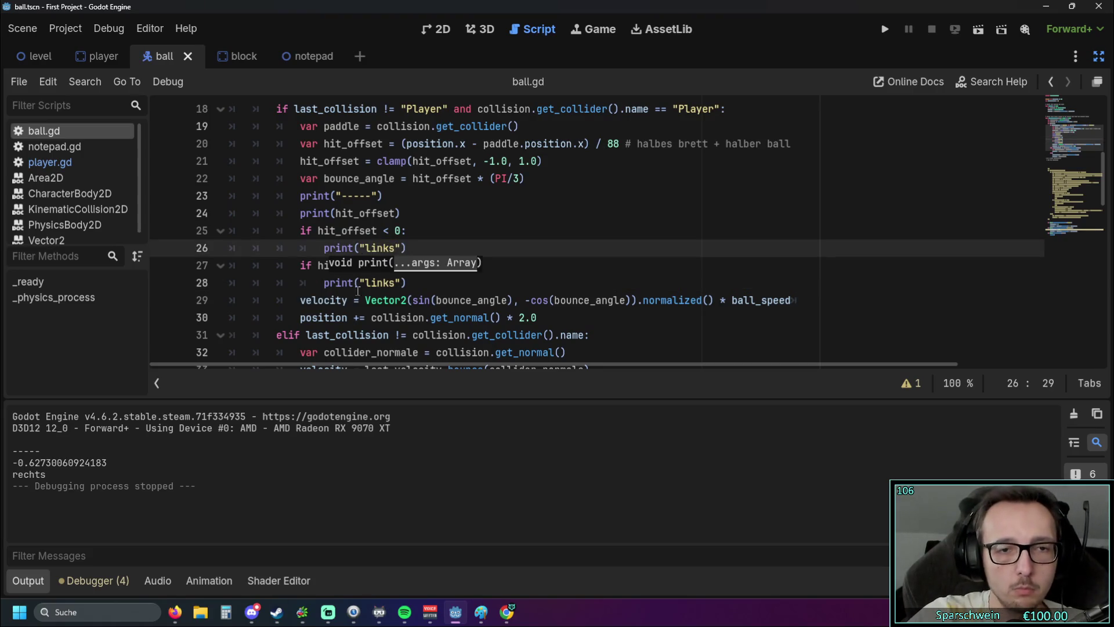
double_click(394, 284)
text(recht)
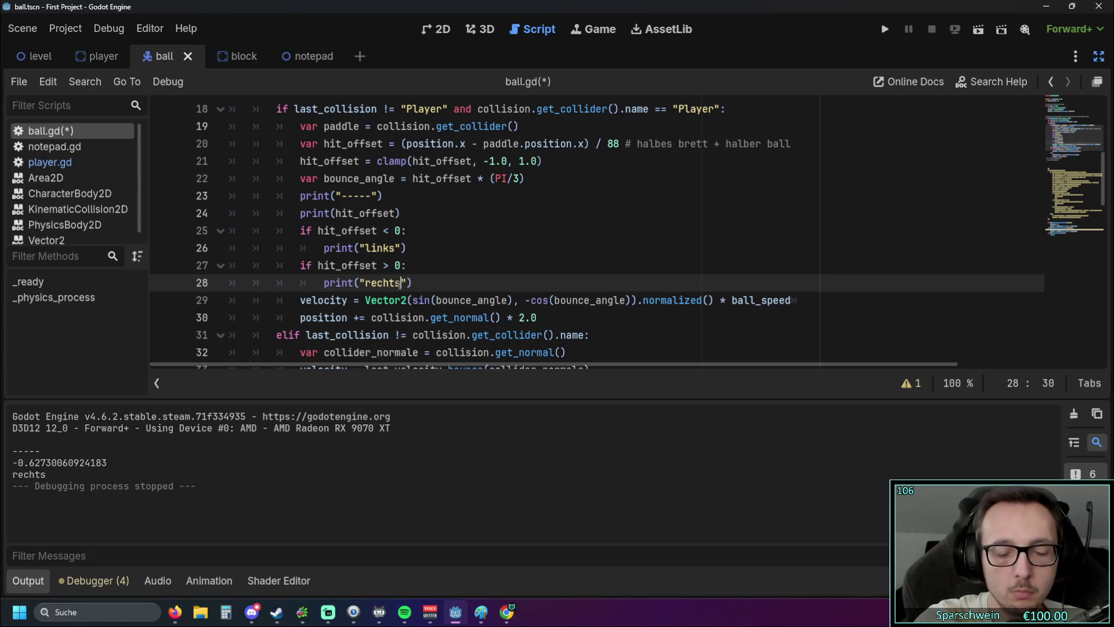
click(535, 231)
Step: Rerun with F5, steer the paddle left to log "links", then stop the game
key(F5)
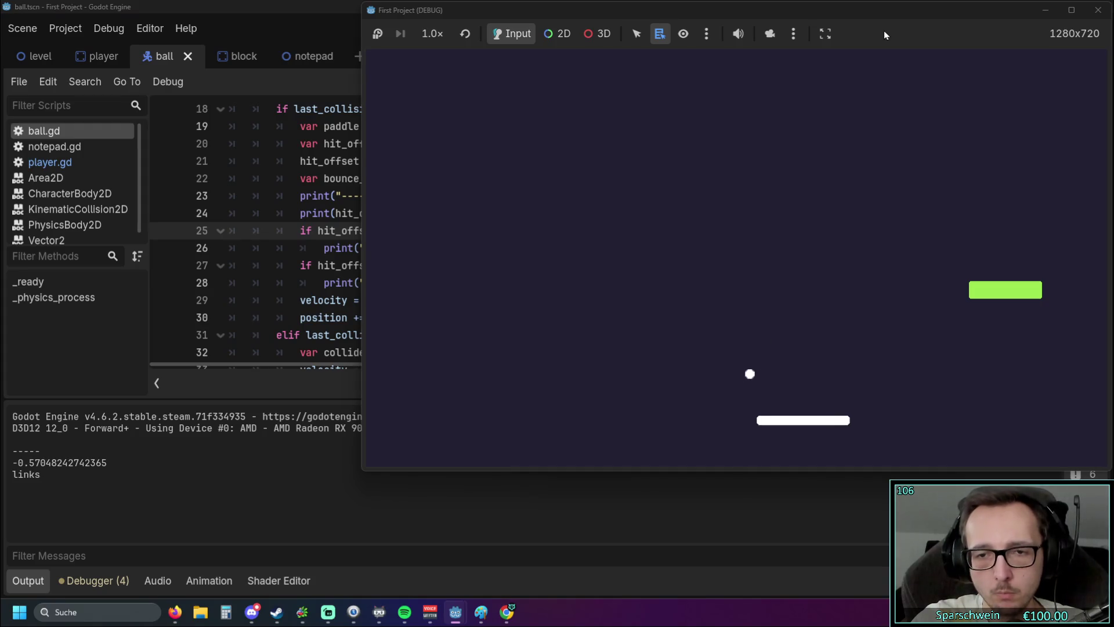
key(Left)
key(Left)
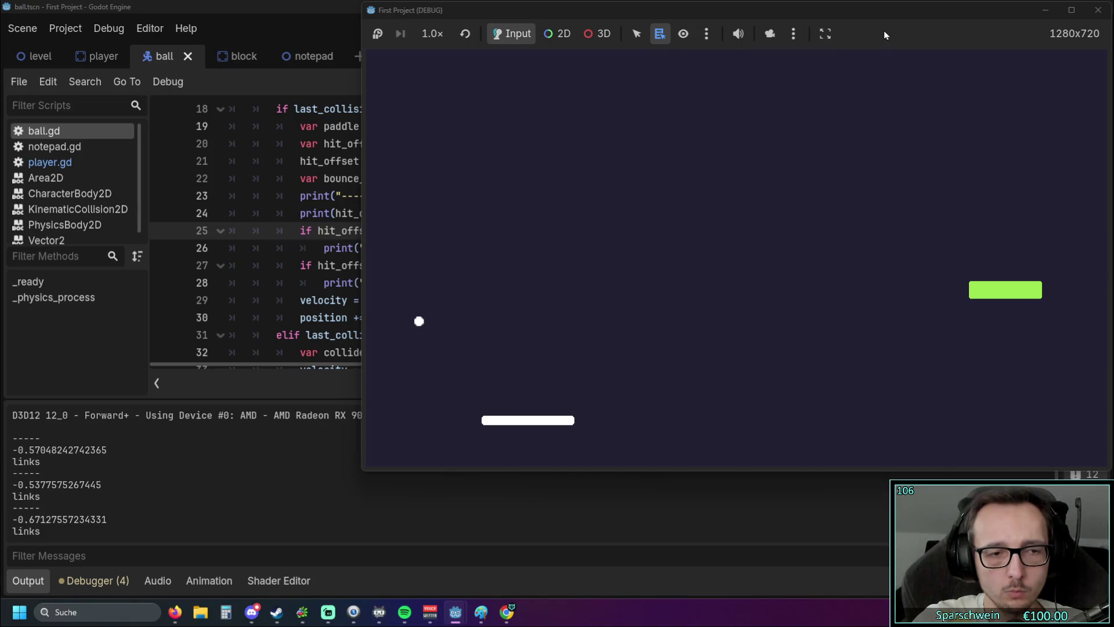
key(Right)
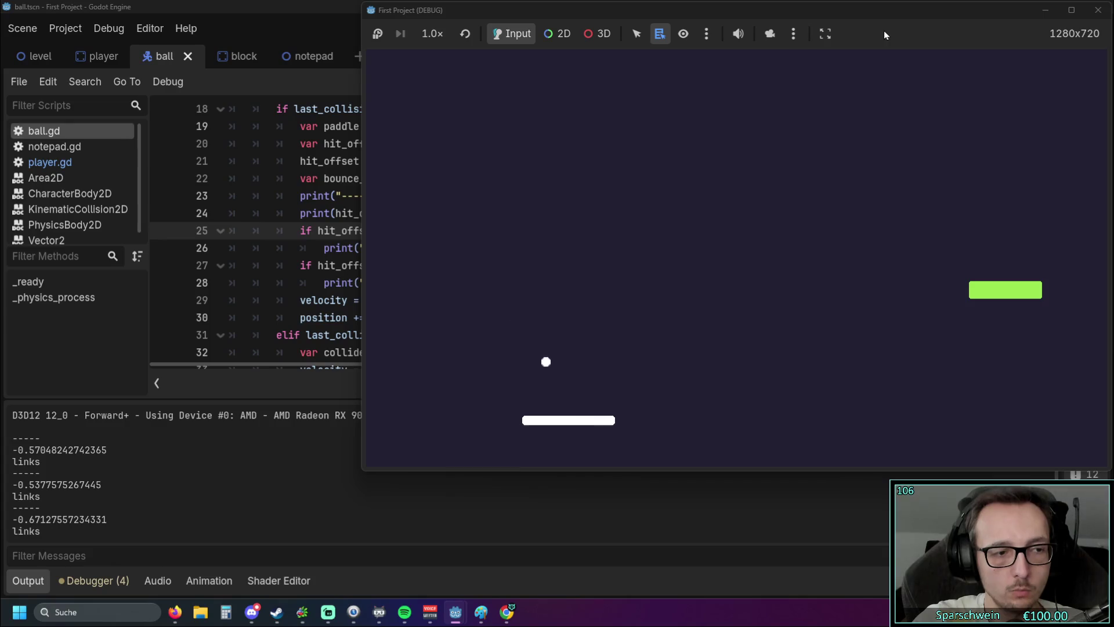
key(Right)
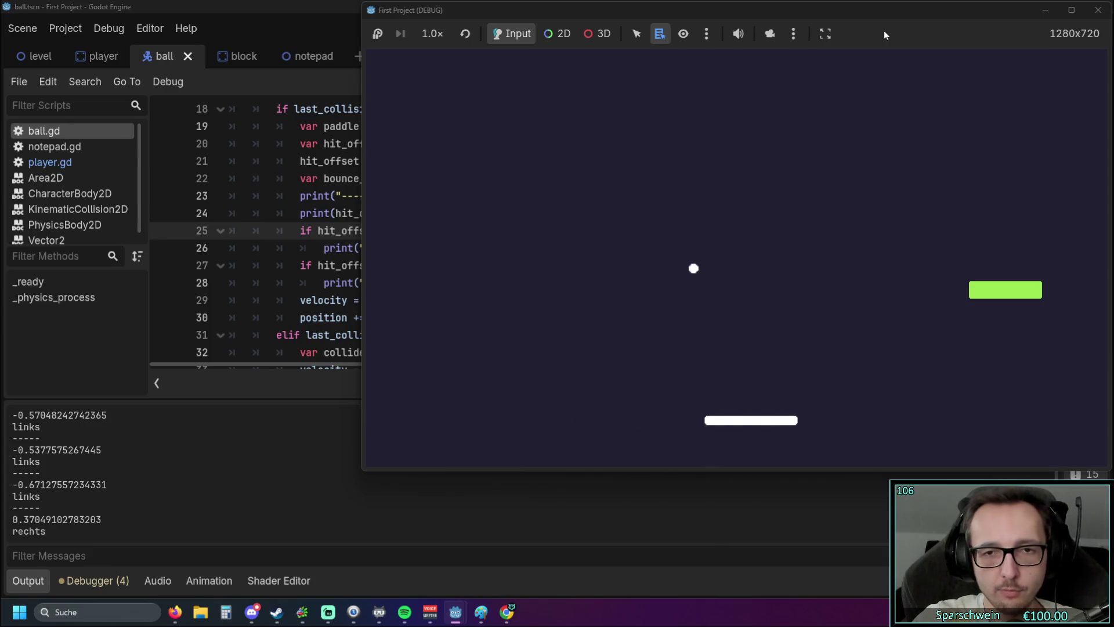
key(Left)
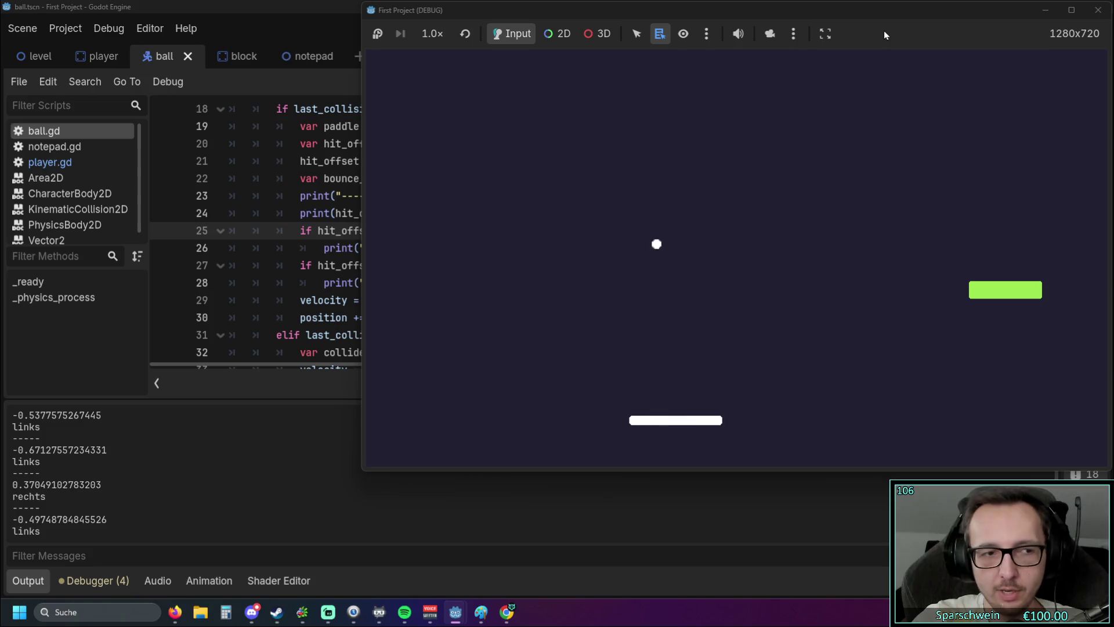
key(Left)
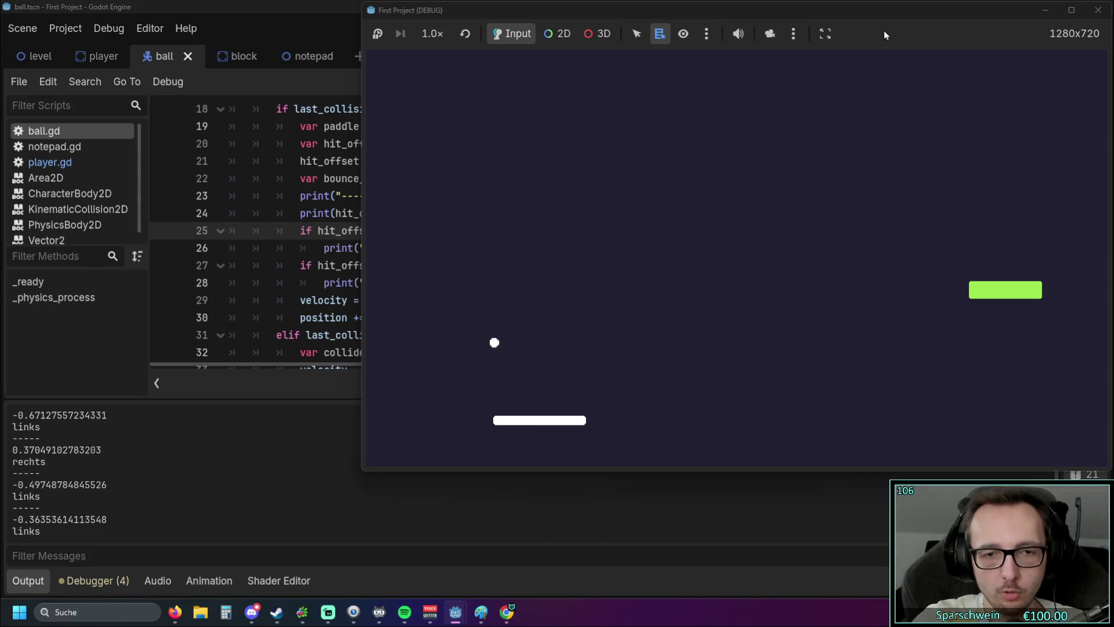
key(Left)
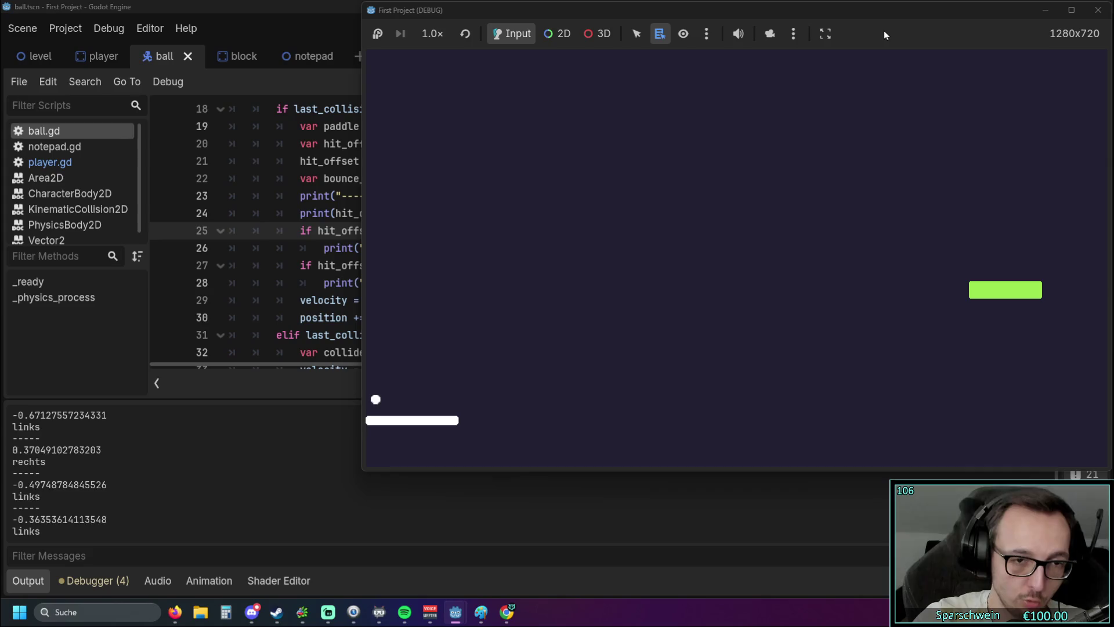
click(1099, 10)
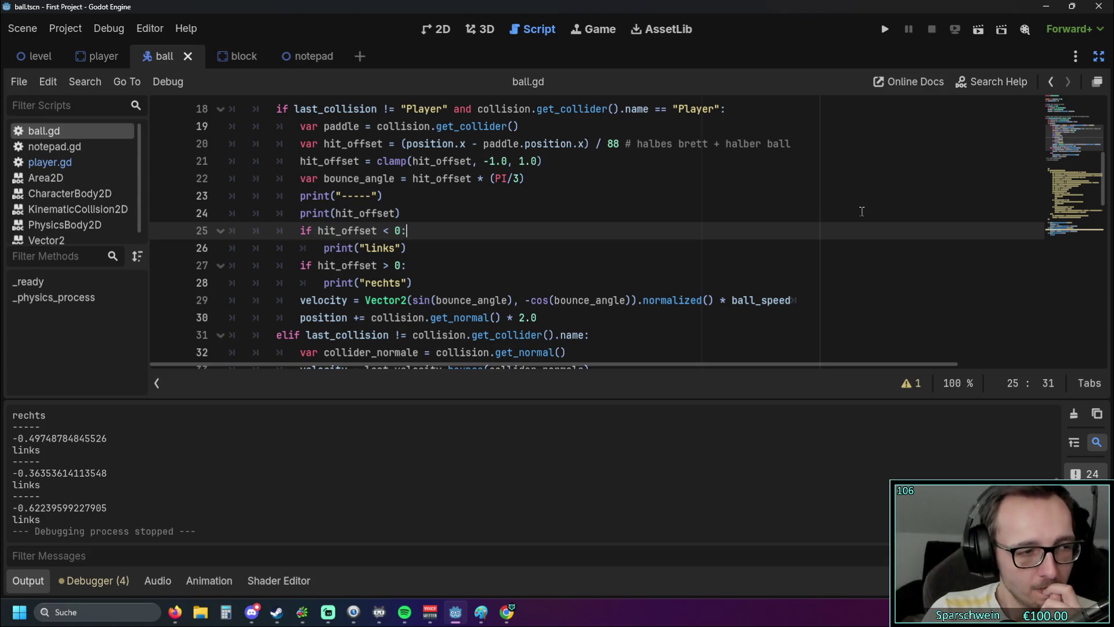
Step: Scroll through ball.gd to review the paddle collision code on lines 18–24
scroll(499, 227, down, 2)
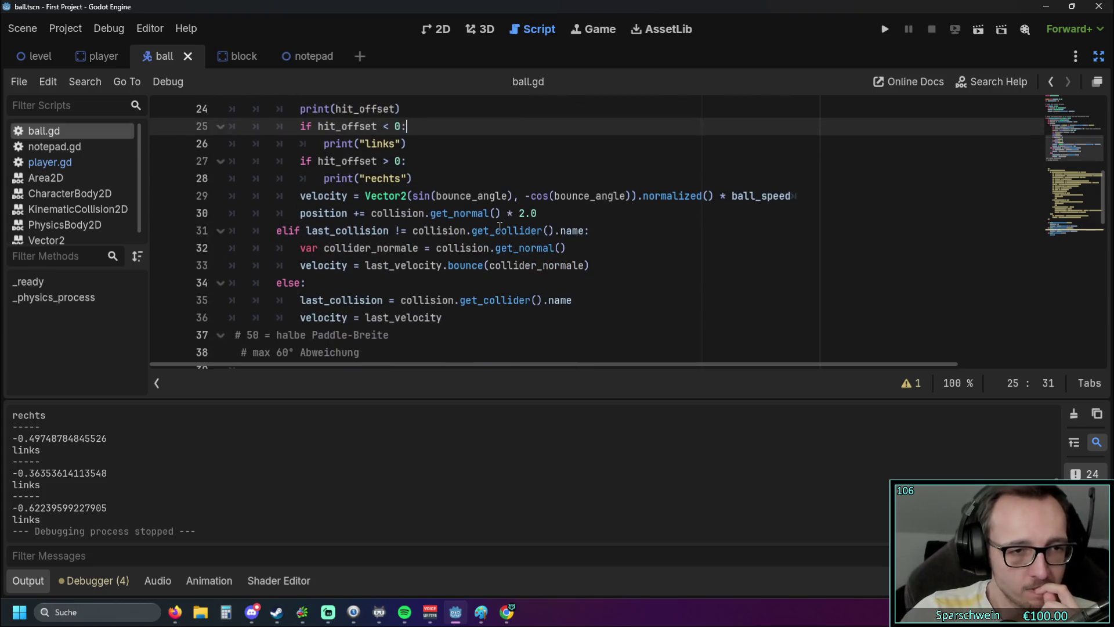
scroll(478, 258, up, 1)
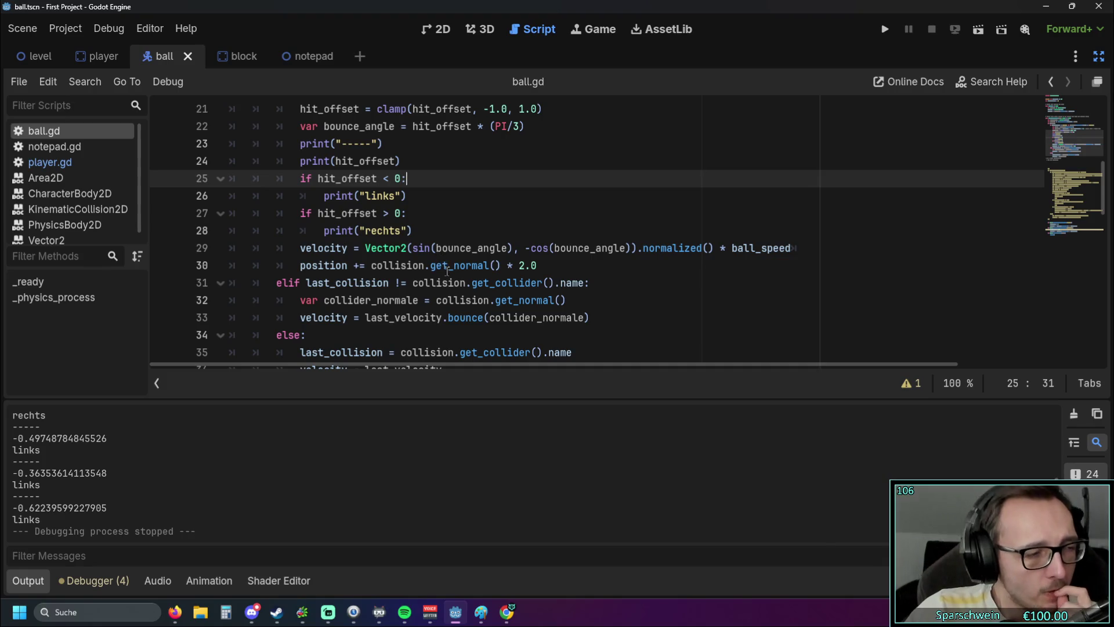
scroll(441, 275, down, 1)
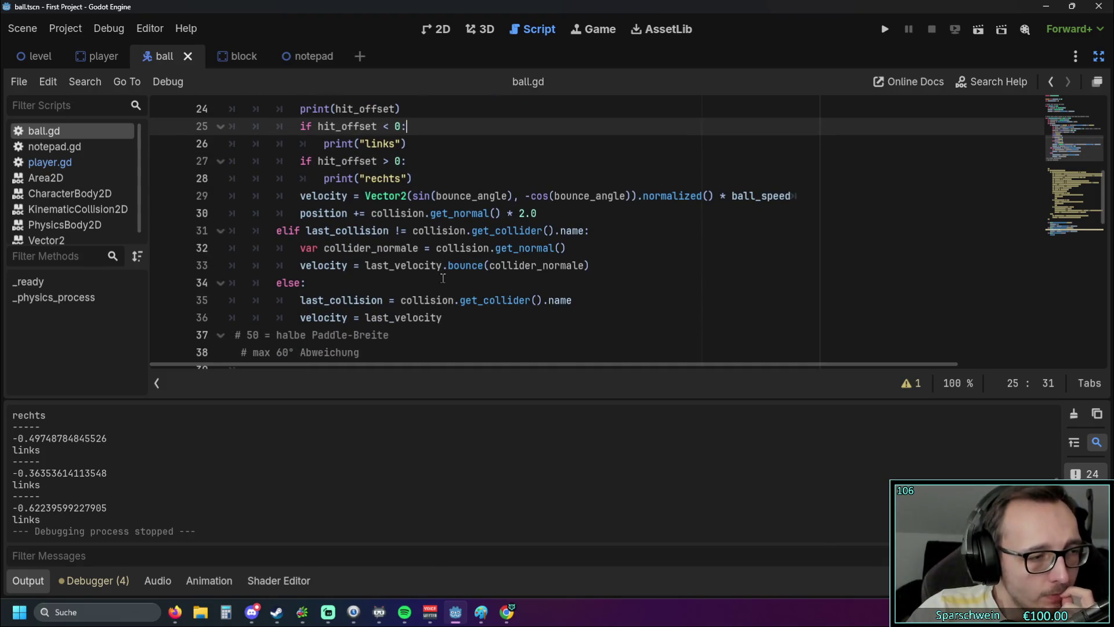
scroll(440, 279, up, 2)
scroll(438, 273, down, 1)
scroll(437, 270, up, 2)
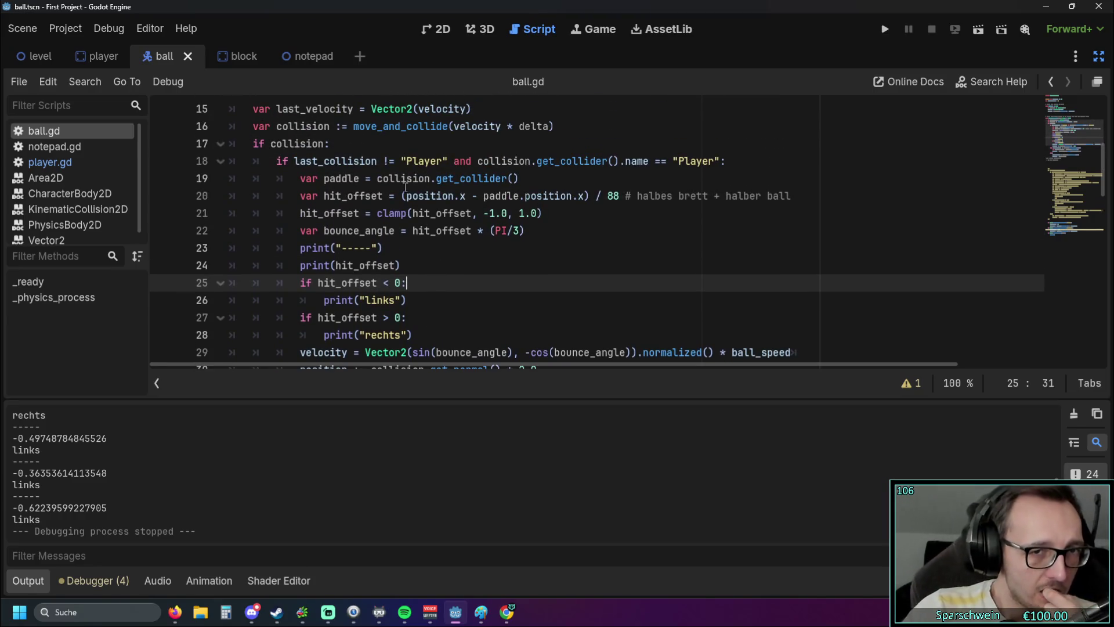
click(418, 161)
click(406, 265)
scroll(486, 261, down, 2)
mouse_move(486, 261)
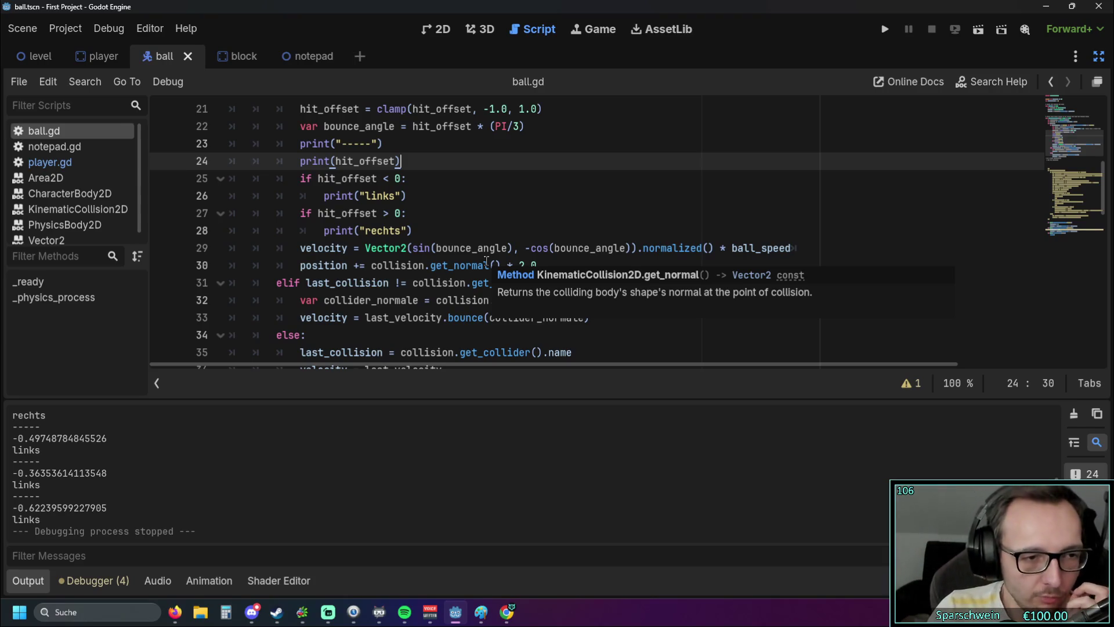
Step: Select the logged offset 0.62239599227905, then the collider_normale and velocity = last_velocity lines
drag(119, 510, 16, 508)
click(141, 522)
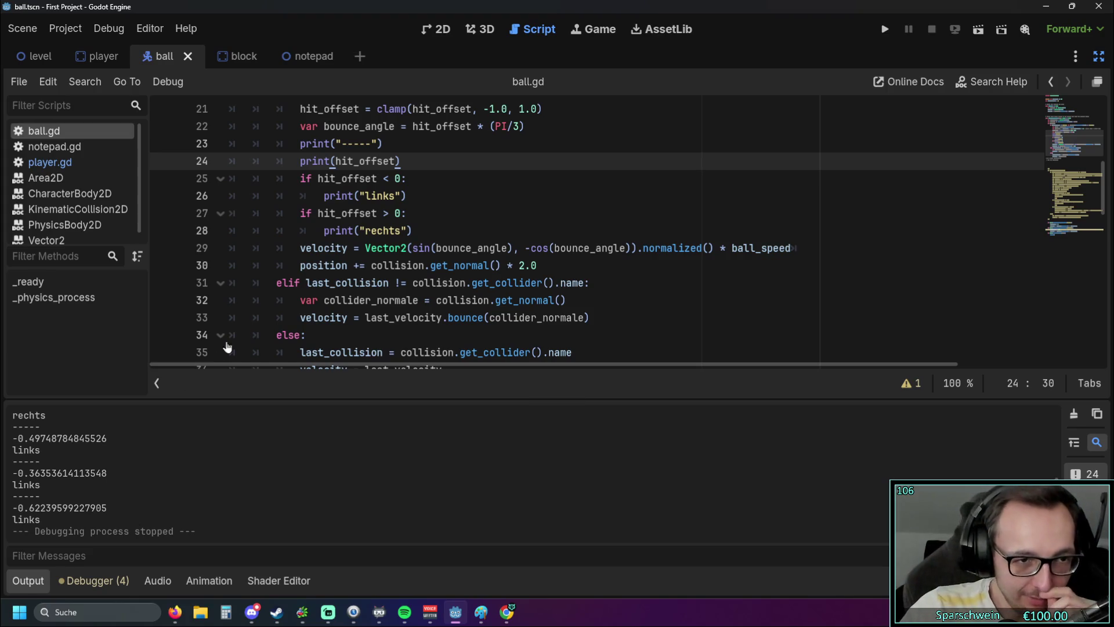
scroll(325, 296, down, 1)
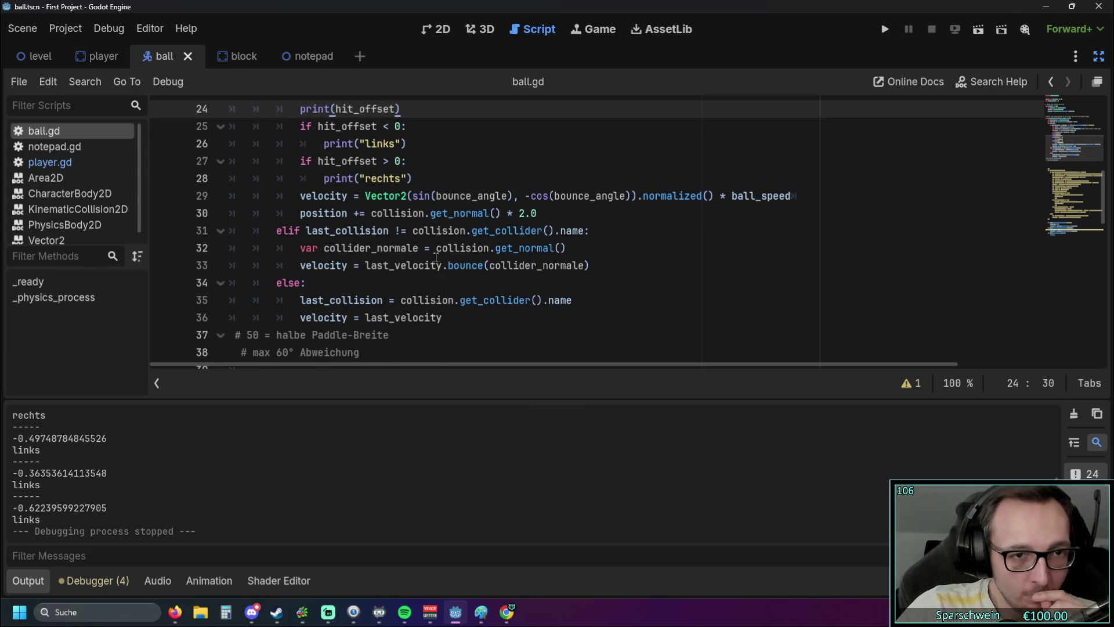
drag(573, 248, 301, 247)
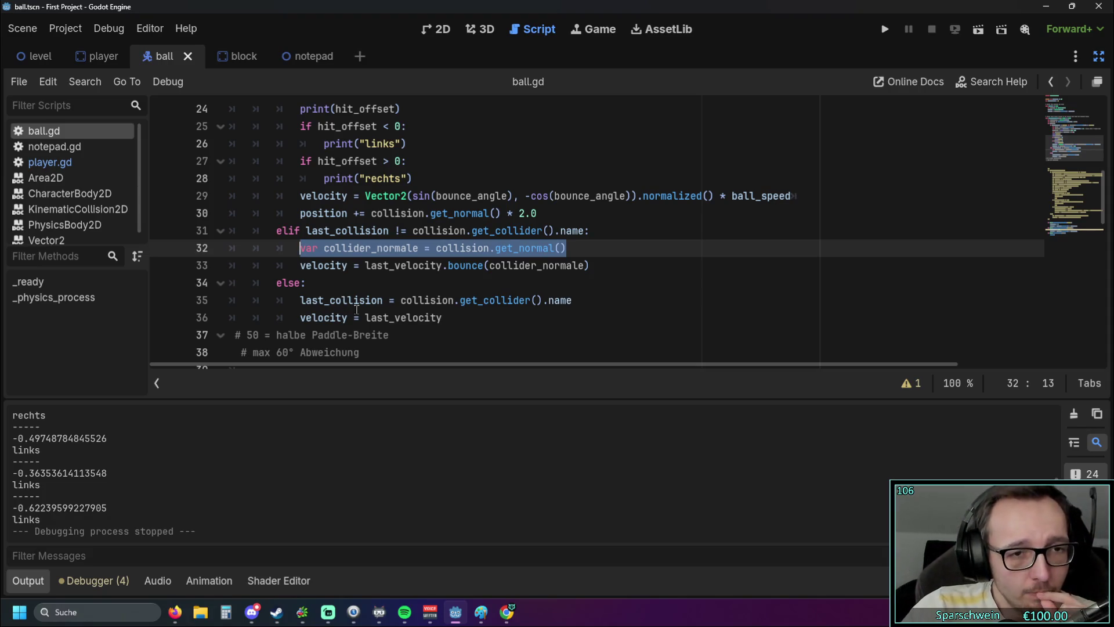
drag(442, 318, 298, 313)
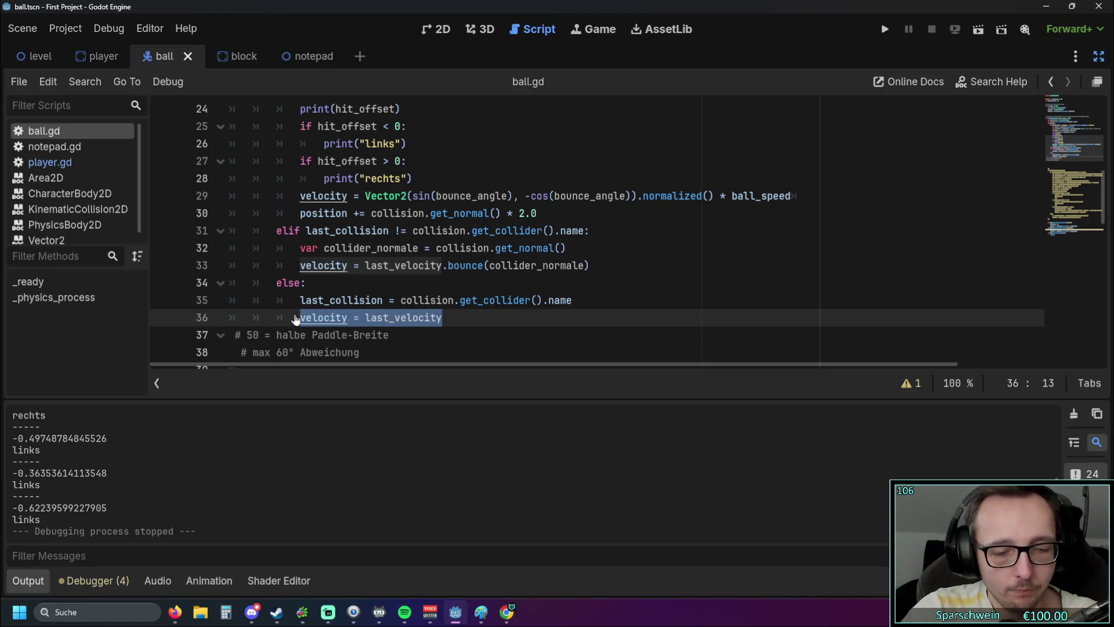
Step: Move velocity = last_velocity to the first line under else:
key(ctrl+x)
click(319, 280)
key(Return)
key(ctrl+v)
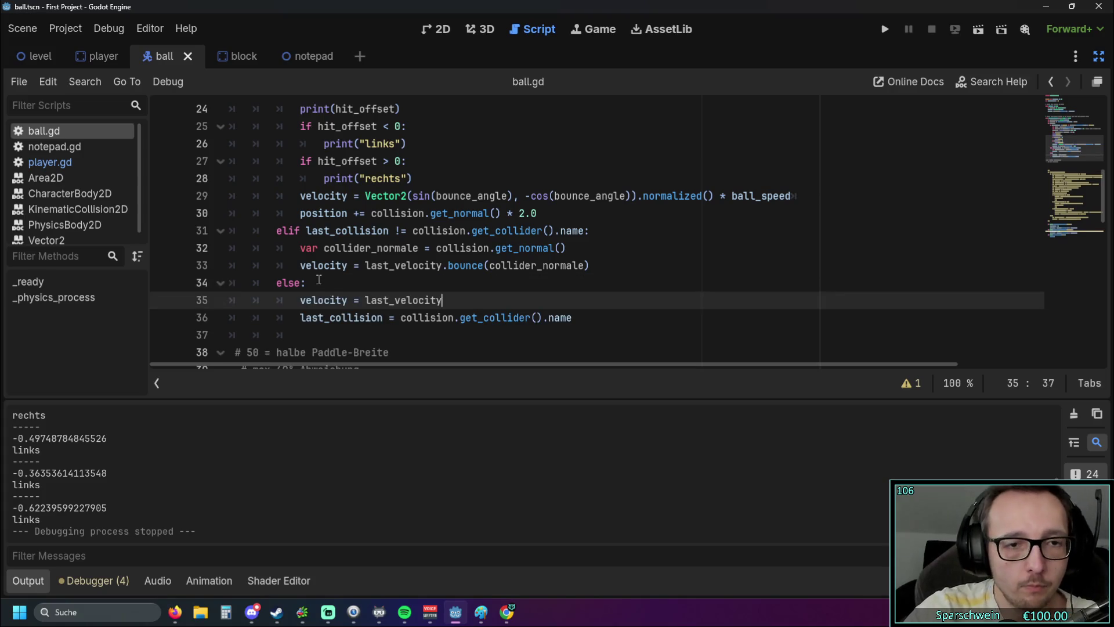
click(305, 332)
key(BackSpace)
key(BackSpace)
key(BackSpace)
key(BackSpace)
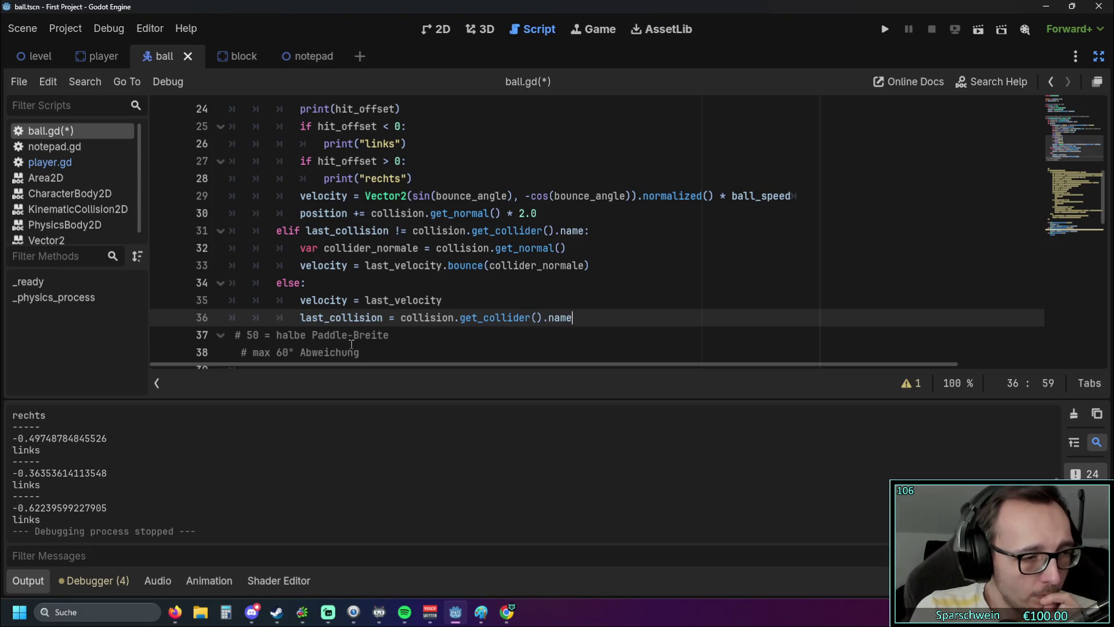
Step: Dedent the last_collision assignment out of the else branch, then save and run
click(301, 317)
key(BackSpace)
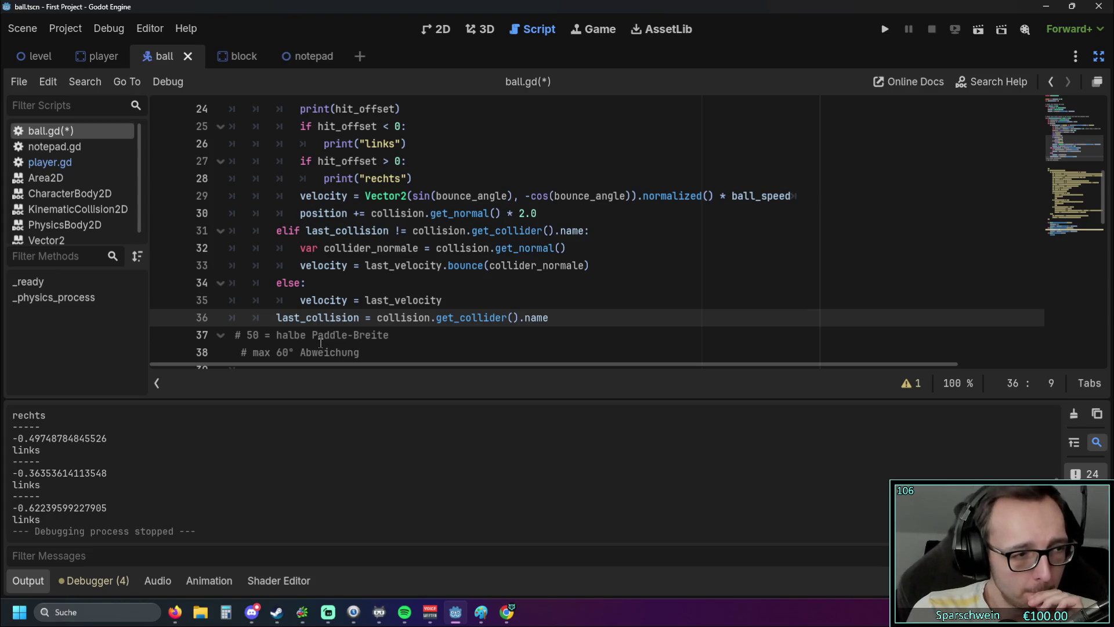
click(885, 29)
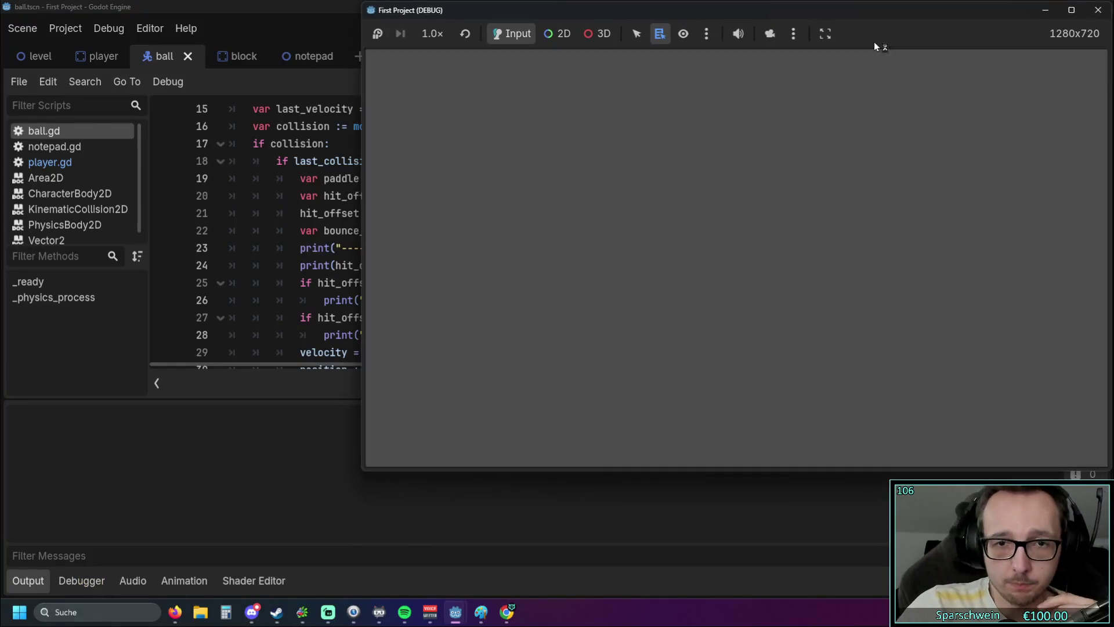
Step: Steer the paddle left and right to test the revised bounce
key(Right)
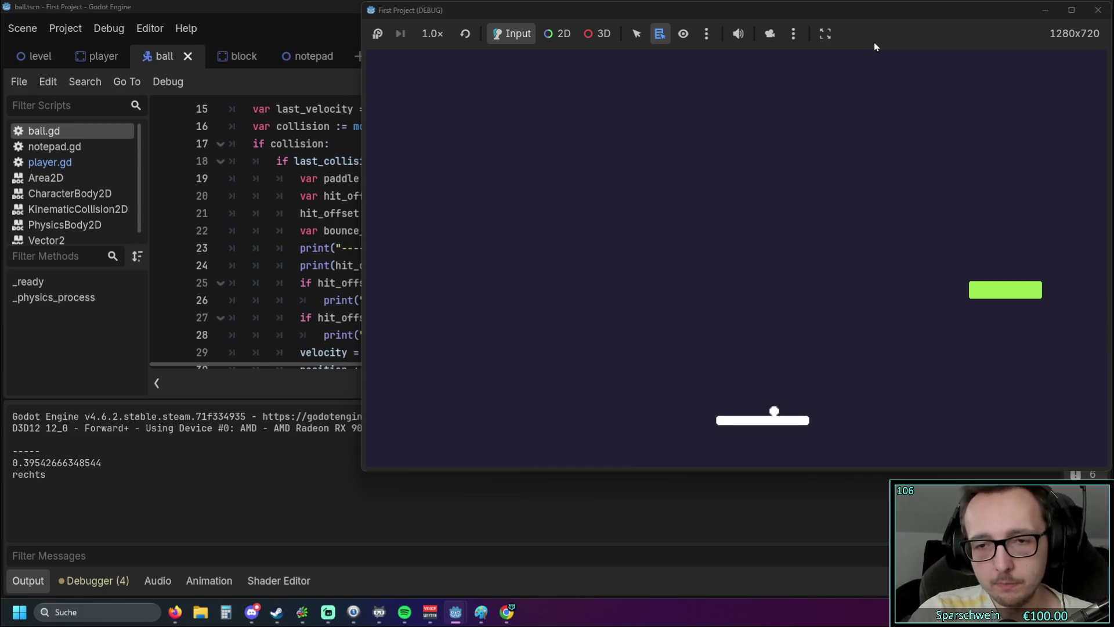
key(Left)
key(Right)
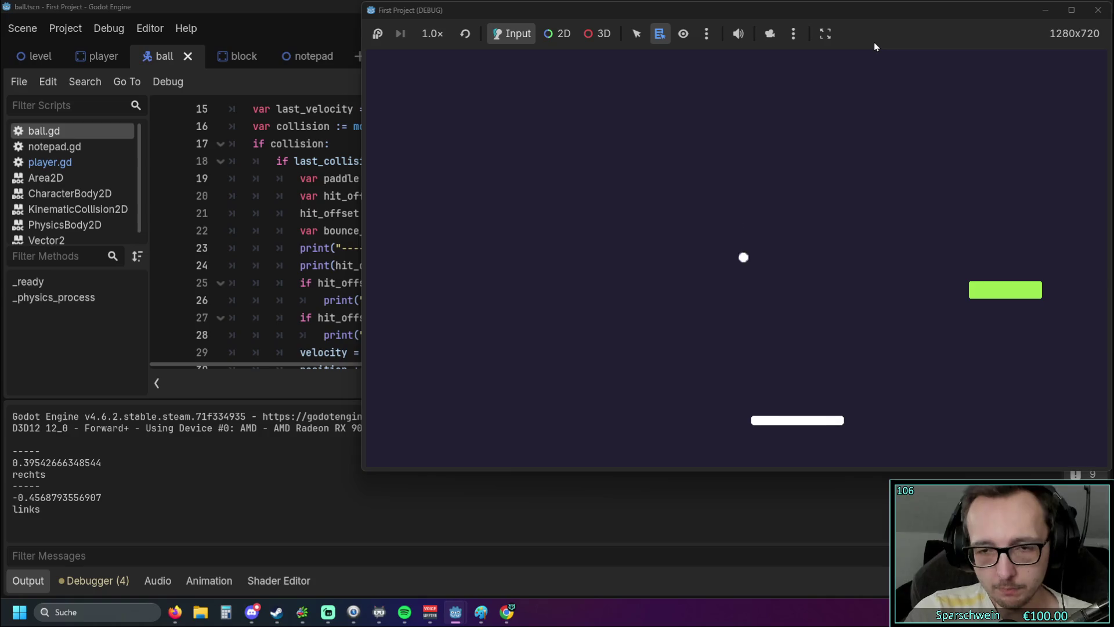
key(Left)
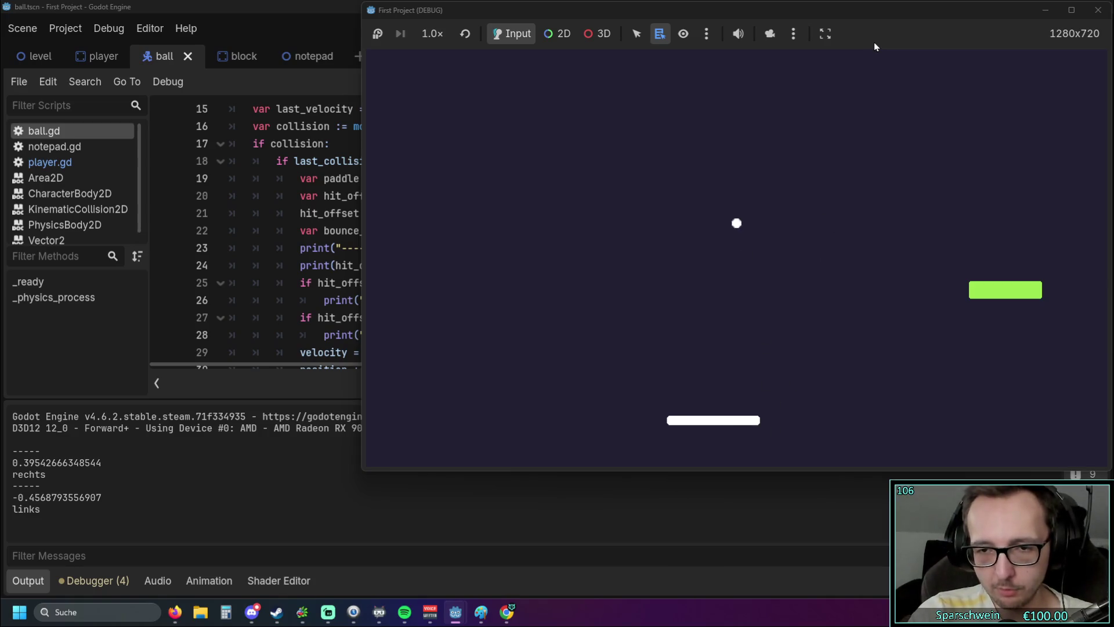
key(Right)
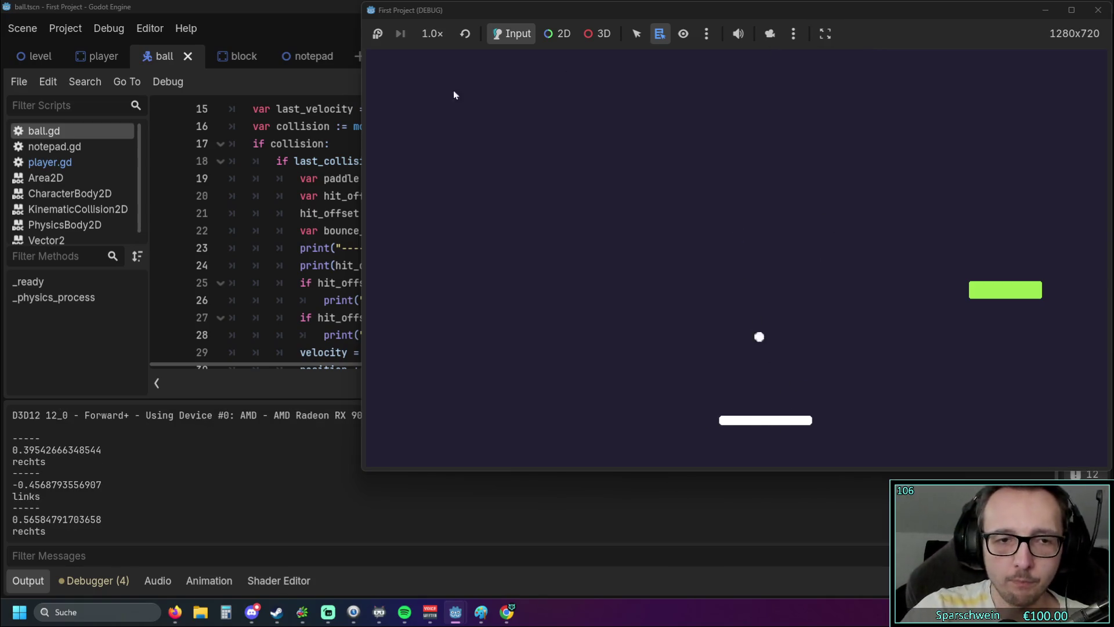
Step: Back in ball.gd, replace a character with '=' and rerun the game
key(alt+Tab)
key(BackSpace)
text(=)
click(887, 29)
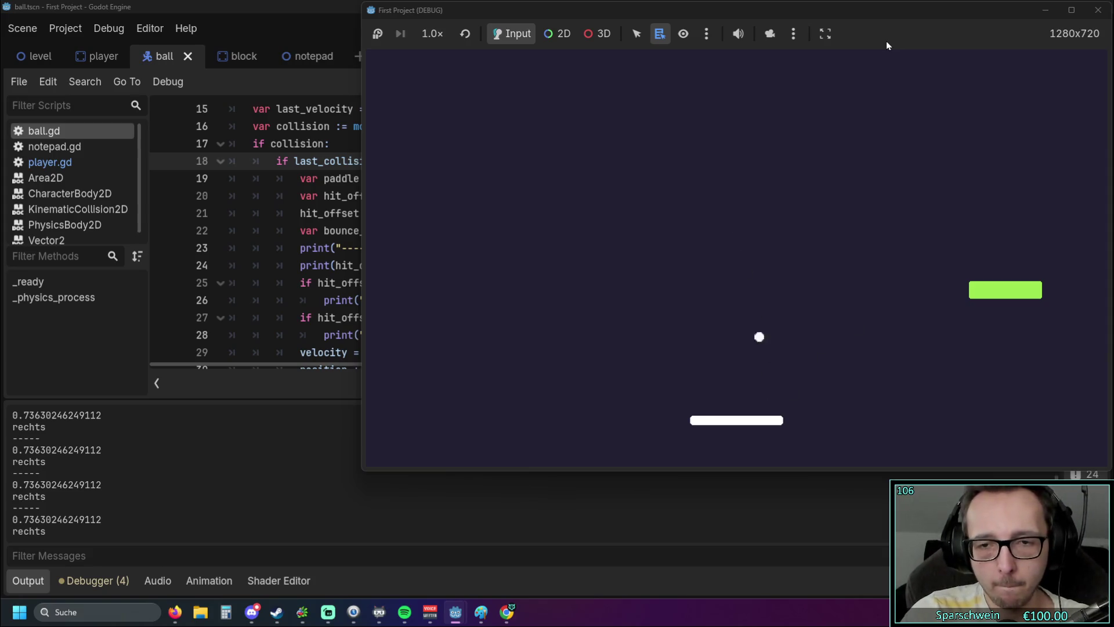
Step: Move the paddle right under the ball, stop the game, and return to line 27
key(Right)
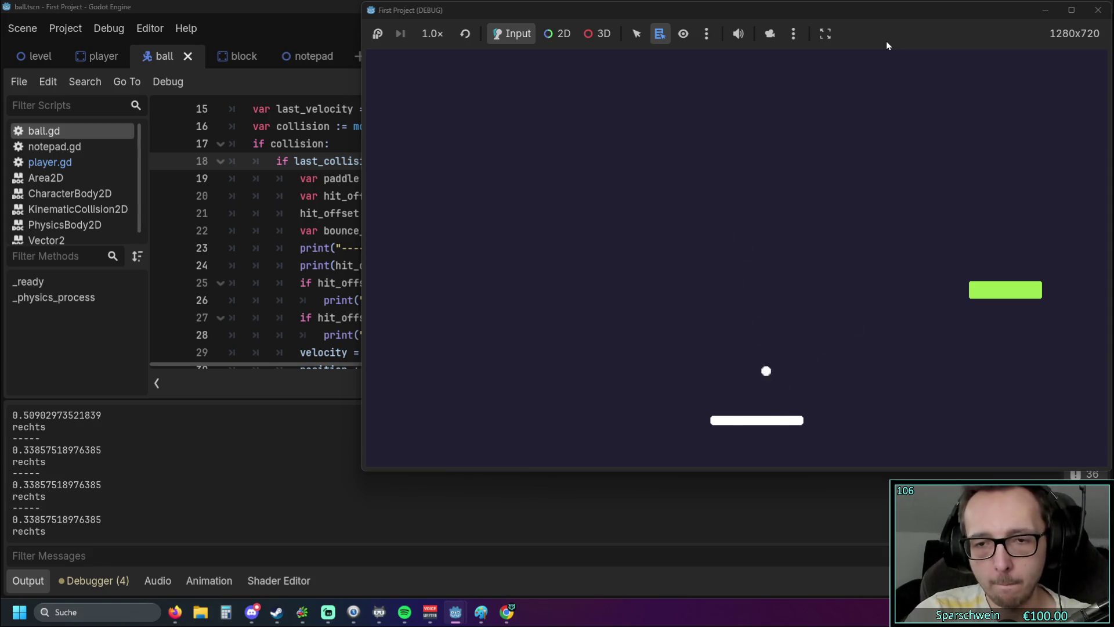
key(Right)
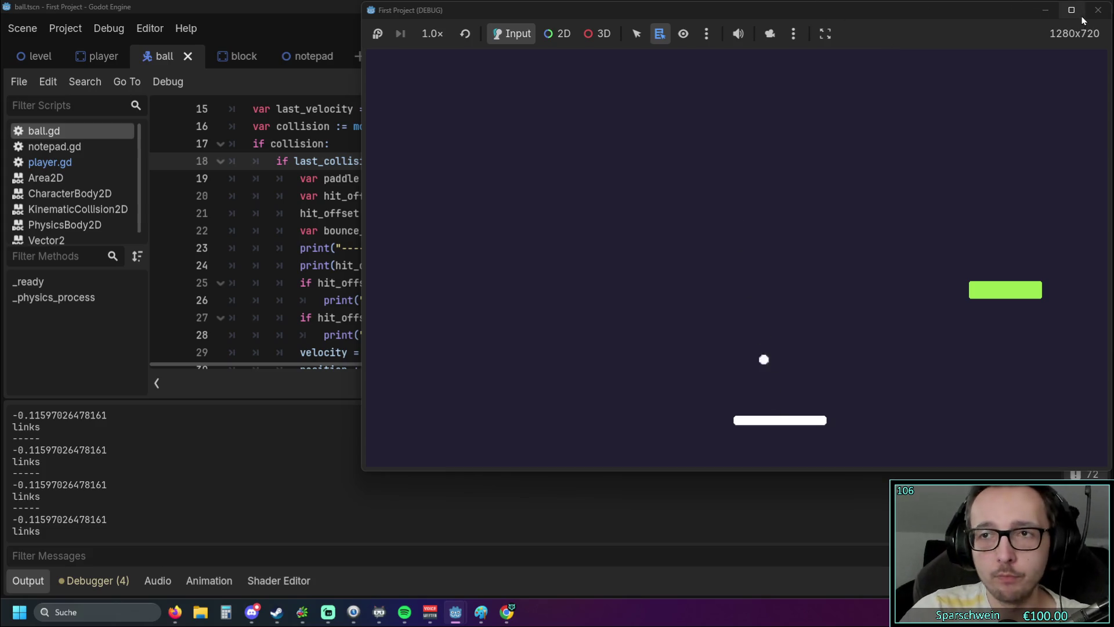
click(1098, 10)
click(467, 320)
scroll(453, 300, down, 1)
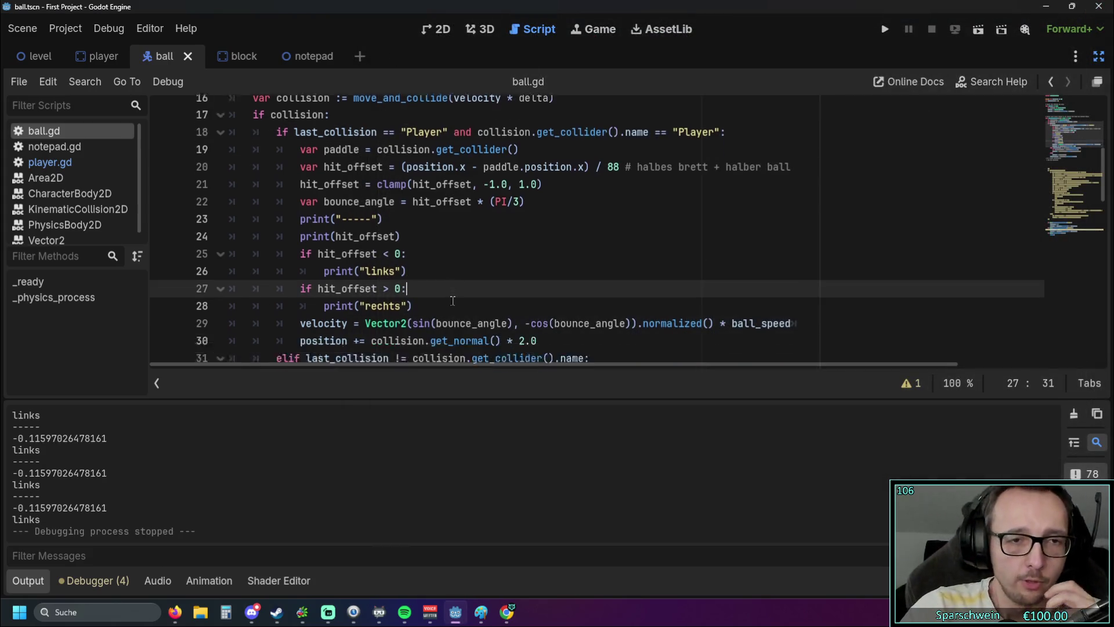
Step: Go to the end of line 26, then bring the Paint bounce-angle sketch forward and move it up
scroll(453, 301, down, 1)
click(484, 254)
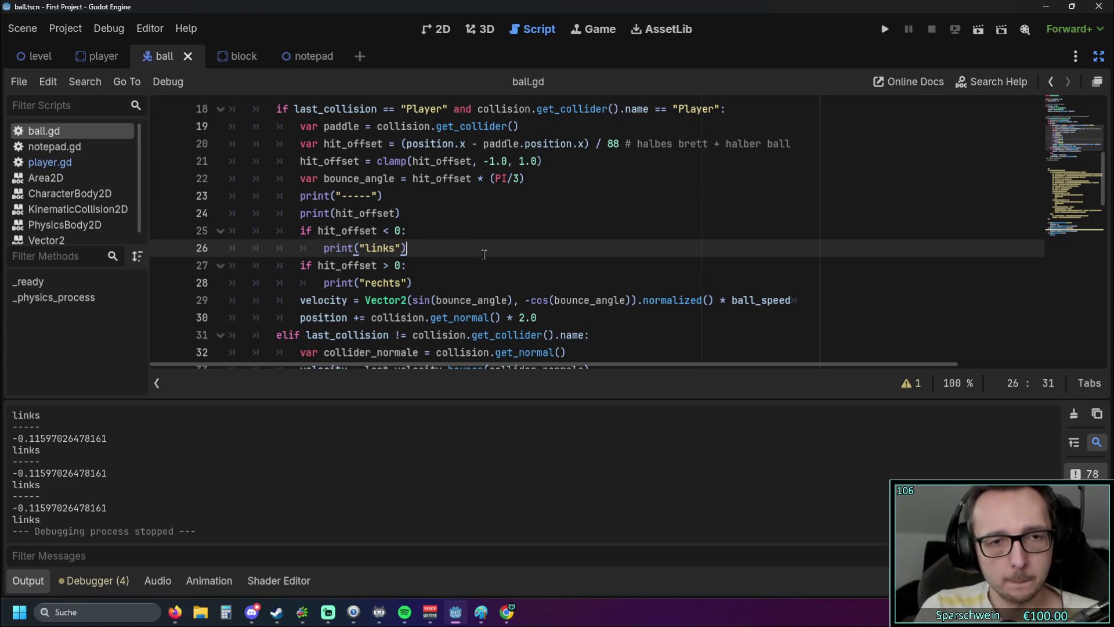
click(481, 612)
drag(522, 267, 569, 100)
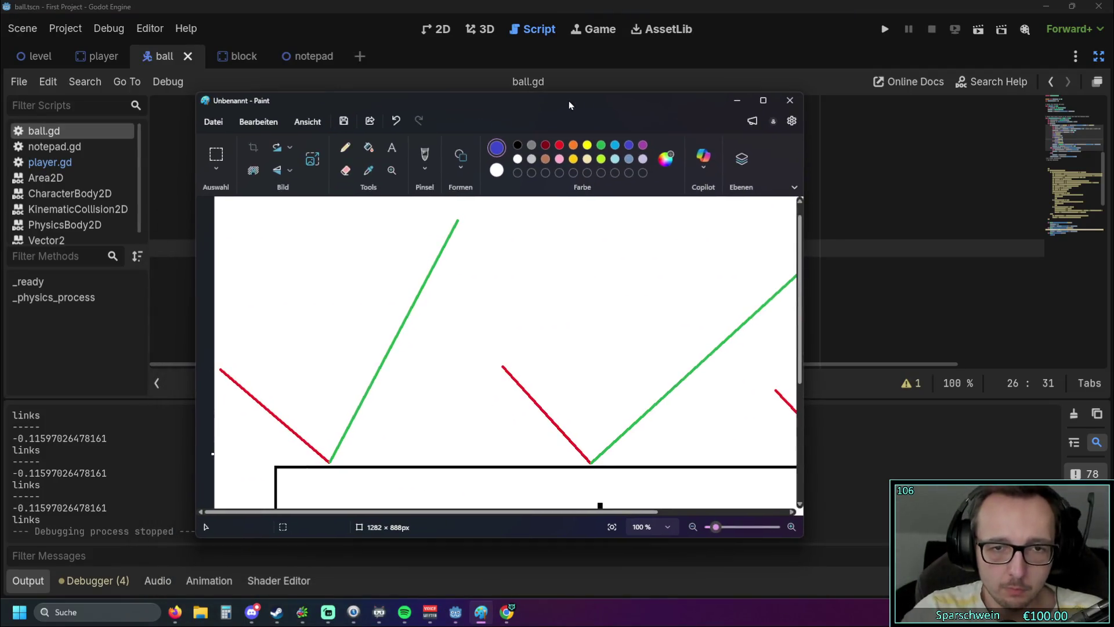
Step: Maximize the Paint sketch window, then minimize it to return to ball.gd
double_click(569, 100)
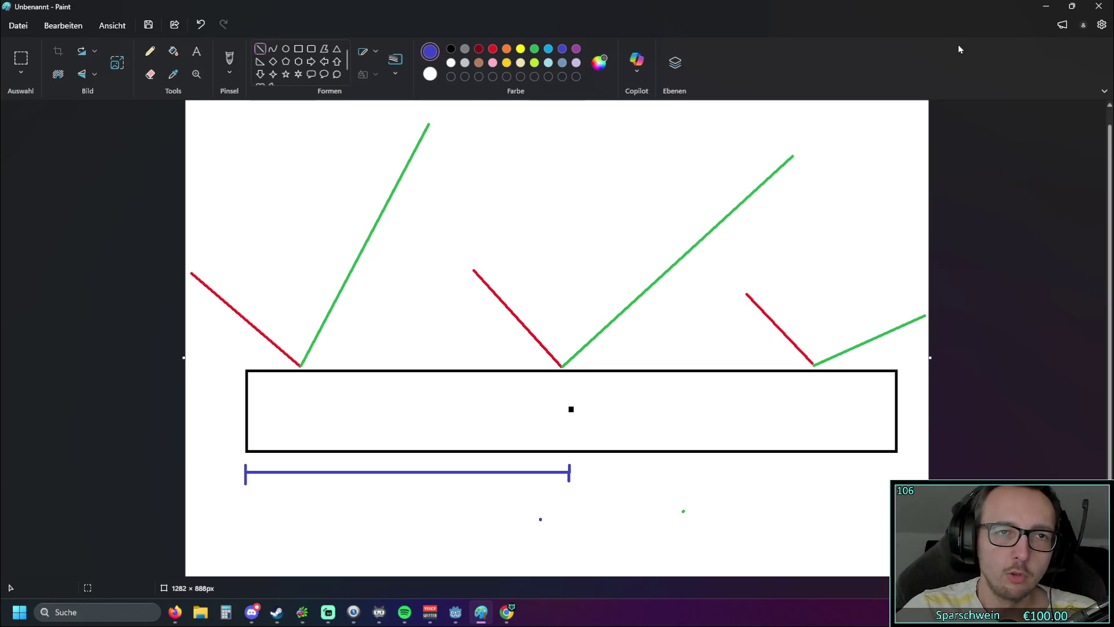
click(1046, 6)
scroll(474, 318, down, 1)
scroll(474, 318, down, 2)
drag(589, 267, 277, 248)
click(389, 300)
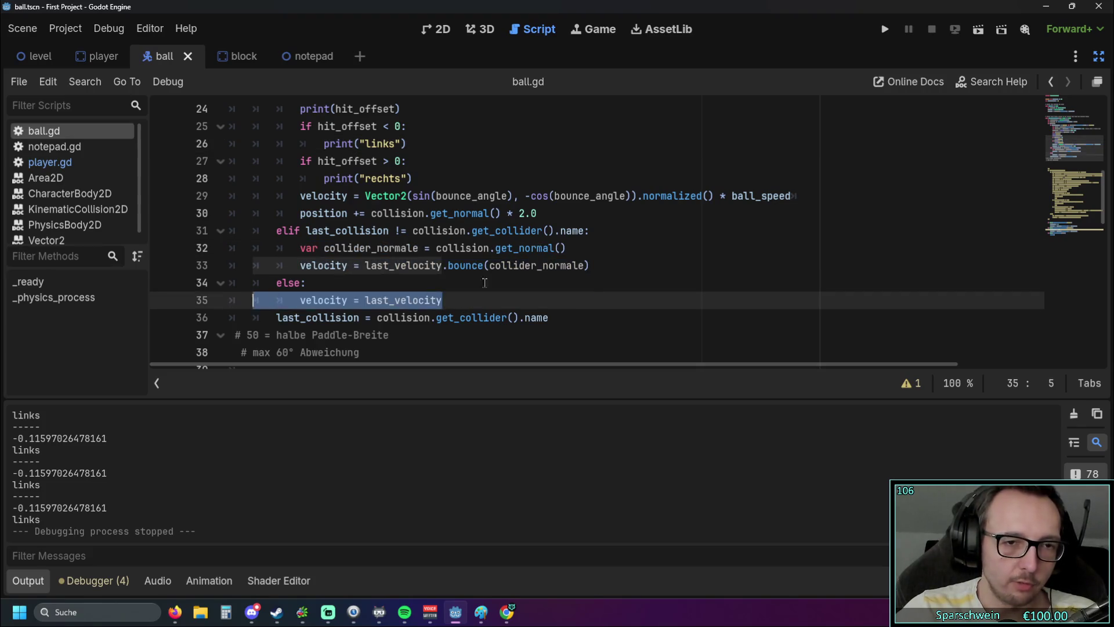
drag(567, 247, 324, 247)
drag(604, 271, 278, 230)
click(647, 280)
click(621, 265)
drag(598, 266, 277, 231)
click(676, 273)
scroll(676, 272, up, 1)
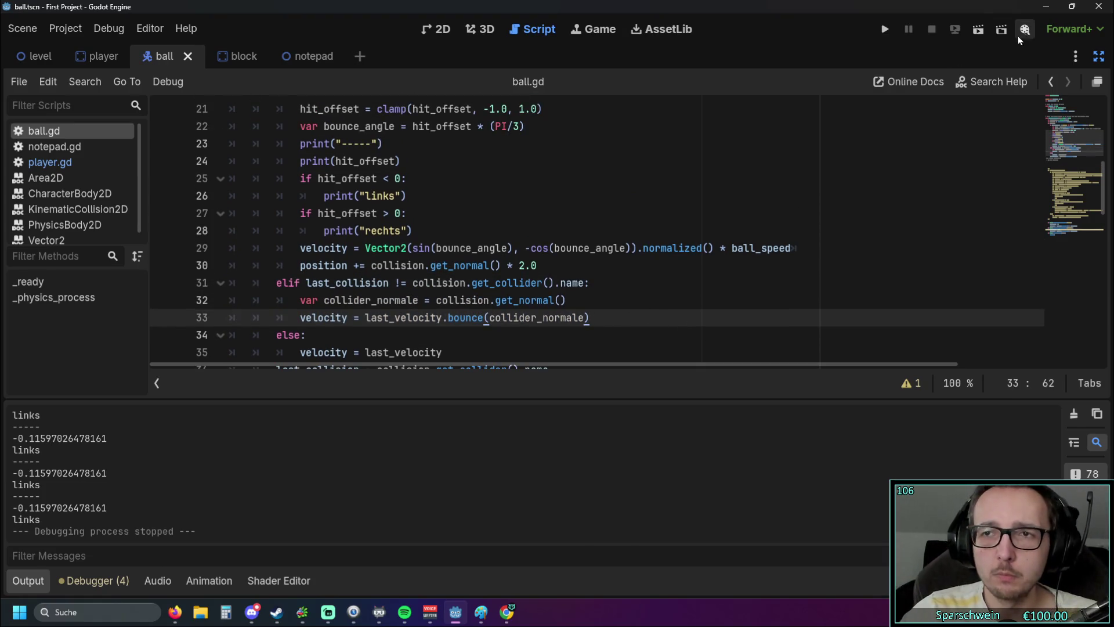
click(481, 611)
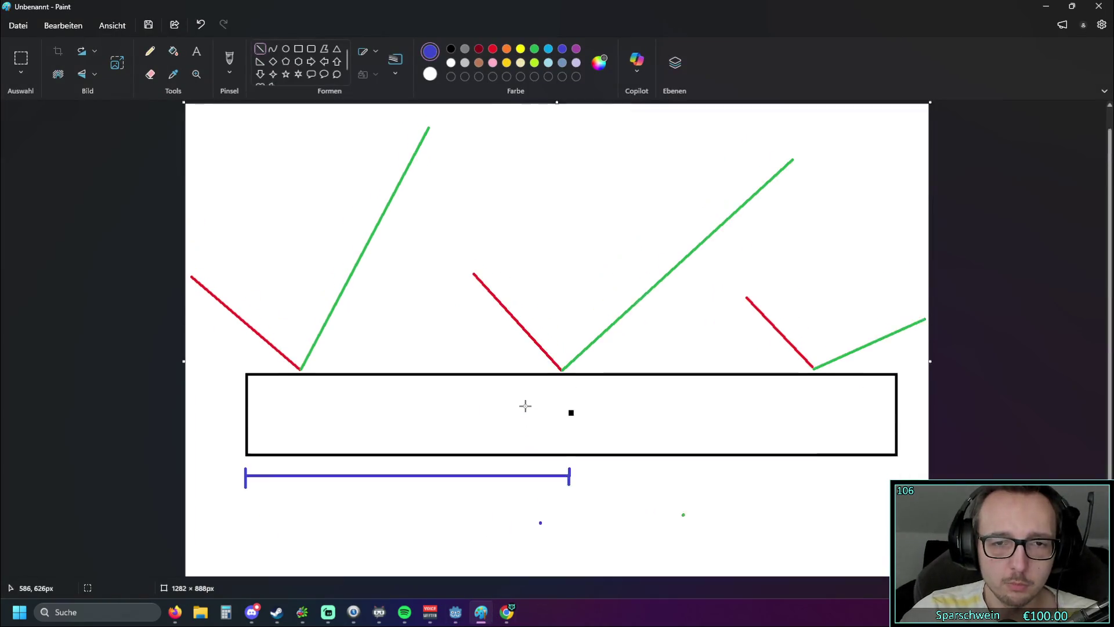
scroll(525, 404, up, 1)
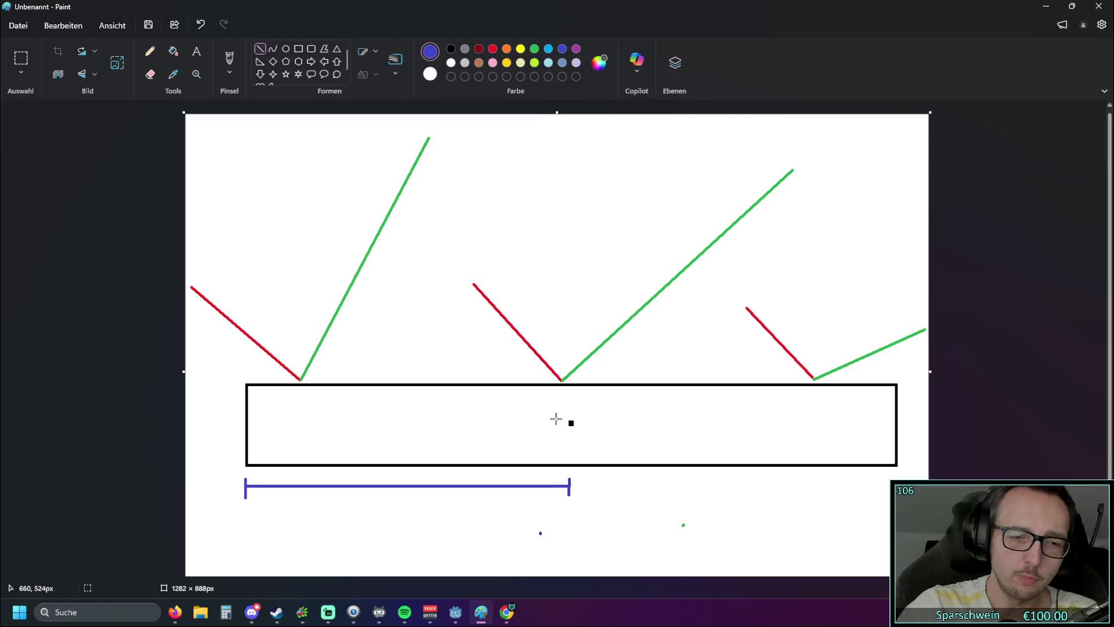
click(460, 618)
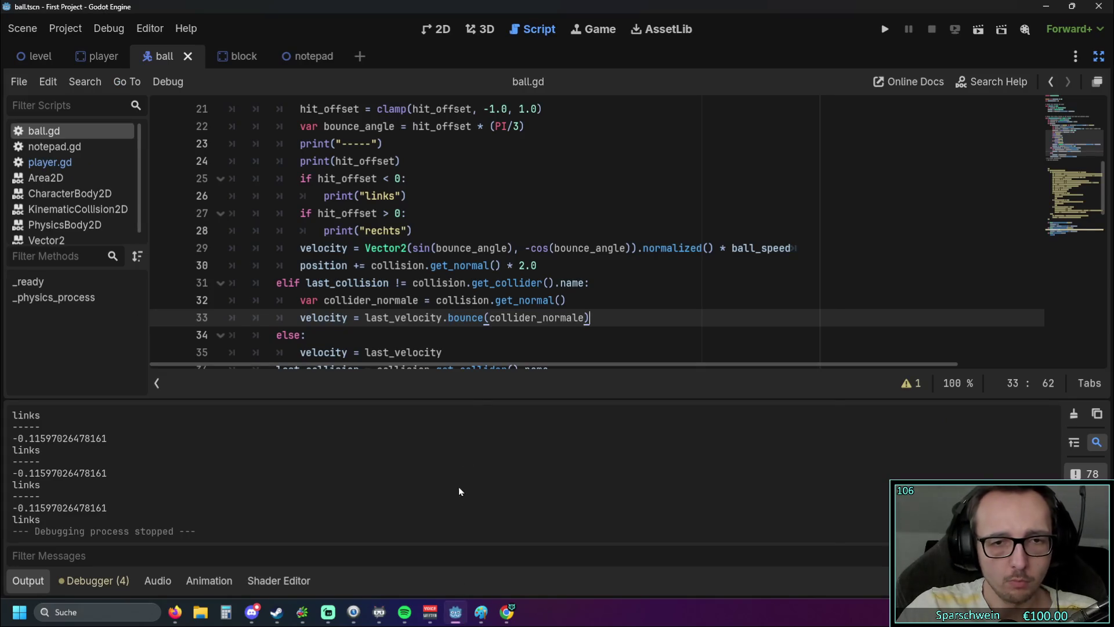
scroll(500, 310, down, 2)
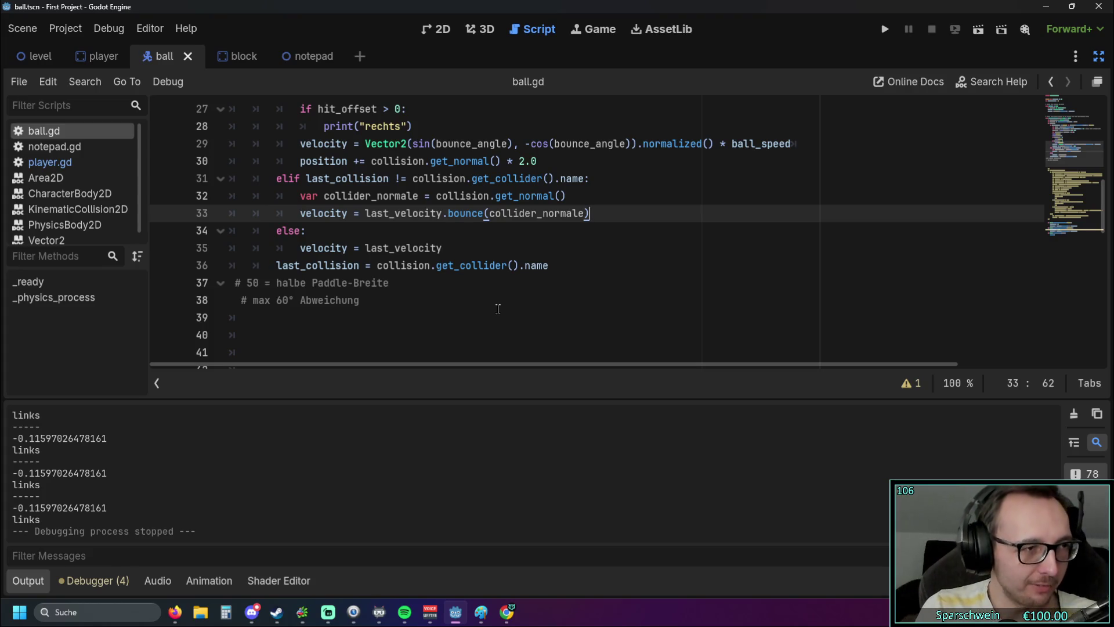
scroll(498, 308, up, 5)
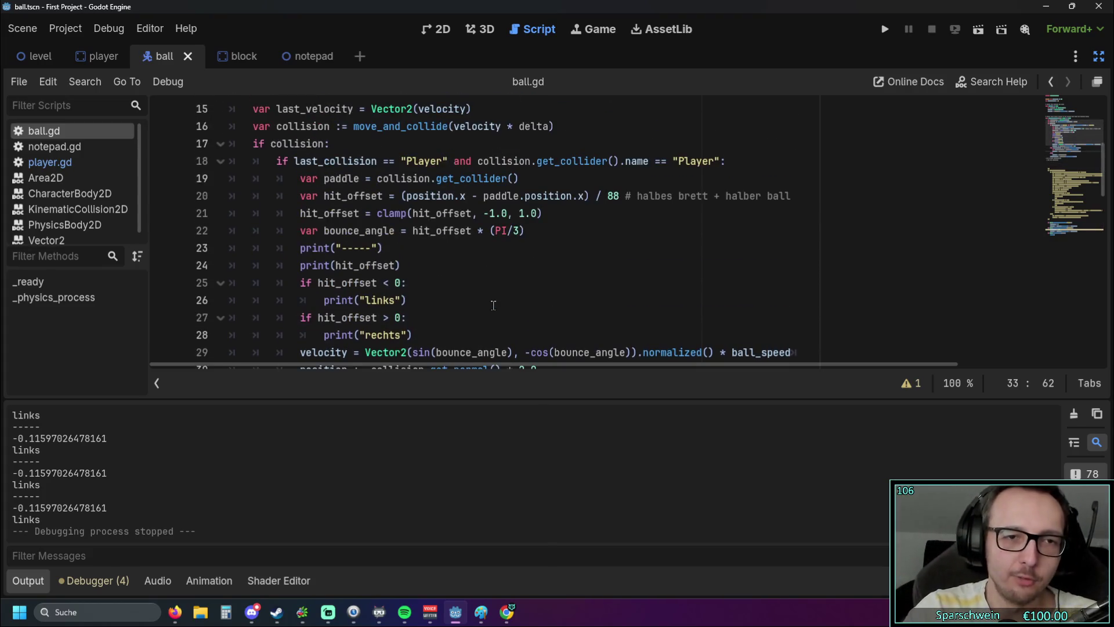
scroll(470, 276, down, 2)
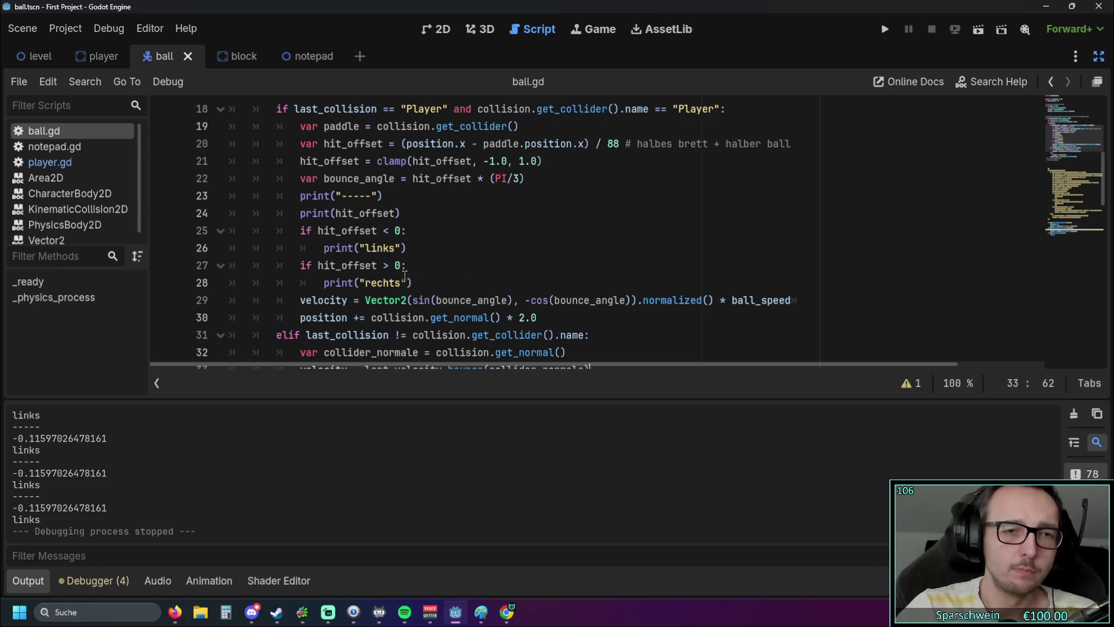
Step: Change the condition on line 27 from 'hit_offset > 0' to 'hit_offset >= 0', fixing the '=>' typo
click(383, 265)
text(=)
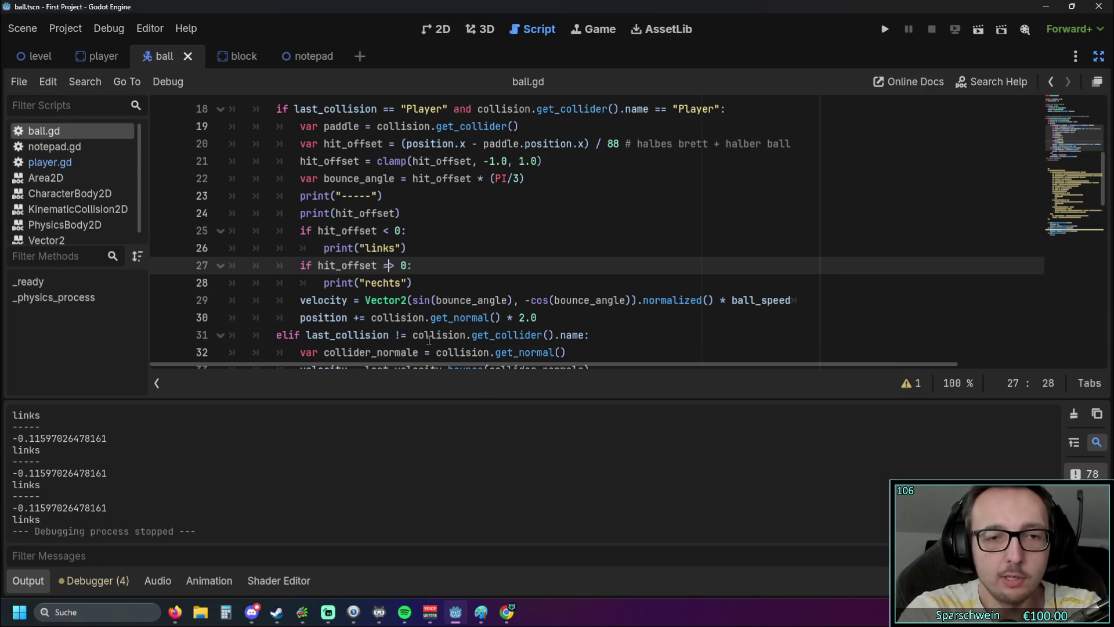
click(382, 305)
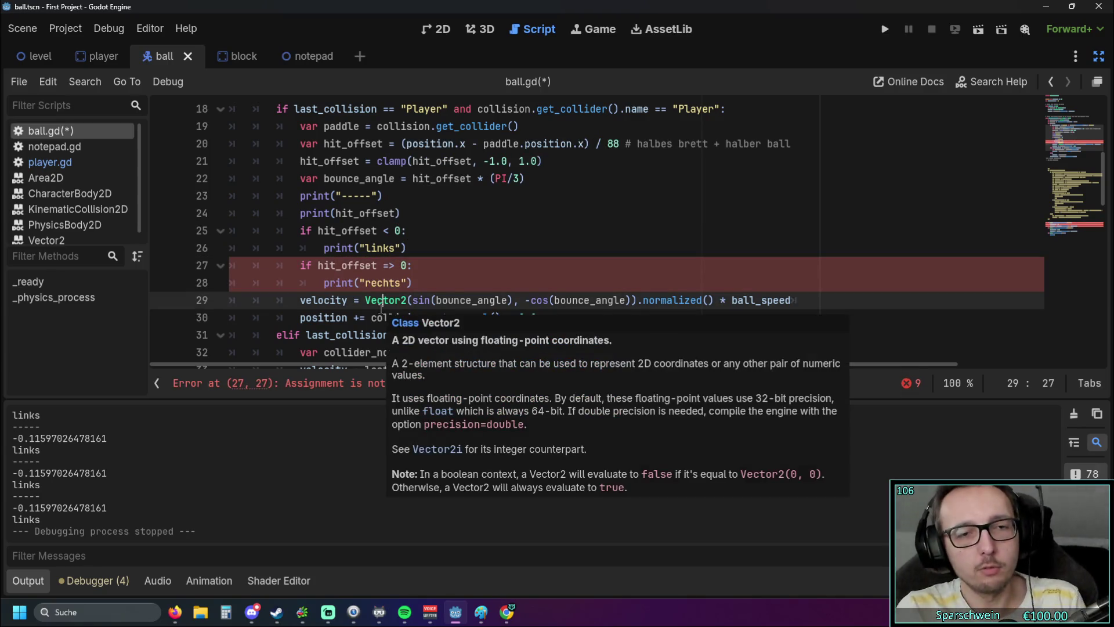
click(459, 213)
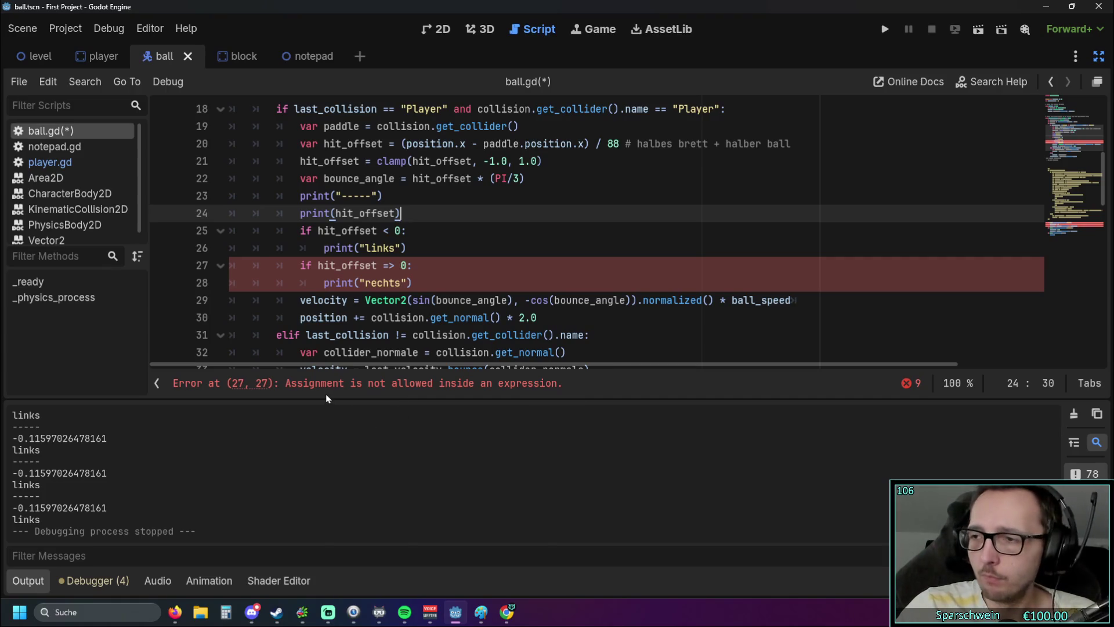
click(389, 265)
key(BackSpace)
key(Right)
text(=)
click(544, 272)
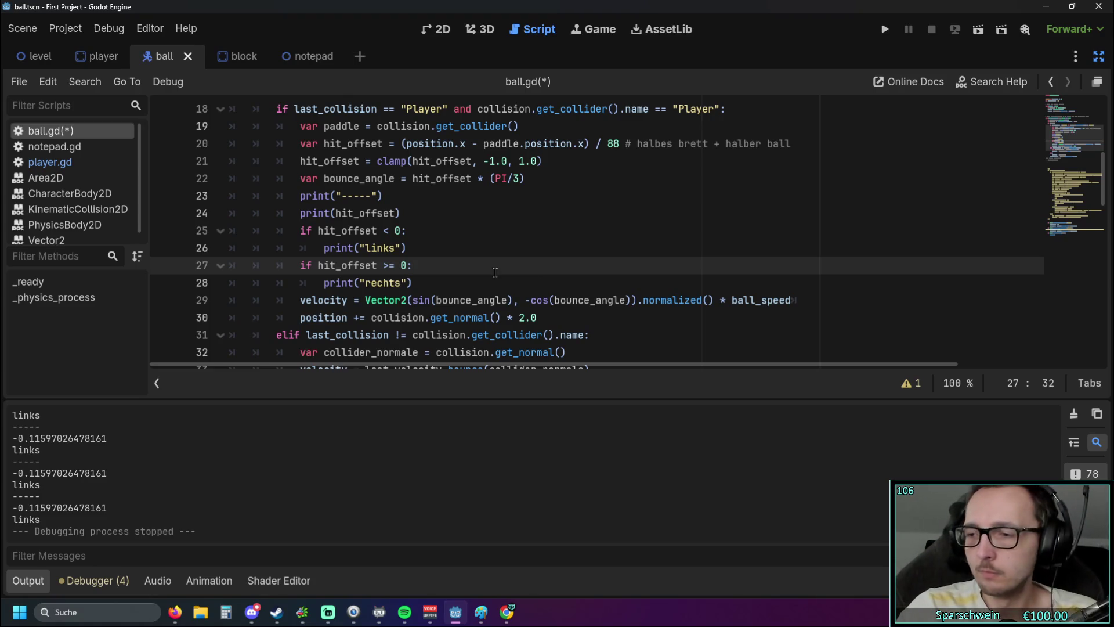
Step: Bring up the Paint sketch of paddle bounce angles
key(alt+Tab)
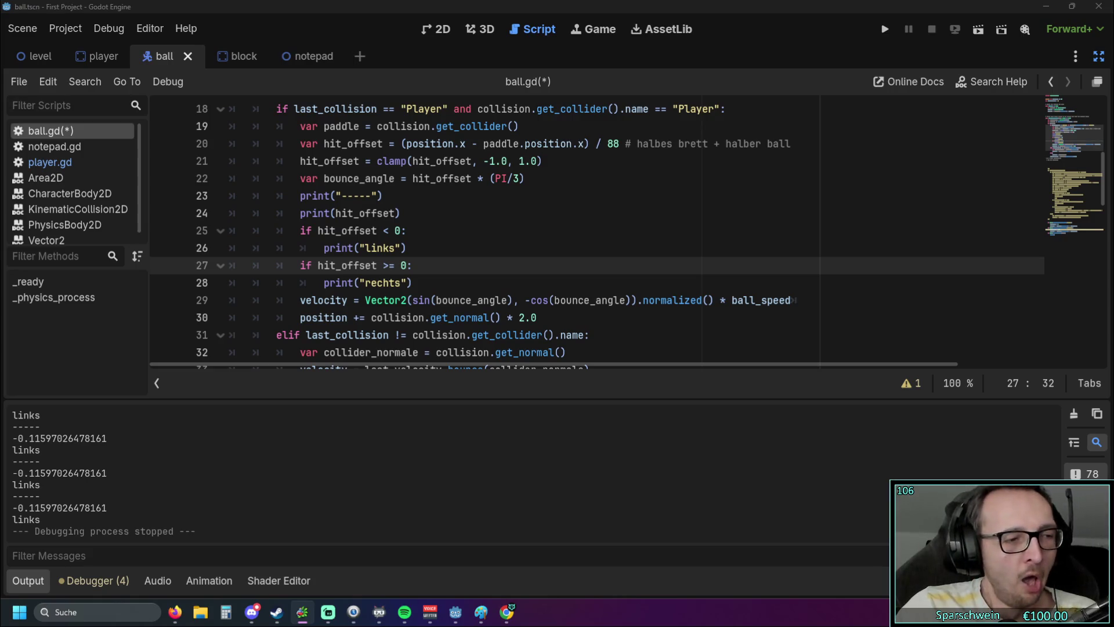
key(alt+Tab)
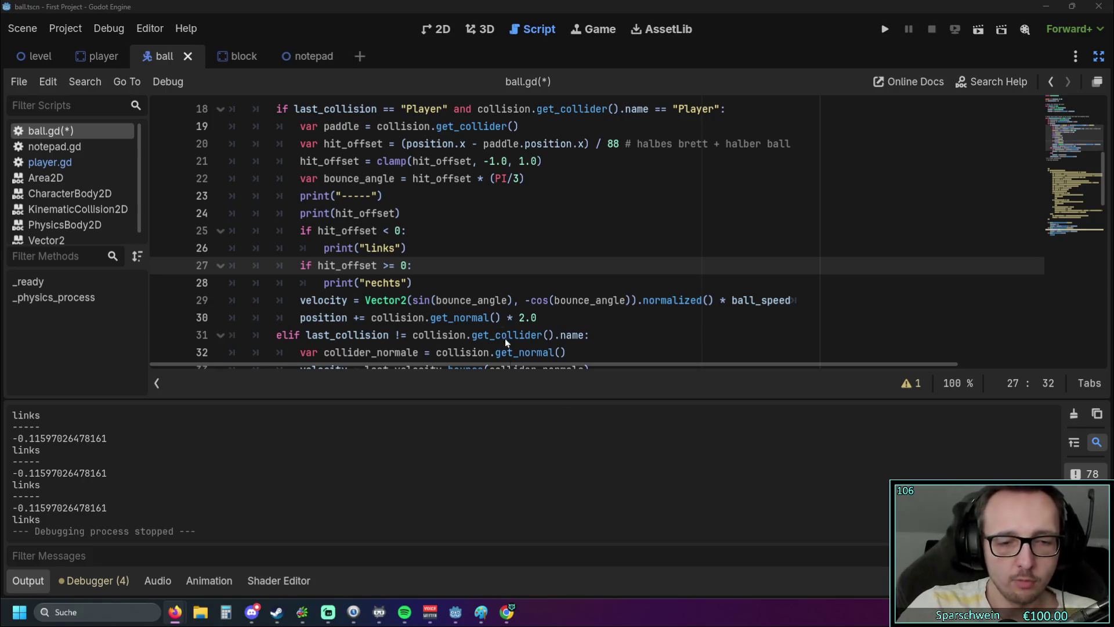
scroll(504, 339, down, 1)
click(480, 615)
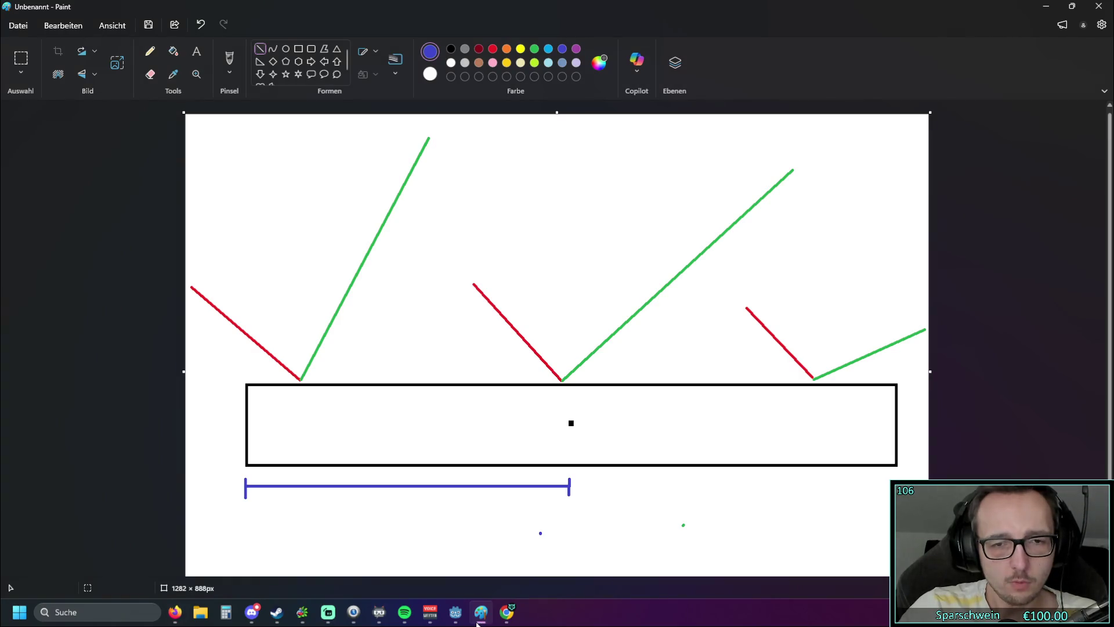
Step: Hide Paint, then save ball.gd and launch the breakout game
click(479, 615)
scroll(499, 269, up, 2)
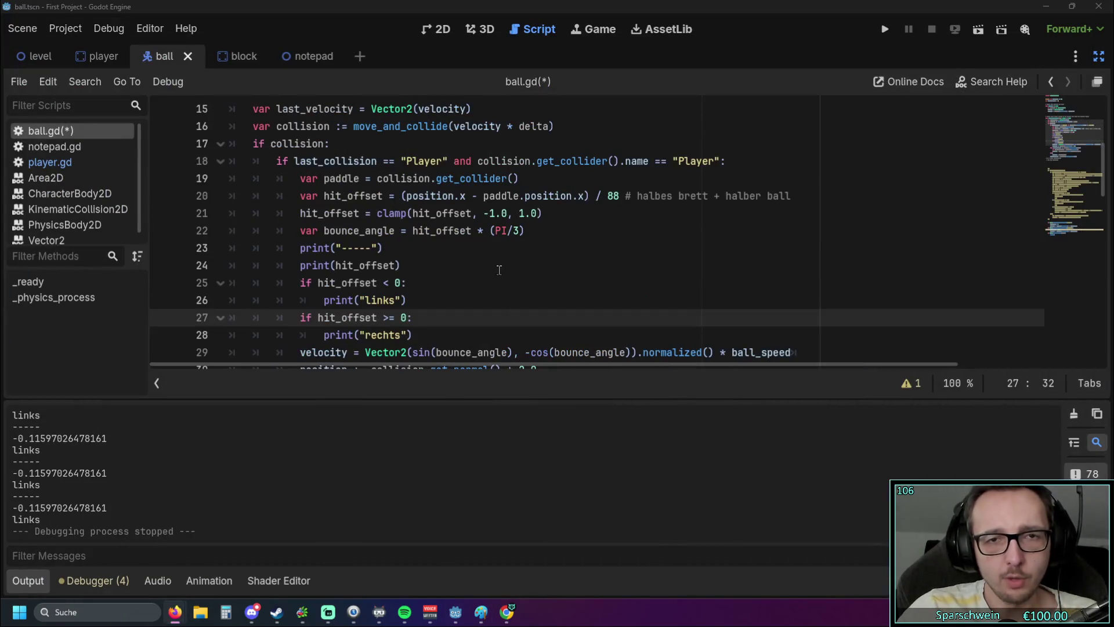
scroll(499, 270, down, 1)
click(883, 31)
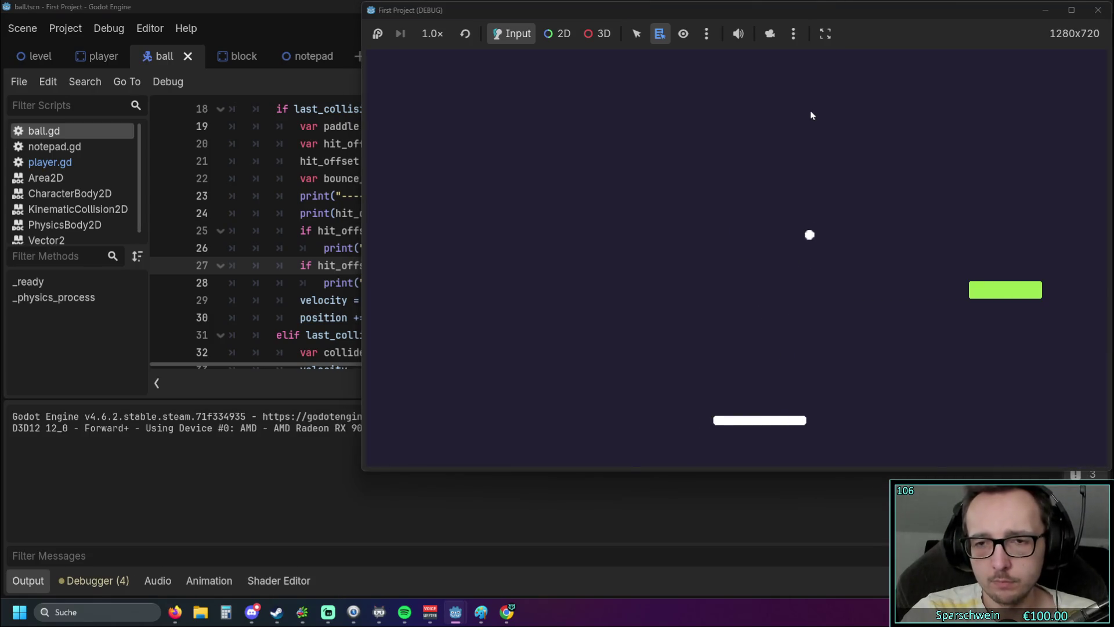
Step: Steer the paddle left and right to bounce the ball, then close the game window
key(Right)
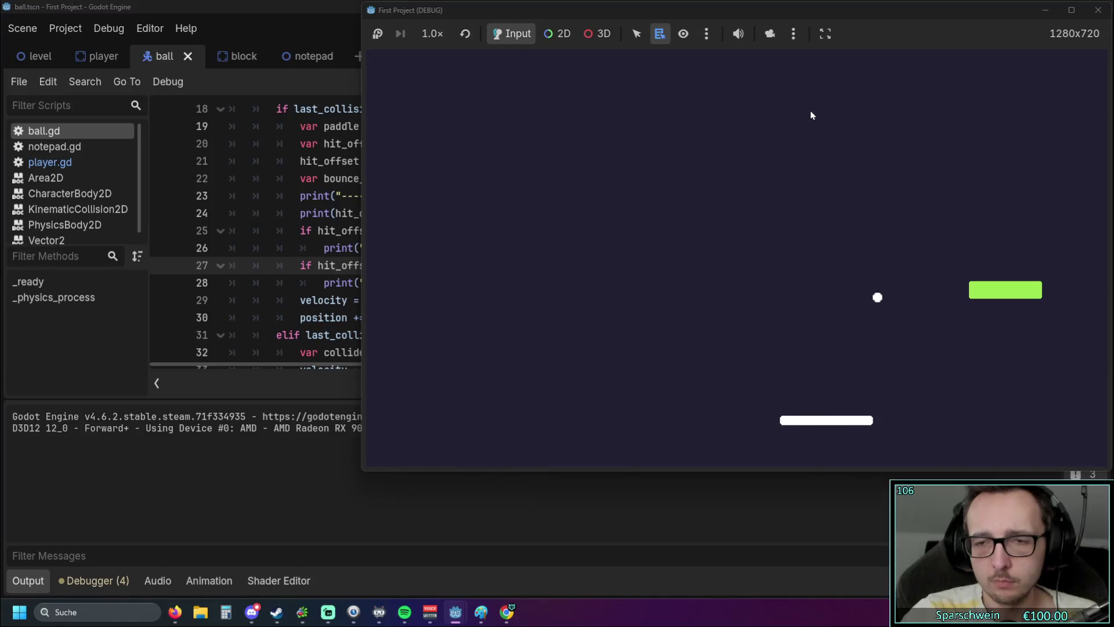
key(Right)
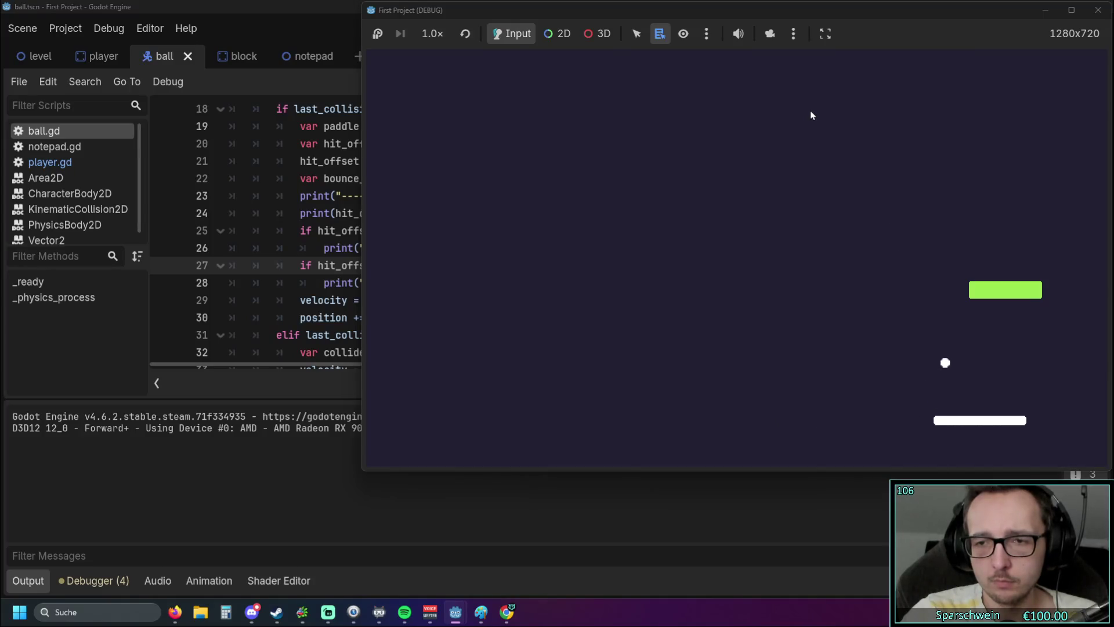
key(Right)
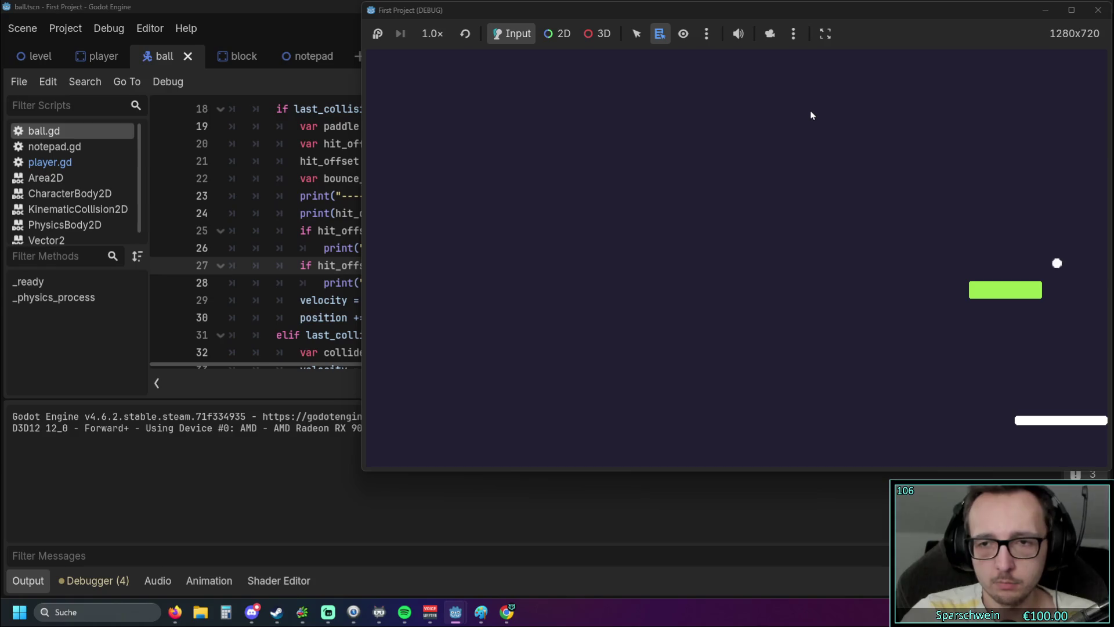
key(Left)
key(Left)
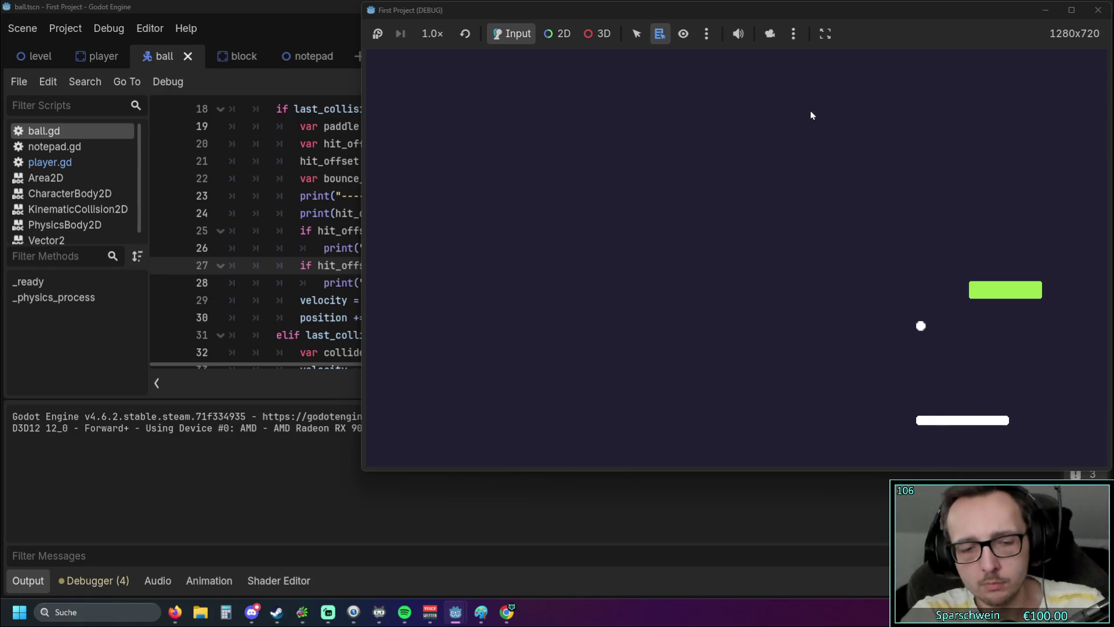
key(Left)
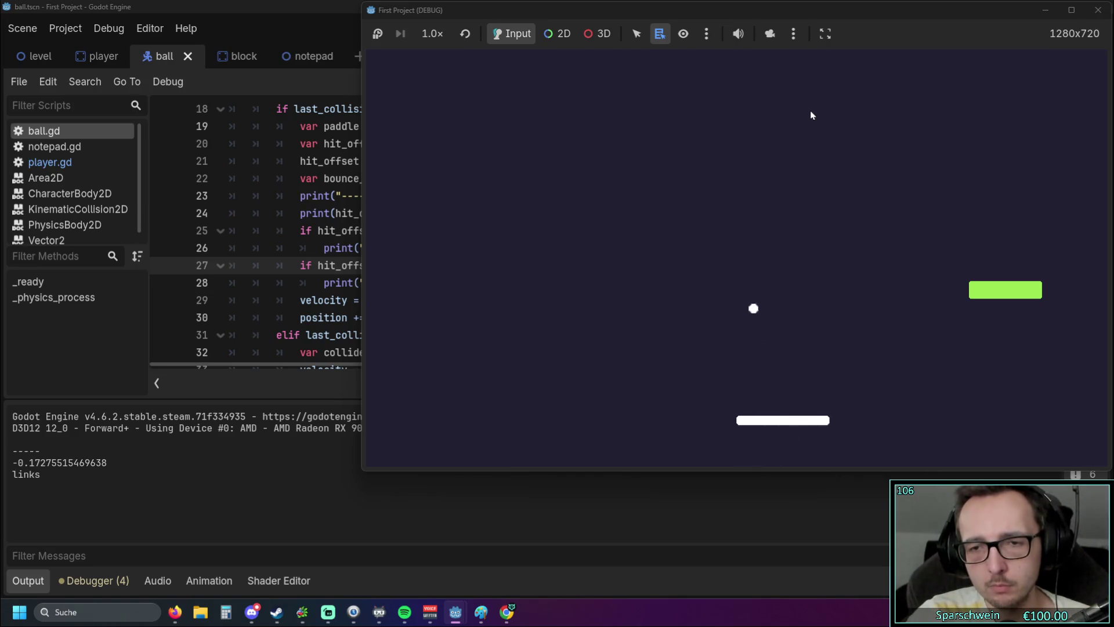
key(Left)
key(Right)
key(Right)
key(Right)
key(Left)
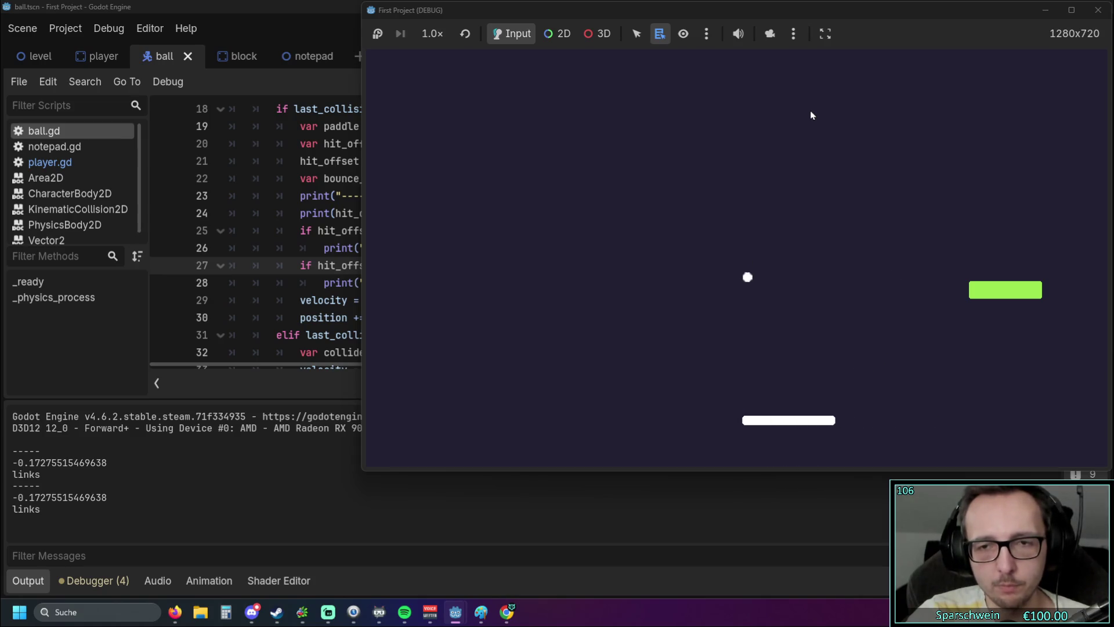
key(Left)
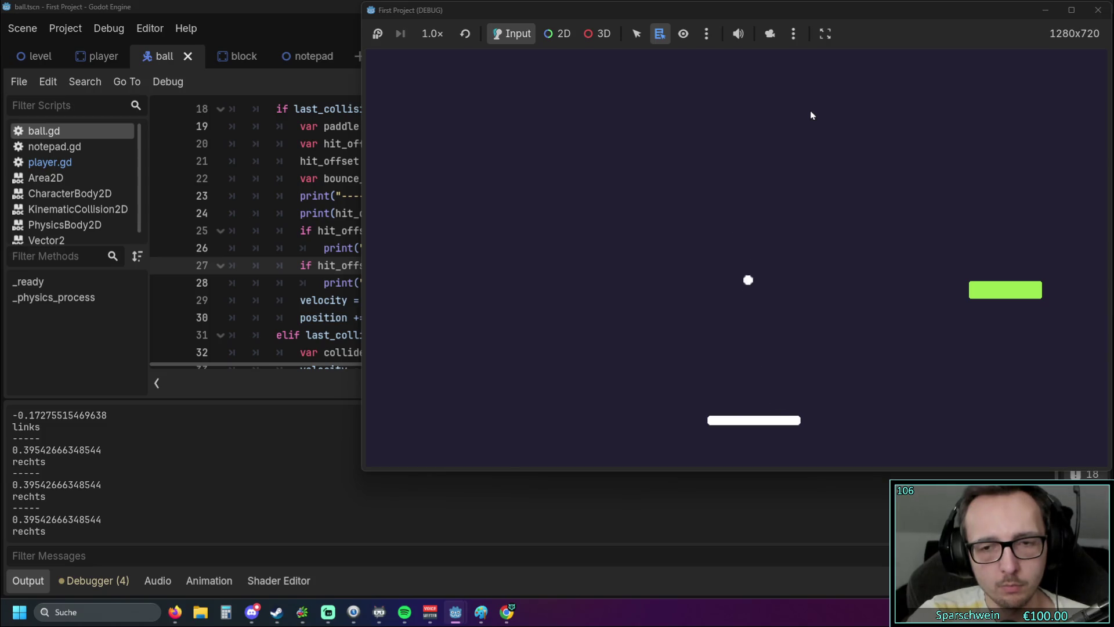
key(Left)
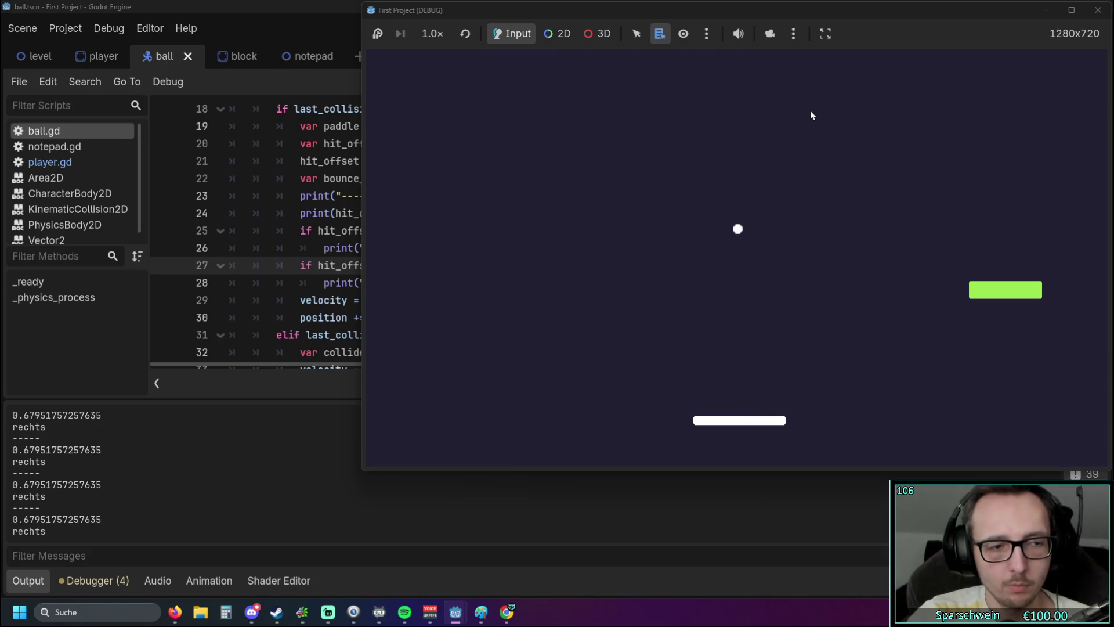
click(1089, 15)
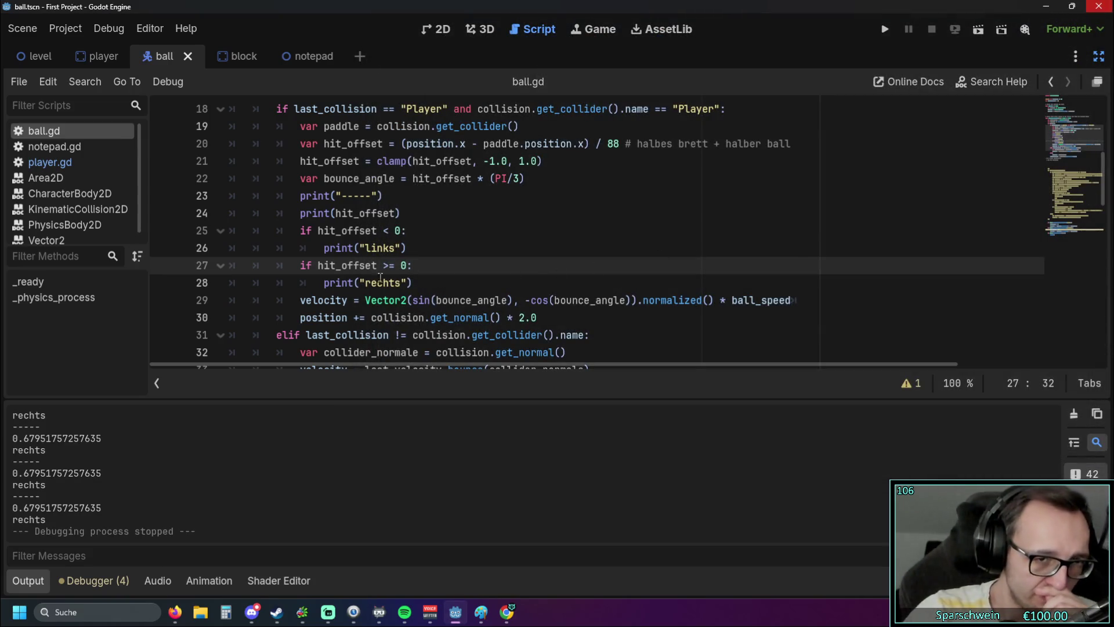
Step: Remove the stray characters before hit_offset on line 24
click(336, 219)
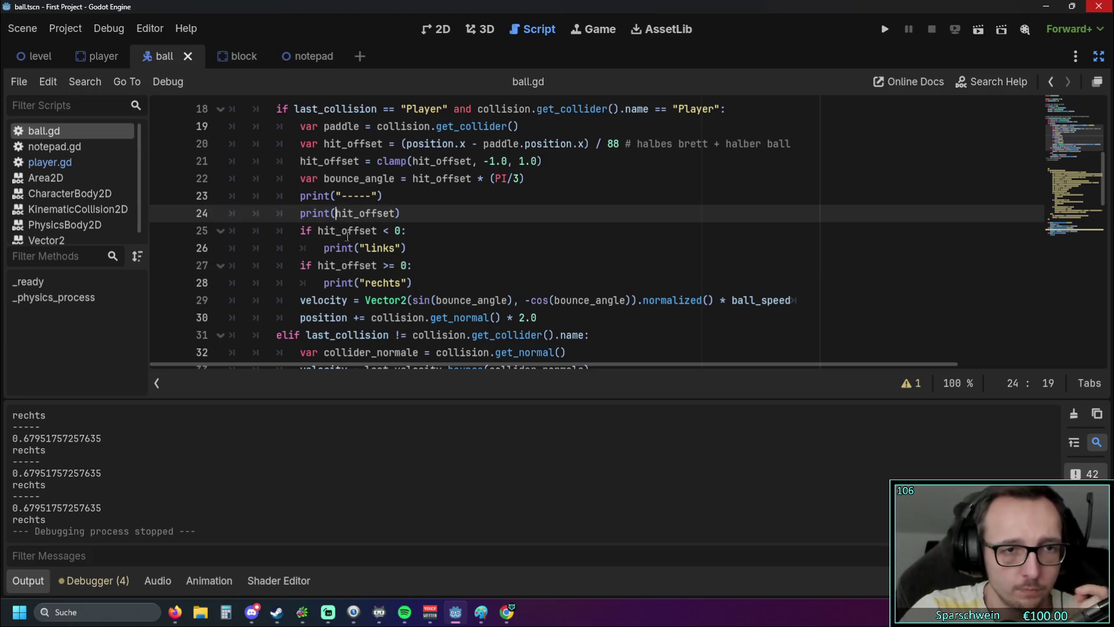
text(reg)
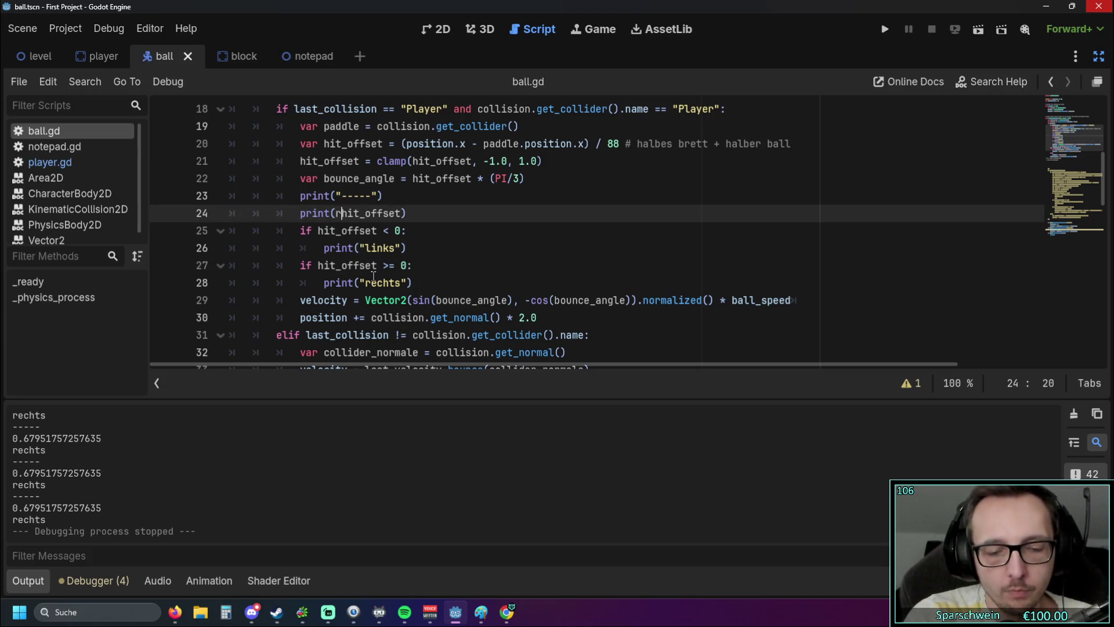
key(BackSpace)
key(BackSpace)
key(BackSpace)
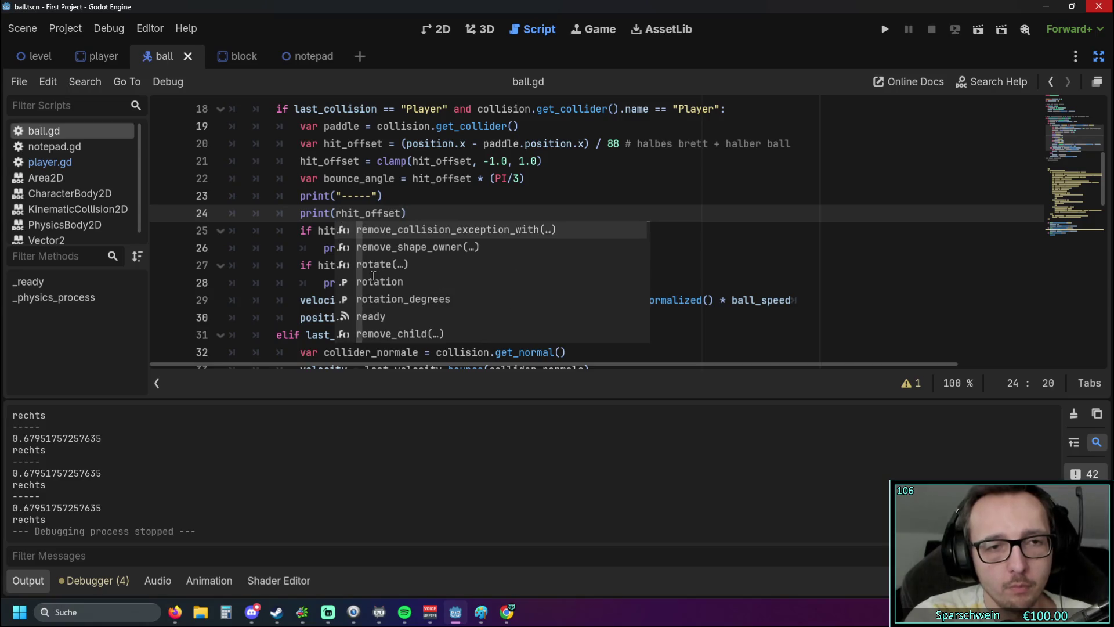
scroll(518, 251, down, 9)
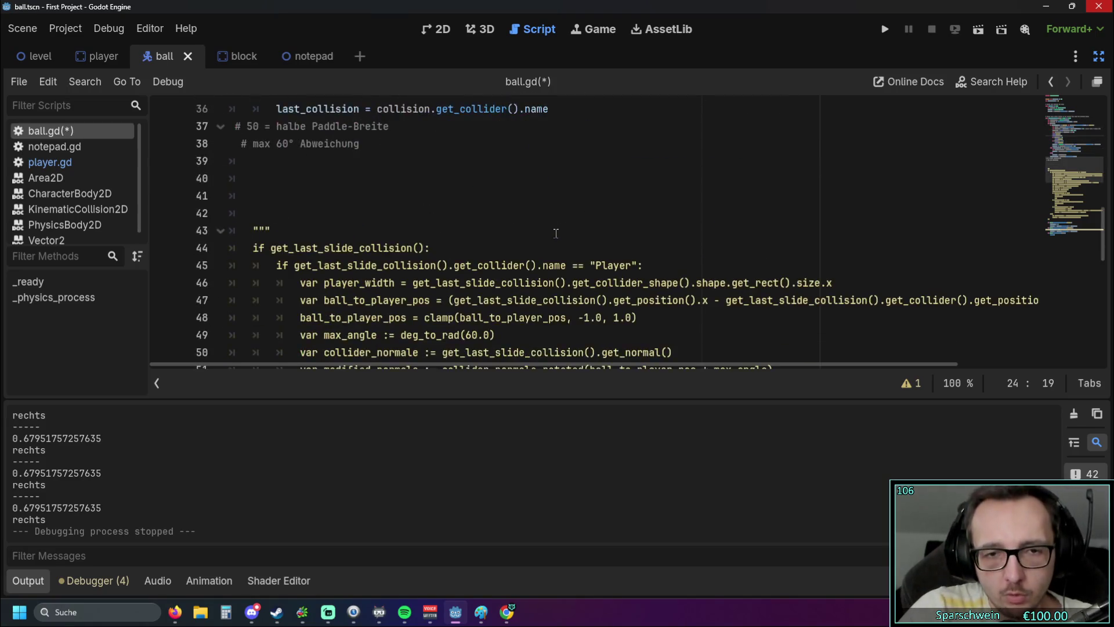
scroll(557, 234, up, 1)
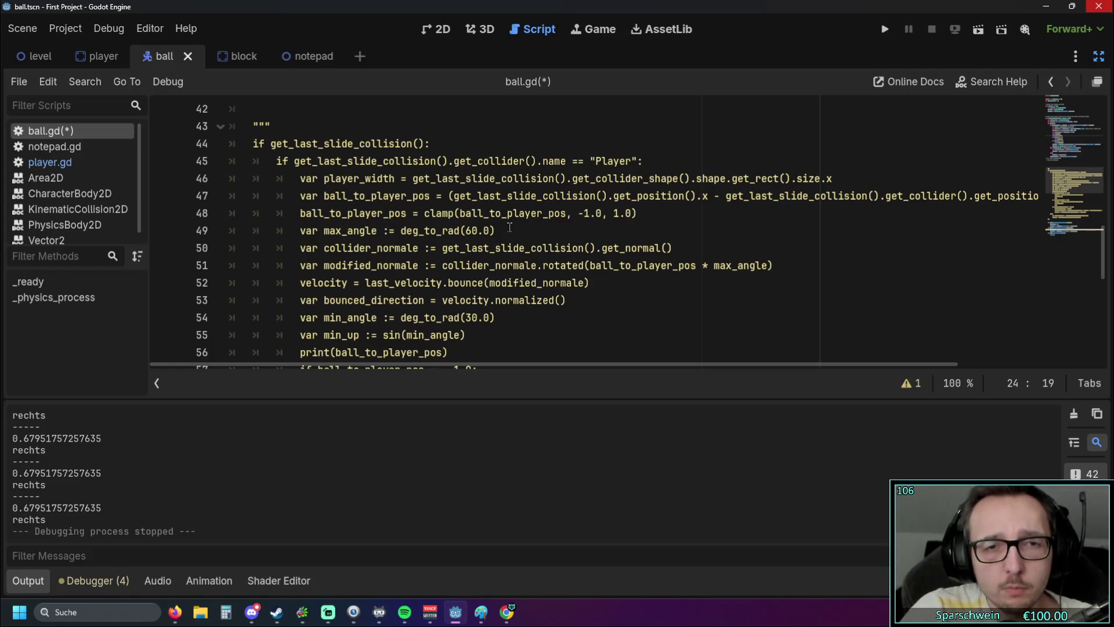
Step: Make line 24 print deg_to_rad(hit_offset) using deg_to_rad copied from the old code, then save and run
double_click(408, 319)
key(ctrl+c)
scroll(452, 266, up, 1)
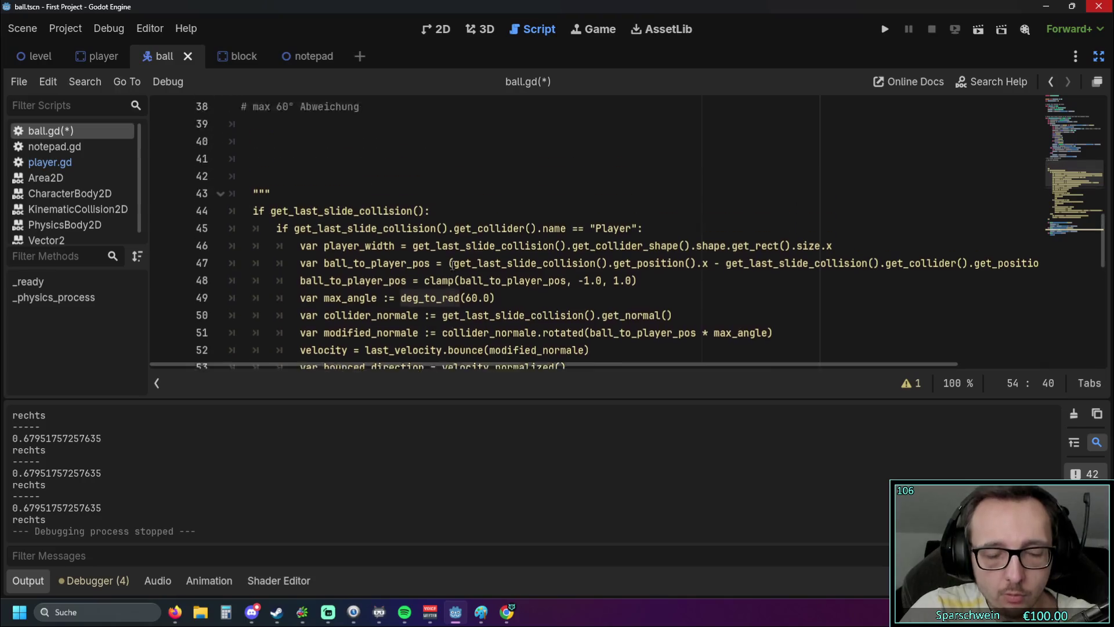
scroll(452, 265, up, 5)
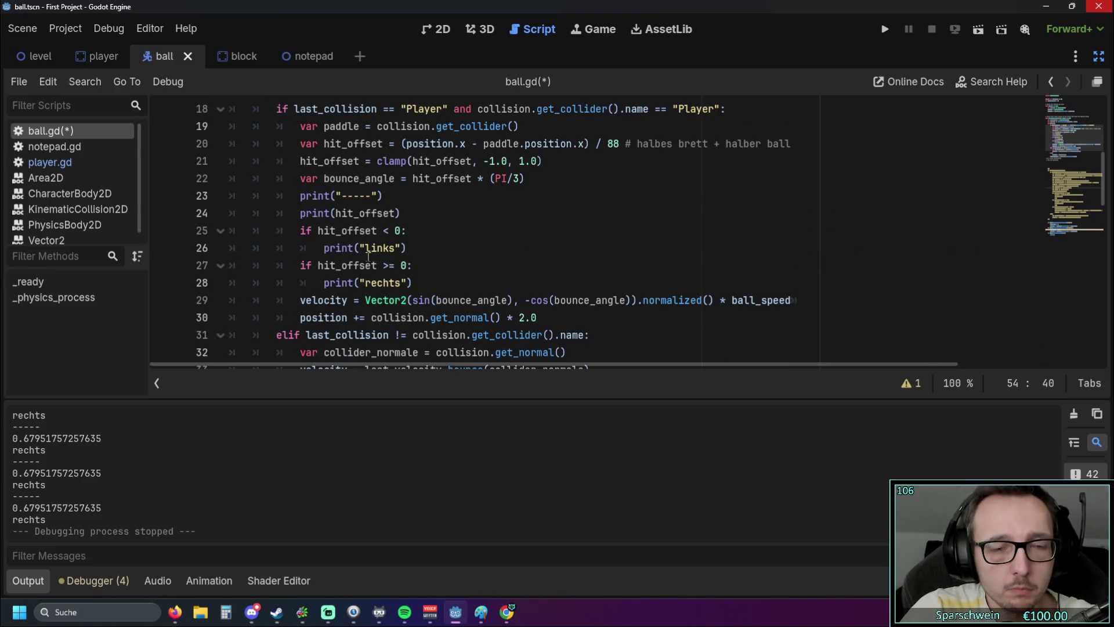
scroll(368, 256, up, 1)
click(340, 263)
key(ctrl+v)
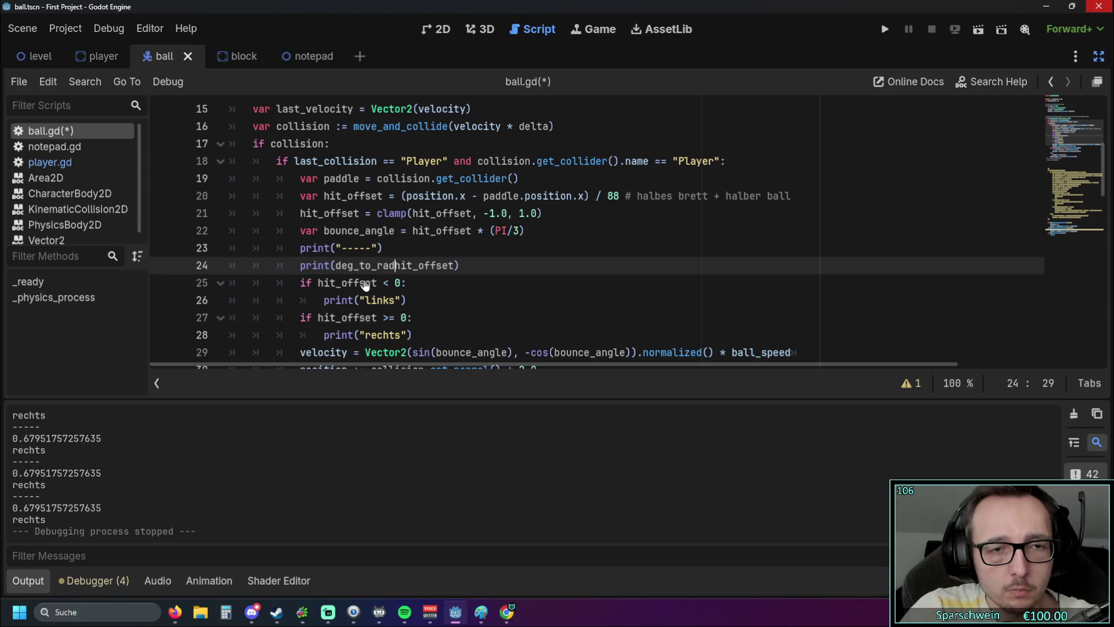
text(()
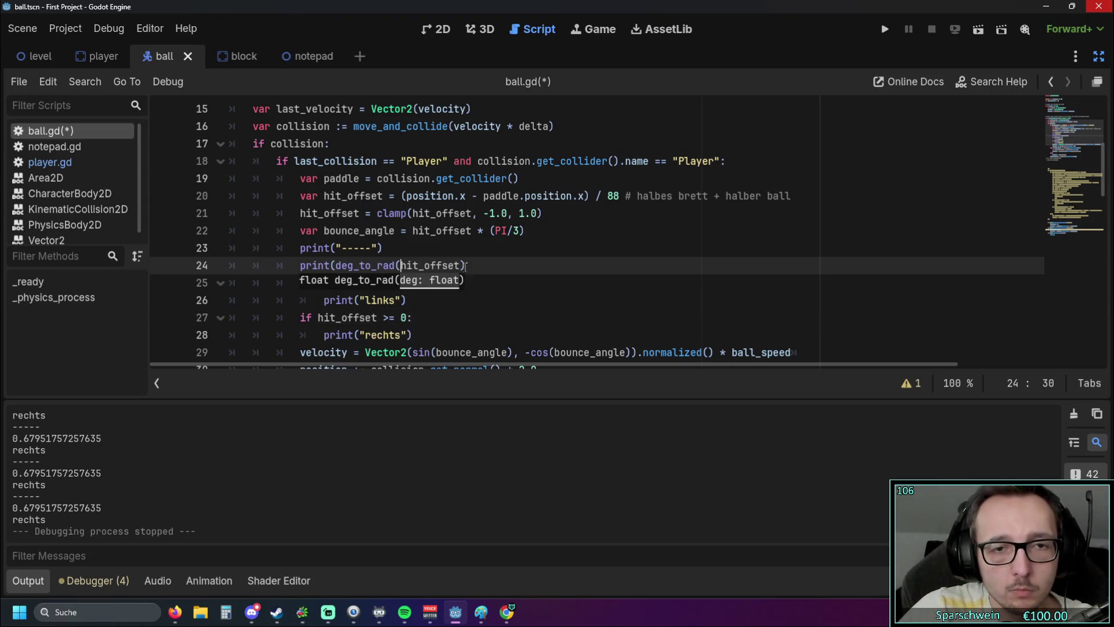
key(ctrl+Right)
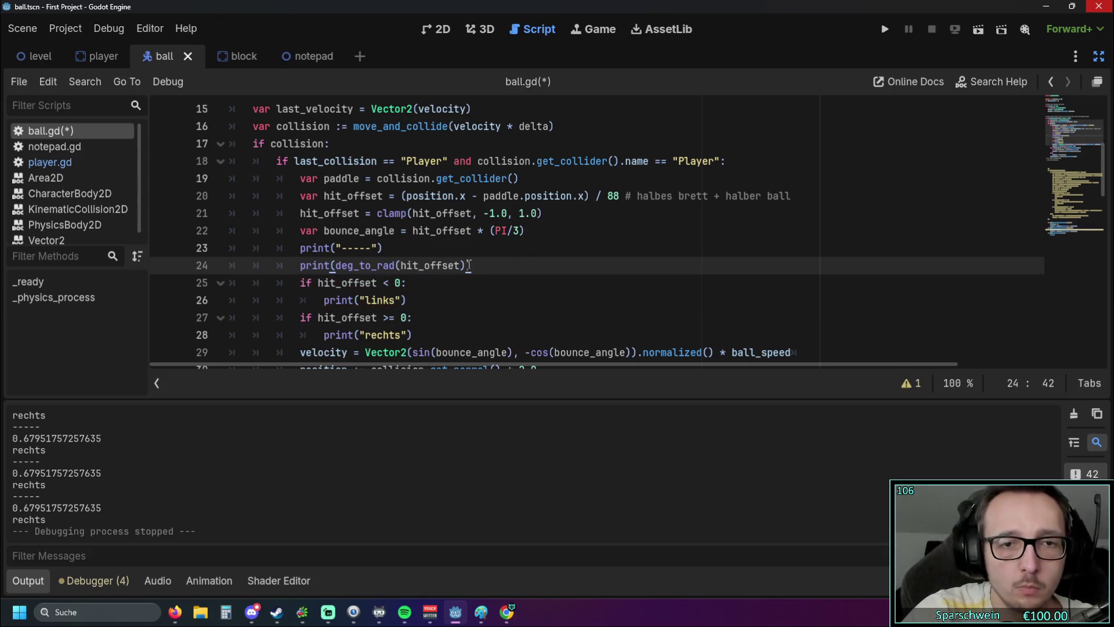
click(520, 214)
click(884, 29)
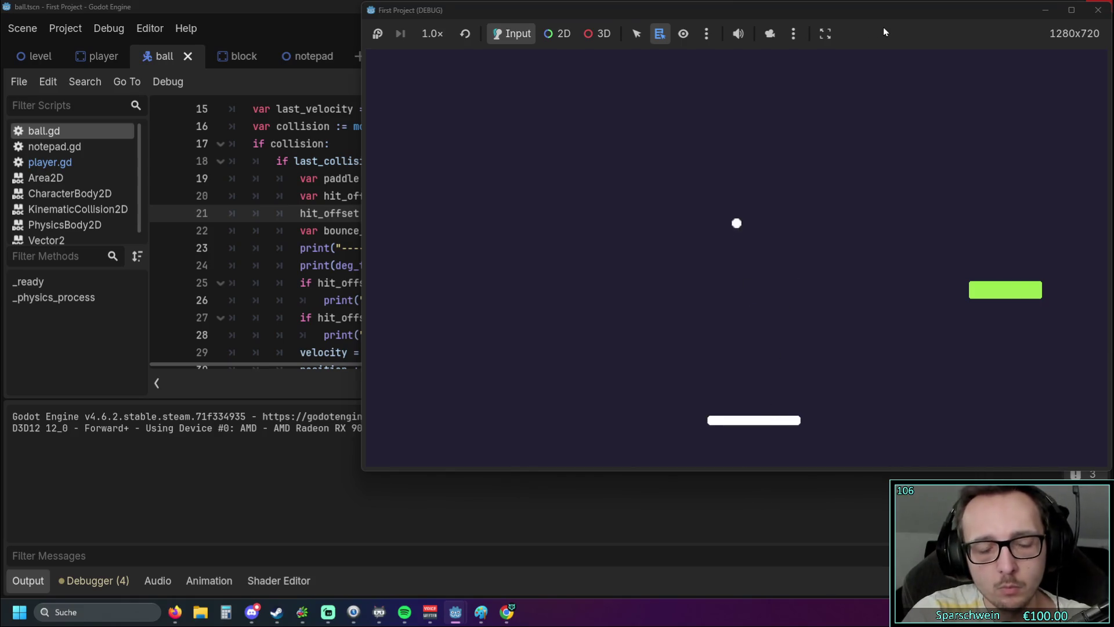
Step: Bounce the ball off-centre with a few paddle moves, then close the game and return to line 24
key(Right)
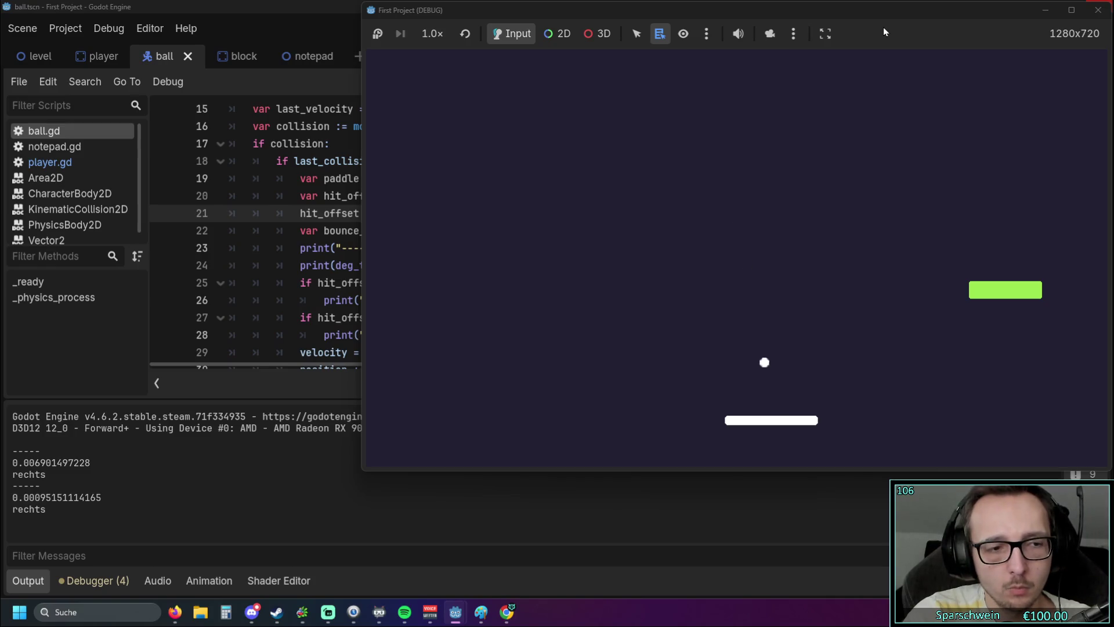
key(Left)
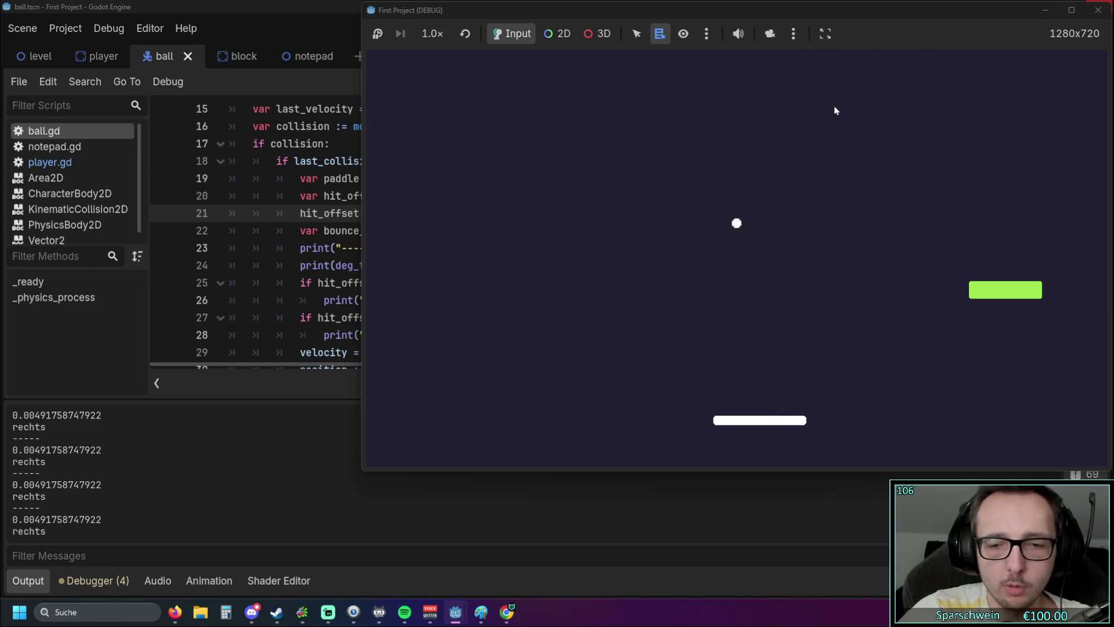
key(Right)
key(Right)
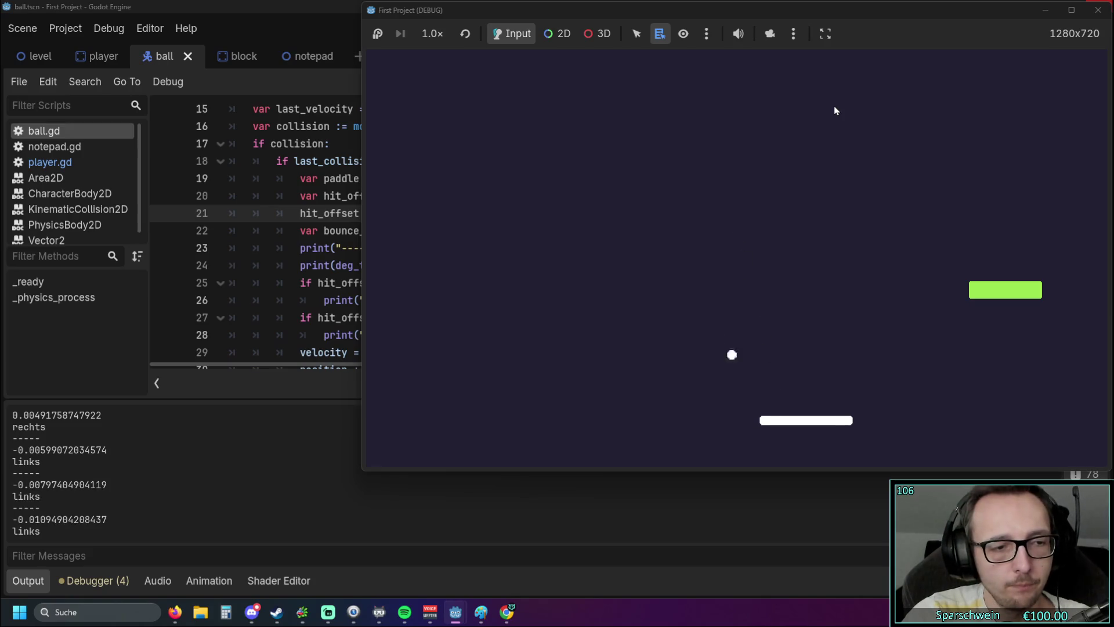
click(1094, 12)
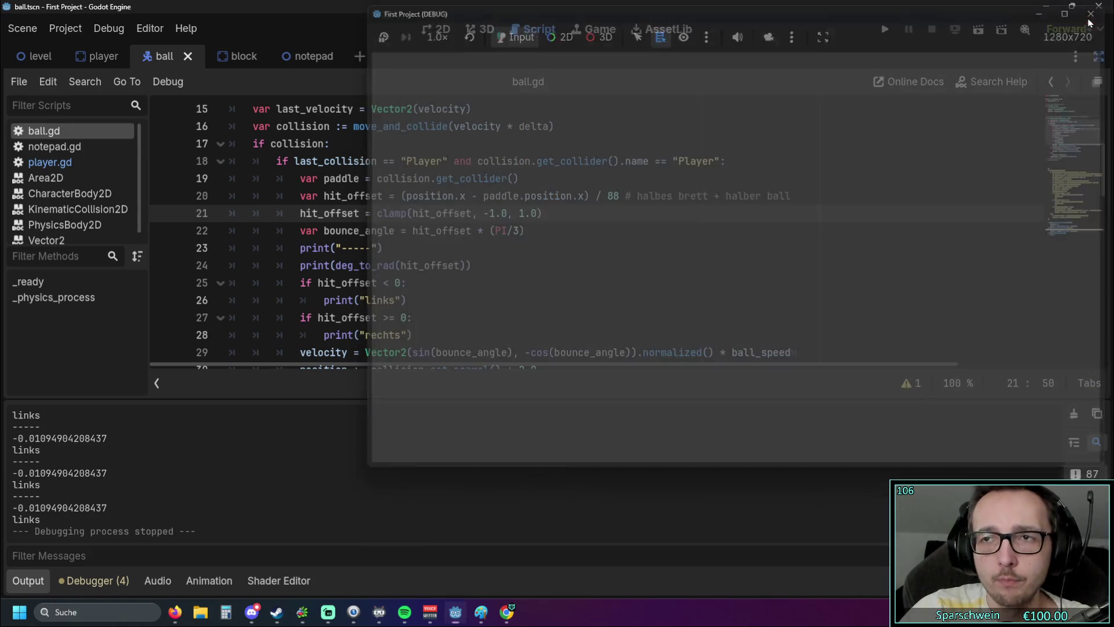
click(384, 267)
Step: Swap deg and rad so line 24 prints rad_to_deg(hit_offset), then save and rerun the game
drag(465, 266, 335, 266)
click(390, 284)
key(BackSpace)
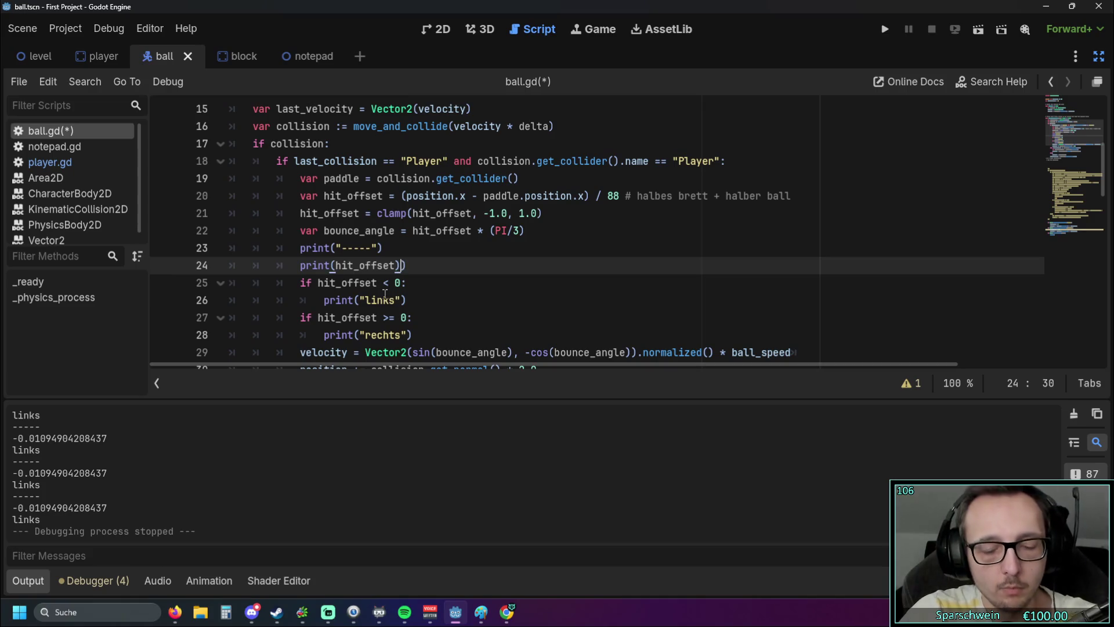
key(ctrl+z)
click(350, 266)
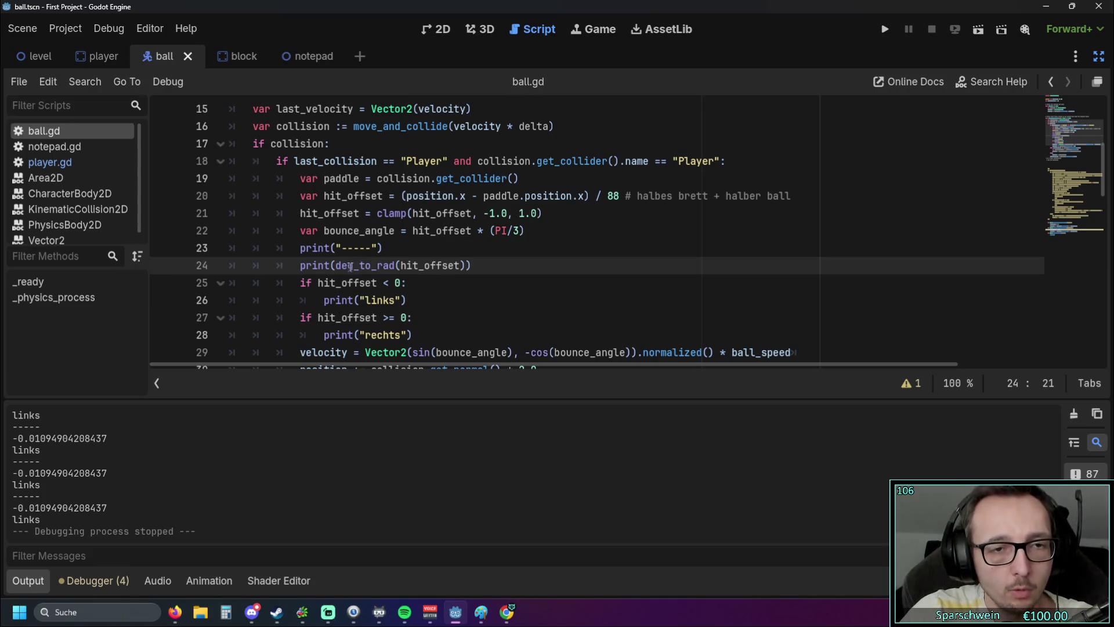
mouse_move(353, 265)
mouse_down()
mouse_move(335, 266)
mouse_move(395, 266)
mouse_up()
key(BackSpace)
text(rad)
click(382, 266)
text(deg)
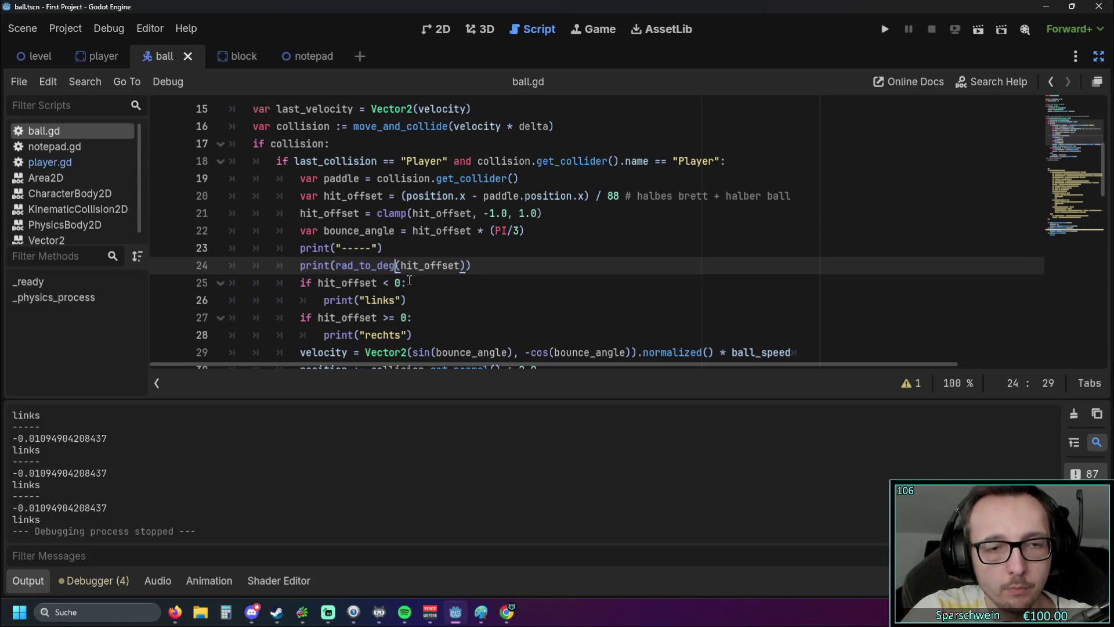
click(462, 298)
click(878, 27)
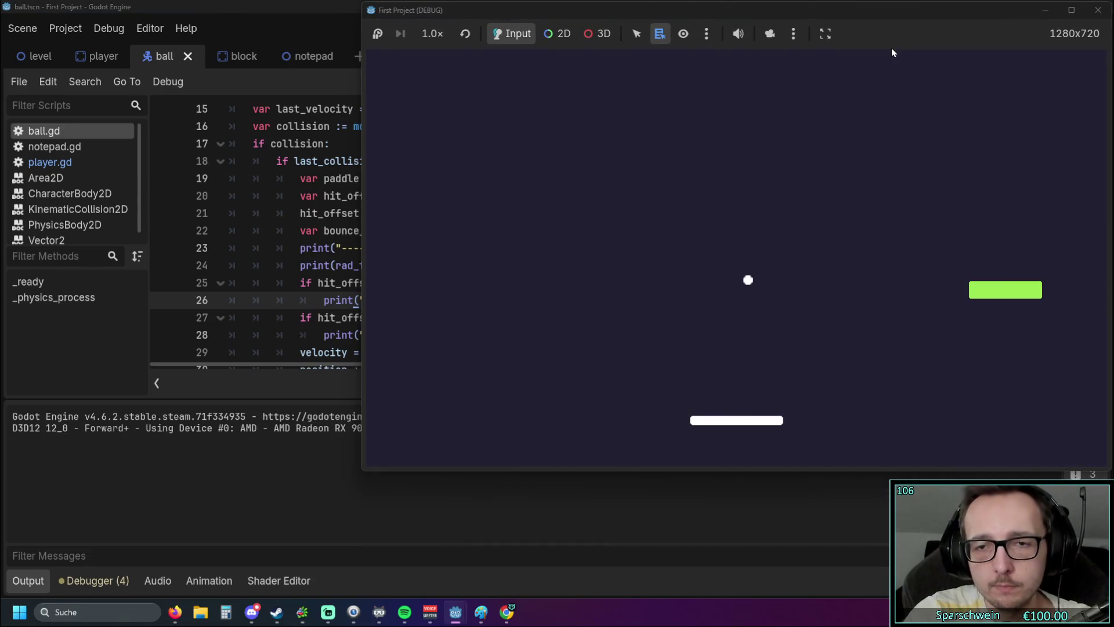
Step: Steer the paddle to hit the ball so the output logs offsets in degrees like -42.46 with 'links'
key(Right)
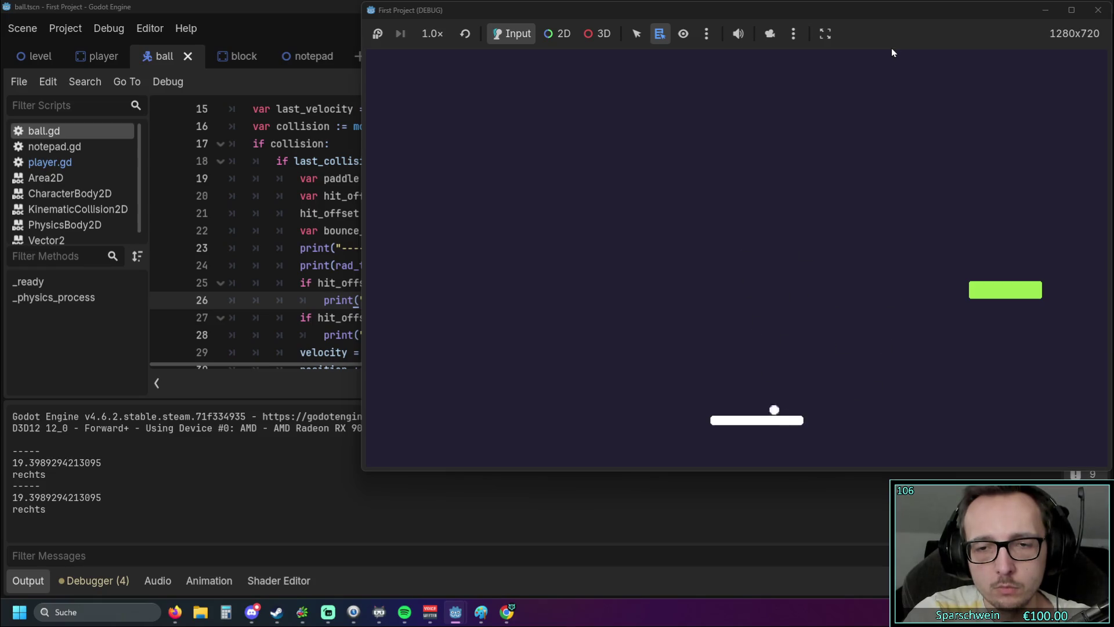
key(Left)
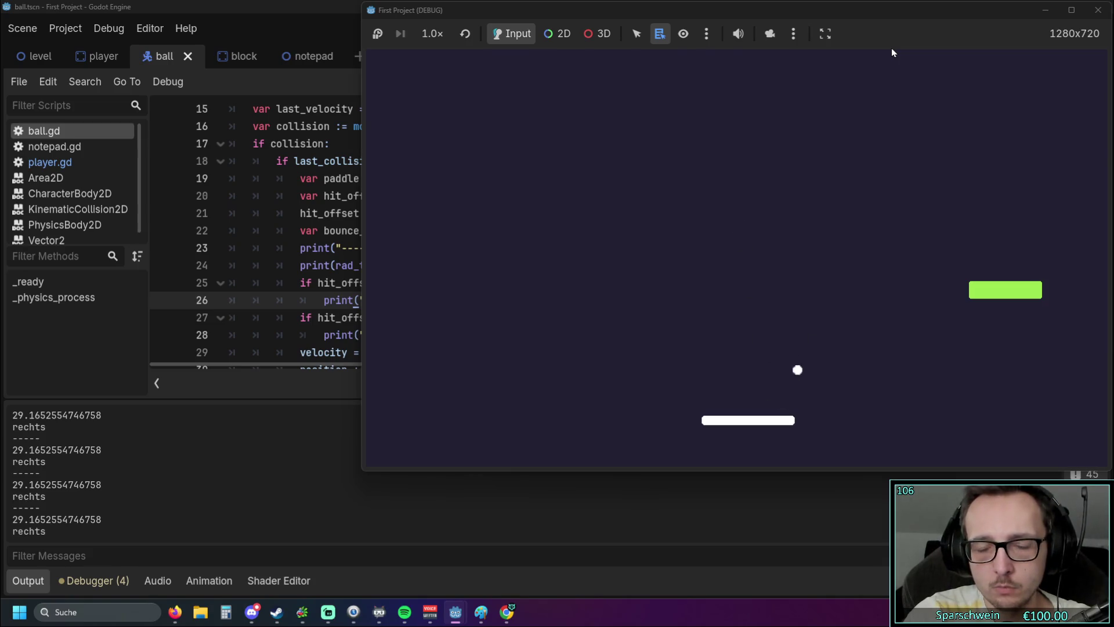
key(Right)
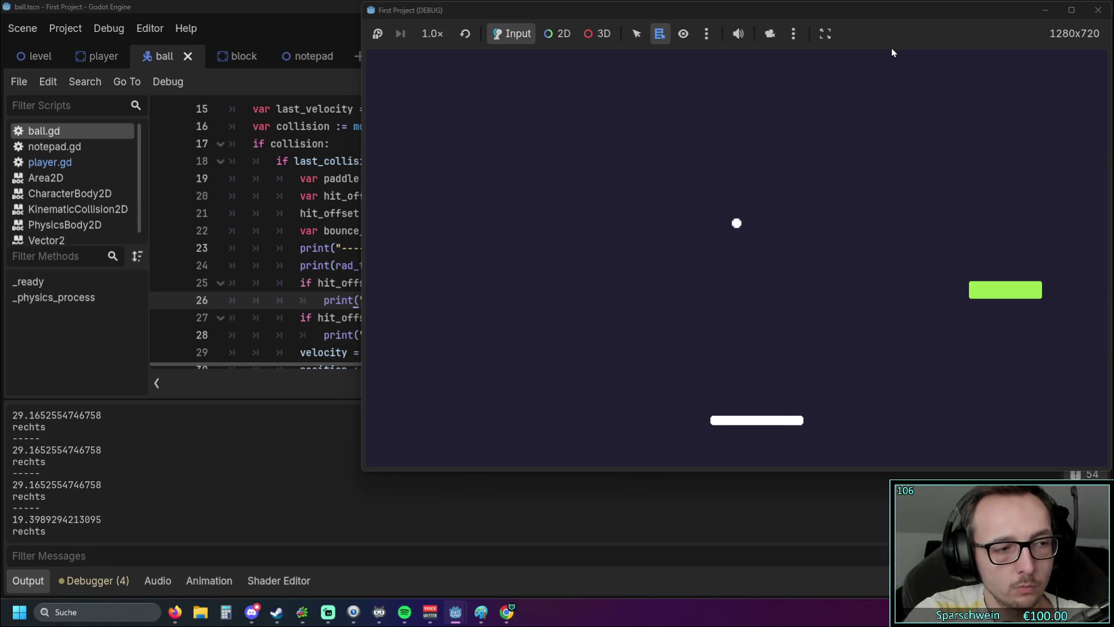
key(Right)
key(Right)
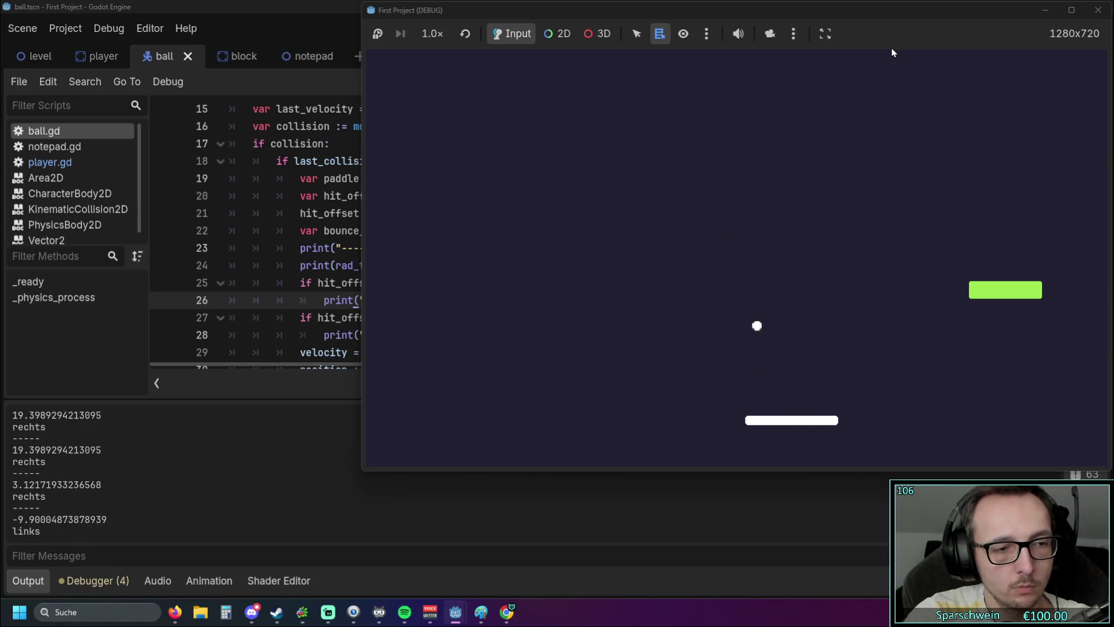
key(Right)
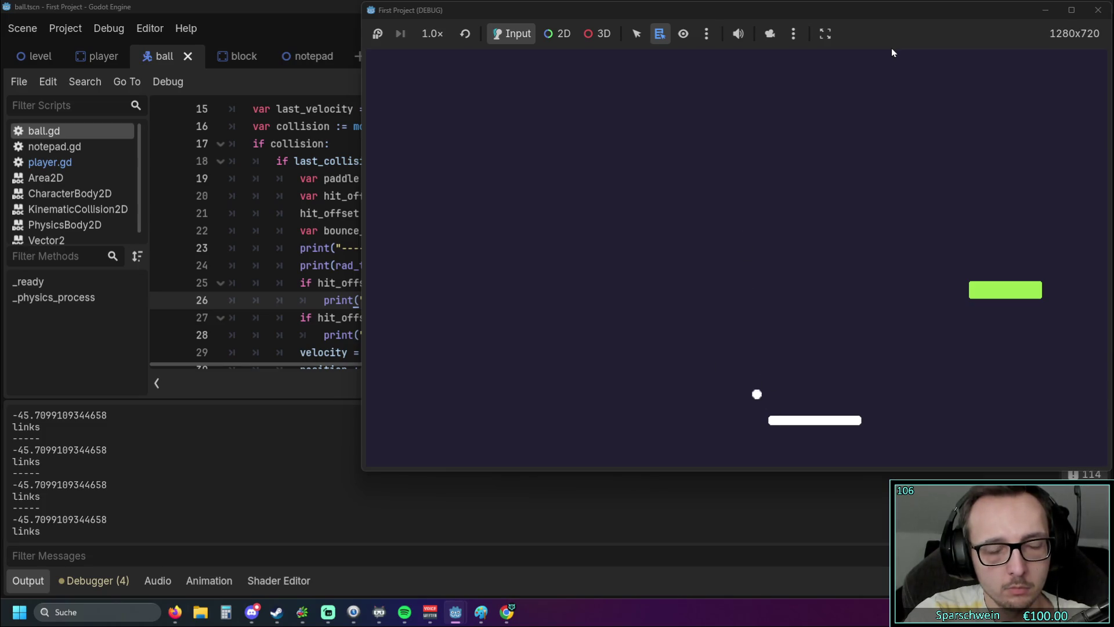
key(Right)
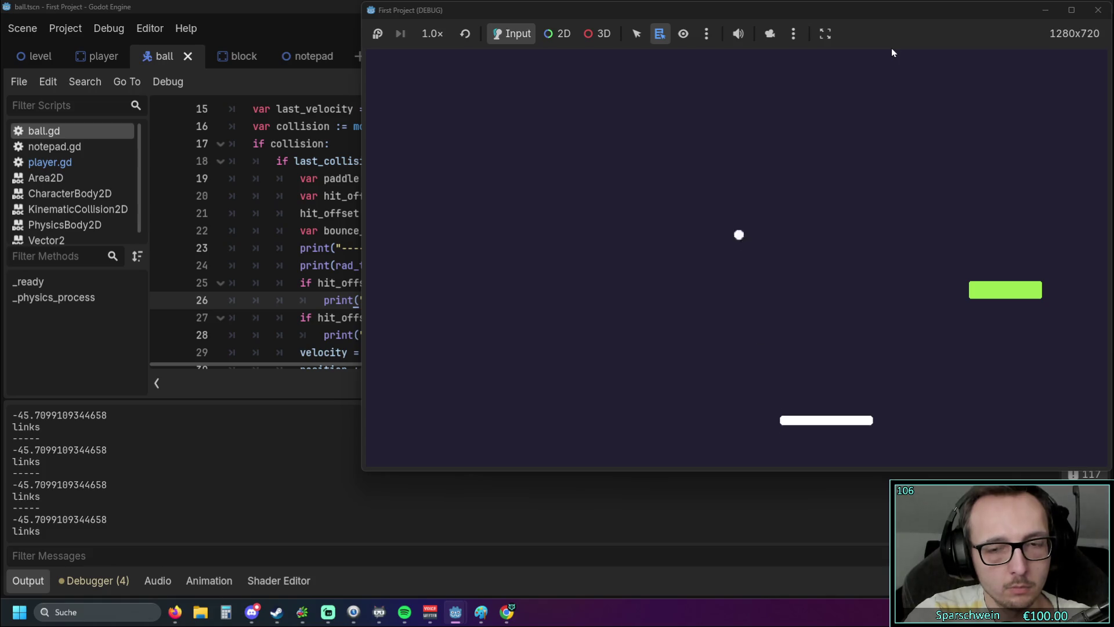
key(Left)
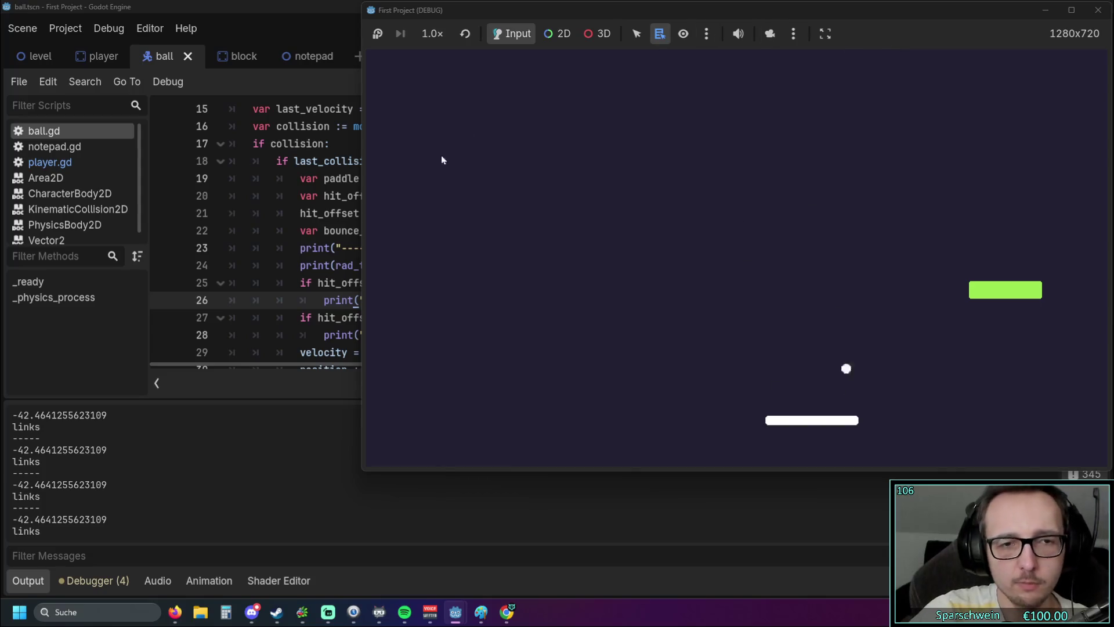
Step: Bring the ball.gd script in front of the running game, then switch to the web browser
click(327, 239)
click(487, 279)
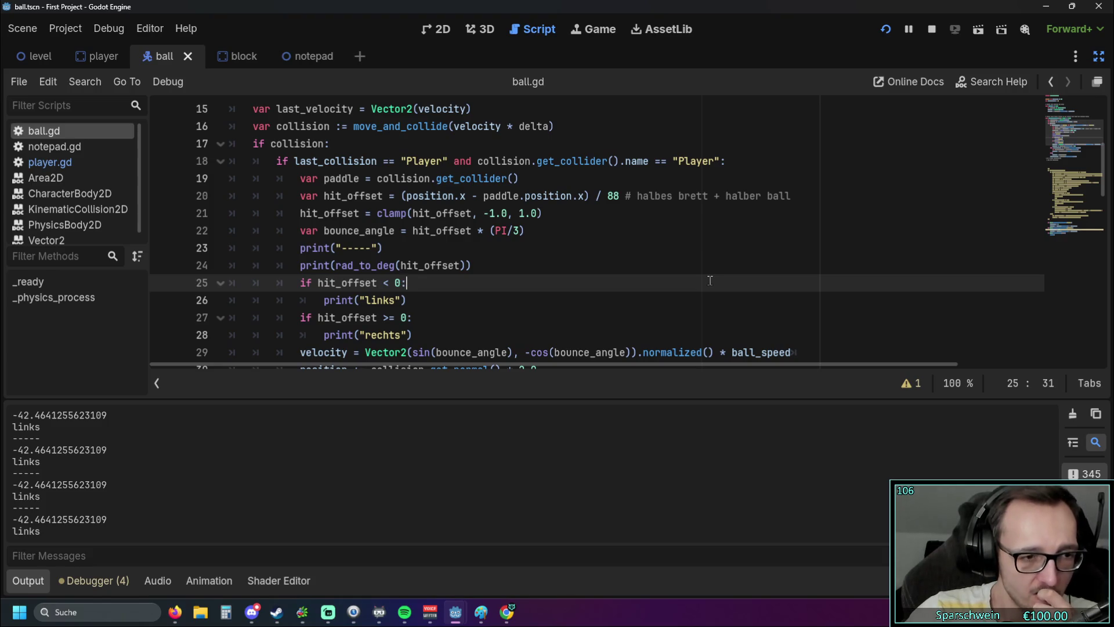
key(alt+Tab)
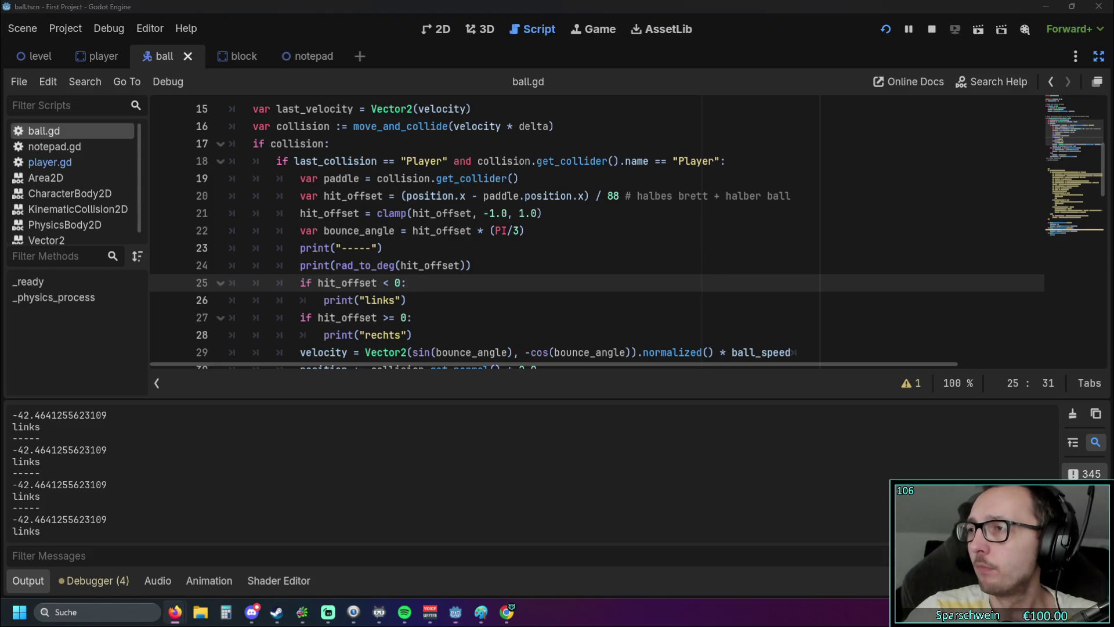
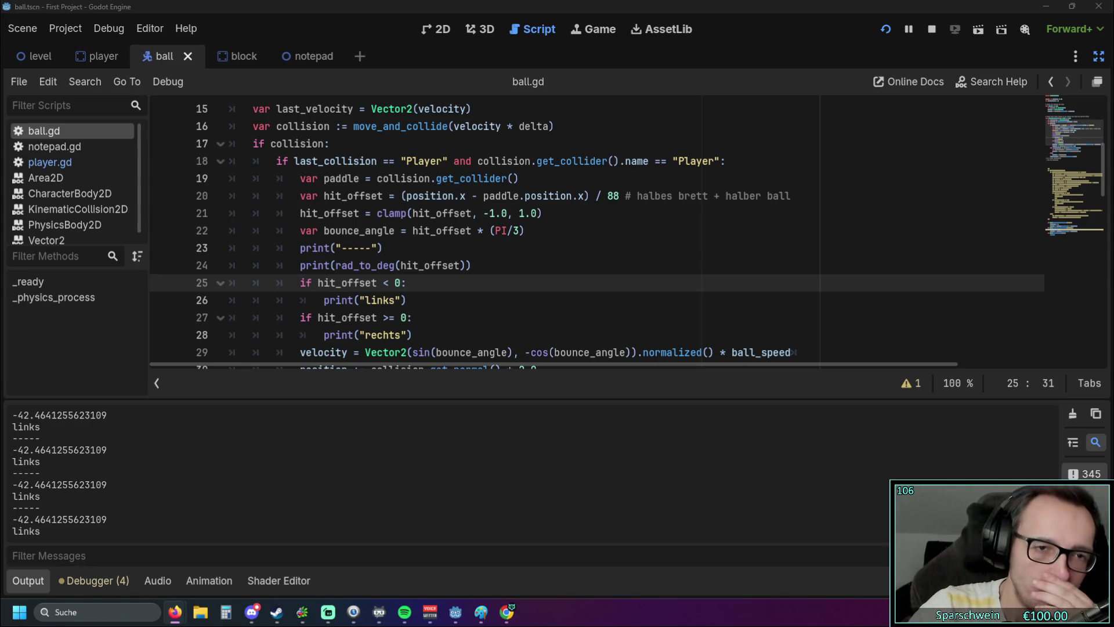
Step: Review the direction, position and velocity setup lines in ball.gd's ready function
scroll(339, 256, up, 5)
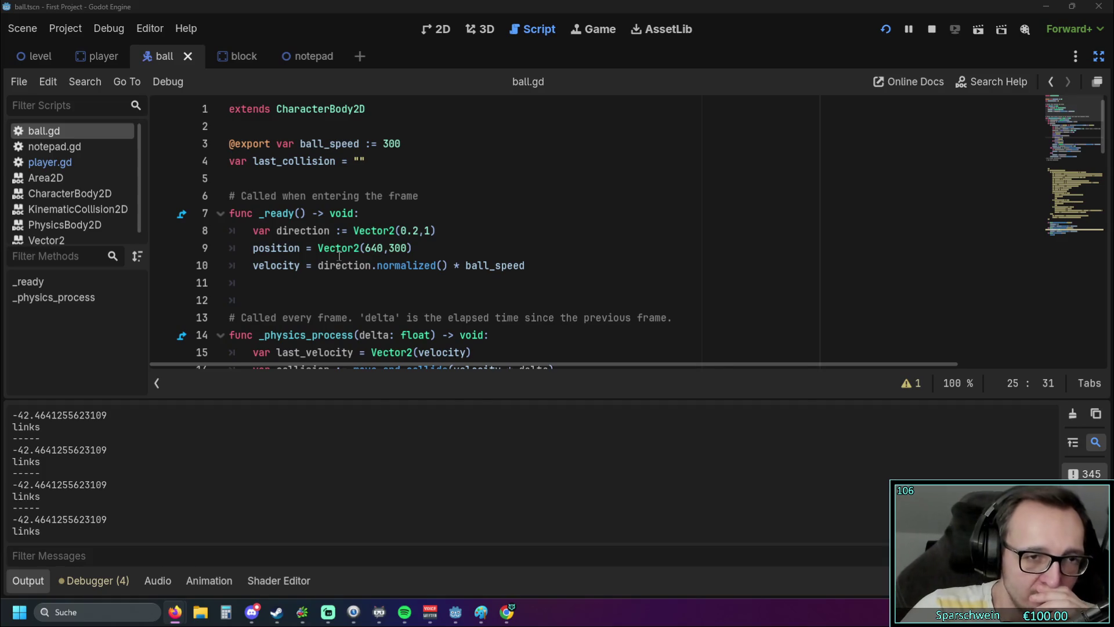
click(338, 255)
drag(276, 232, 358, 232)
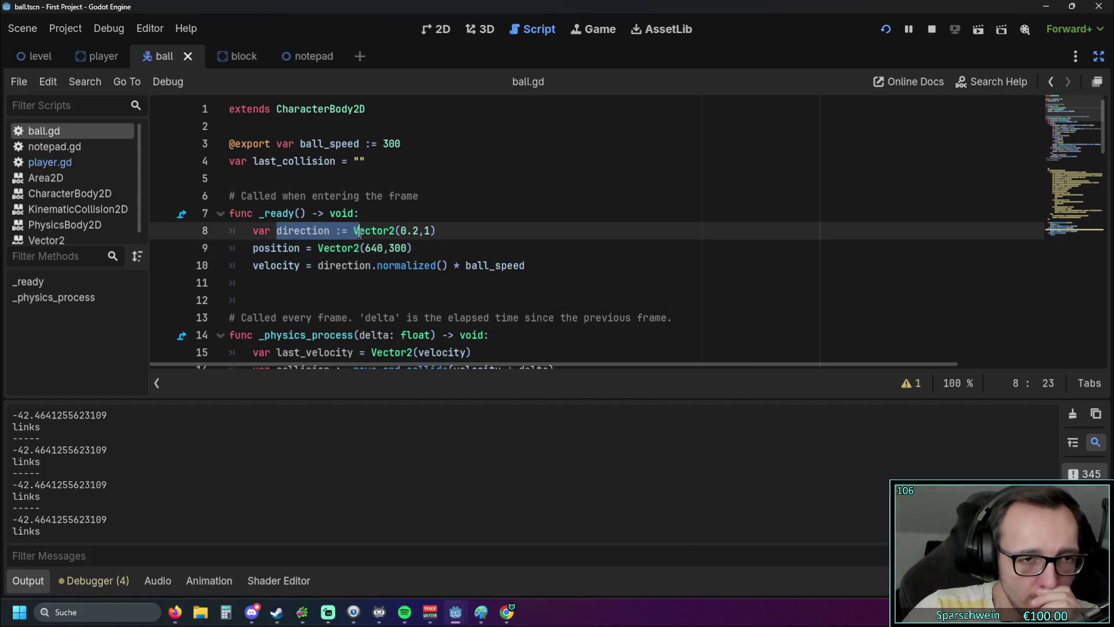
click(305, 284)
drag(259, 248, 442, 264)
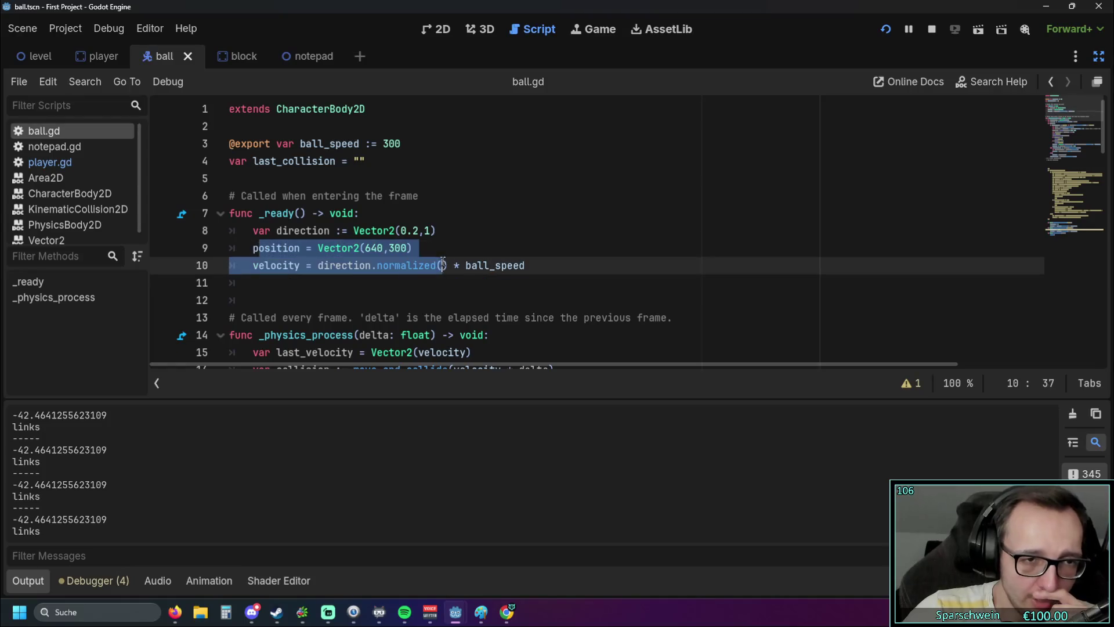
click(376, 297)
drag(544, 268, 212, 218)
click(376, 297)
mouse_move(376, 297)
mouse_down()
mouse_move(528, 266)
mouse_move(250, 231)
mouse_up()
click(420, 306)
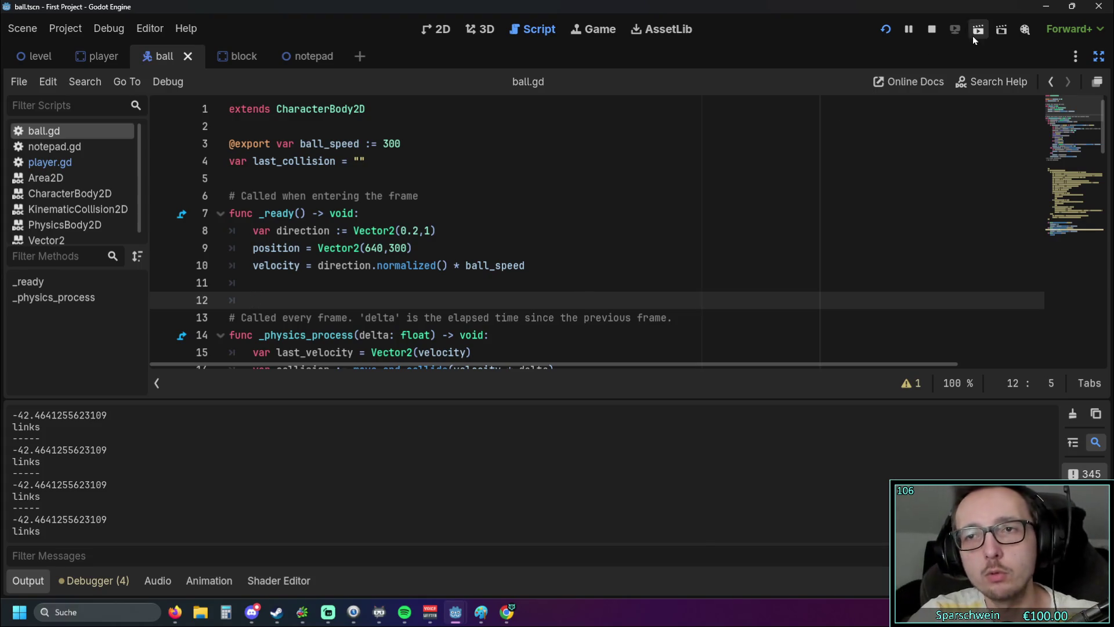
Step: Run the game and steer the paddle right so the ball bounces at about -26 degrees
click(885, 29)
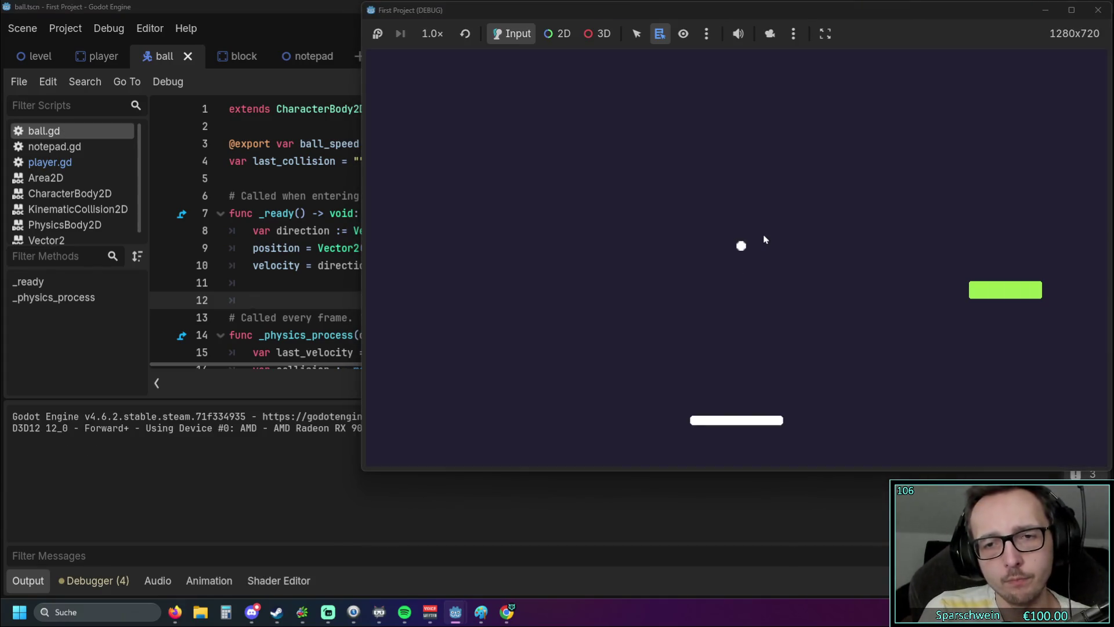
key(Right)
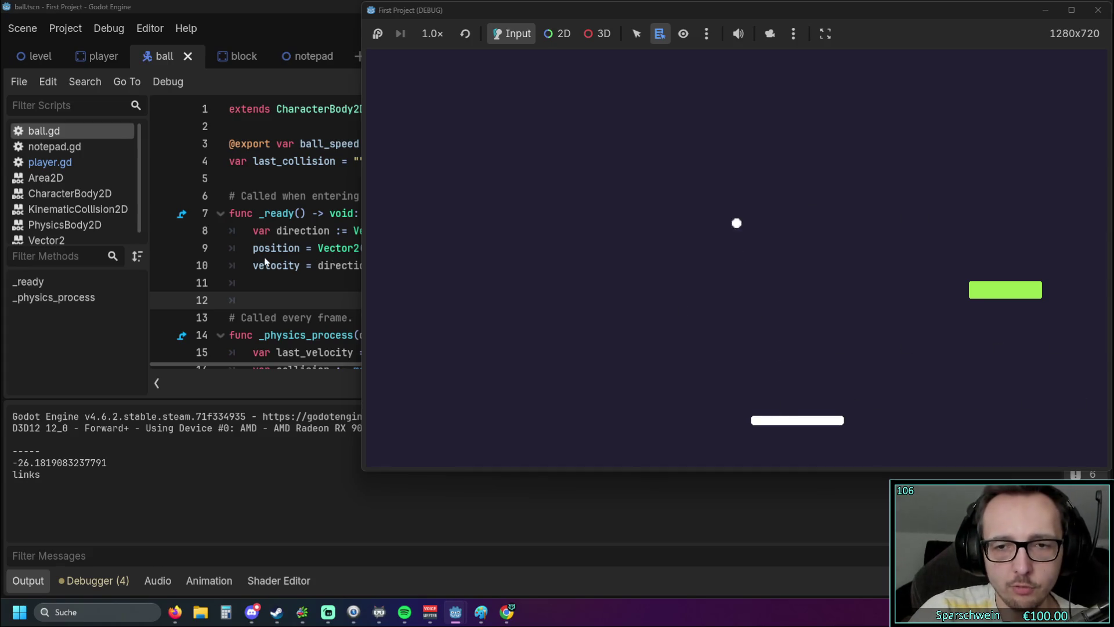
click(276, 280)
scroll(548, 228, down, 2)
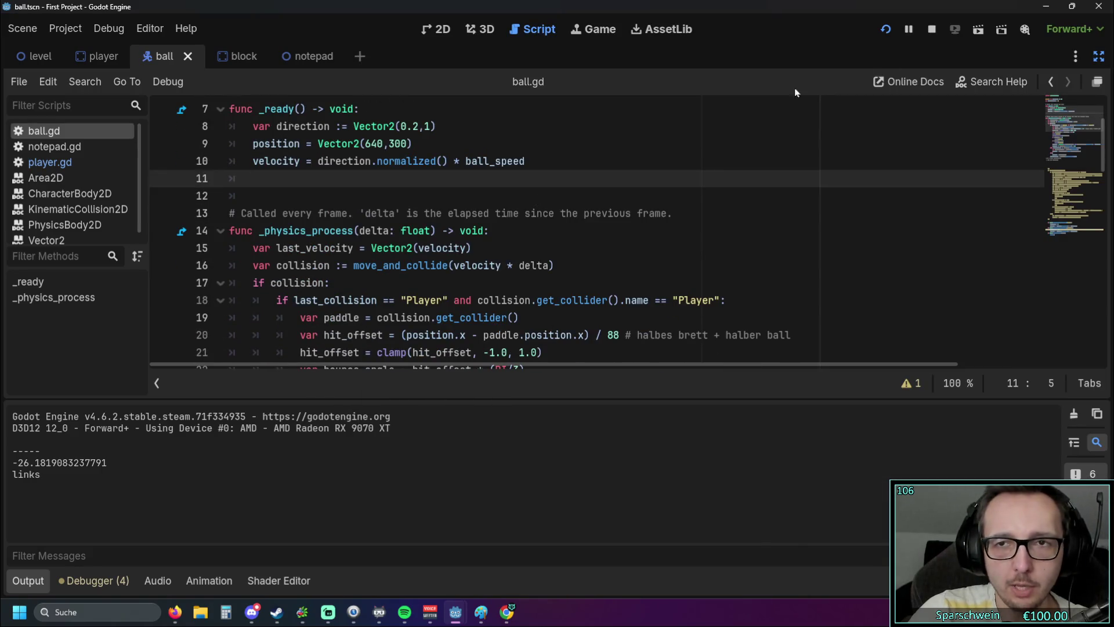
Step: Copy the paddle-bounce block on lines 18–30 and paste it after line 30
scroll(548, 228, down, 2)
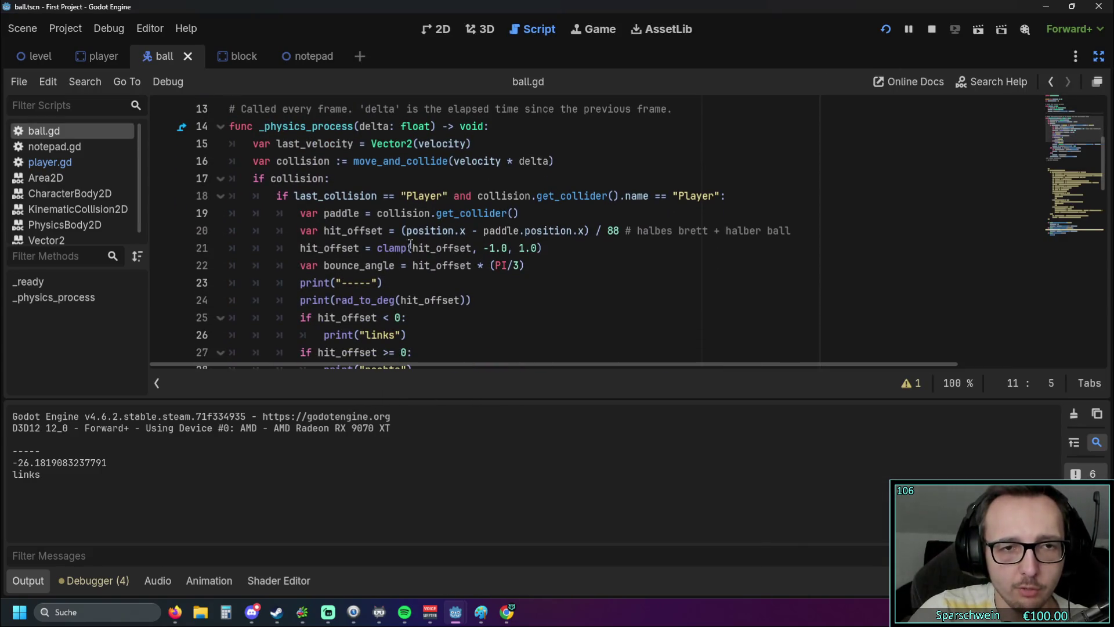
click(384, 196)
click(435, 230)
scroll(435, 244, down, 4)
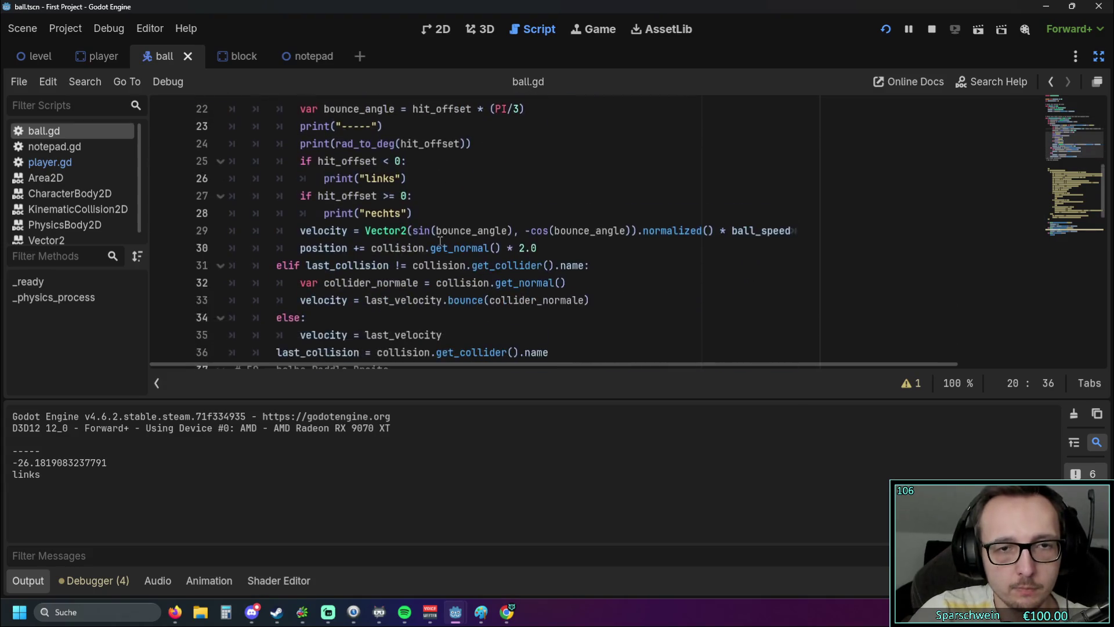
scroll(435, 248, up, 1)
scroll(447, 261, up, 1)
scroll(464, 279, down, 1)
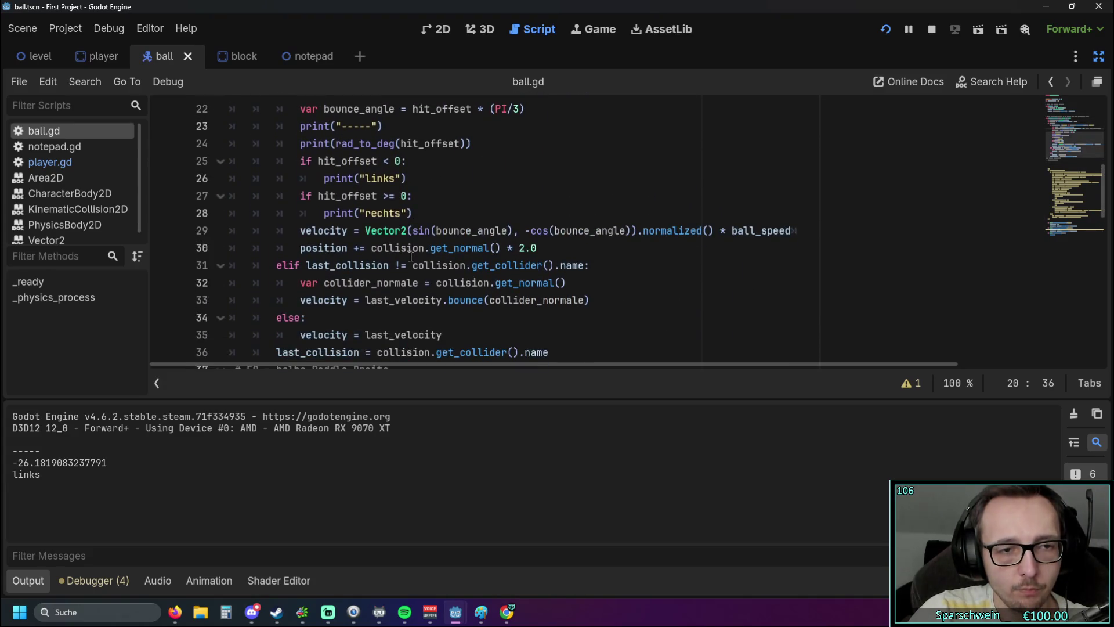
scroll(601, 301, up, 1)
mouse_move(562, 300)
mouse_down()
mouse_move(340, 231)
mouse_move(278, 227)
mouse_move(232, 189)
mouse_up()
key(ctrl+c)
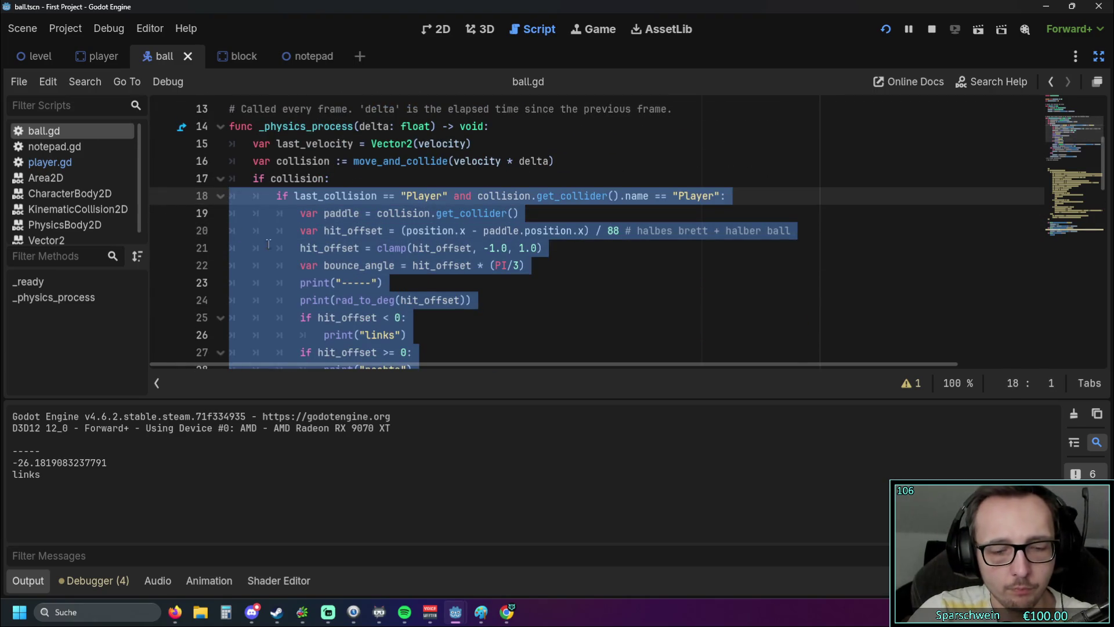
scroll(495, 306, down, 2)
scroll(563, 196, down, 1)
key(ctrl+v)
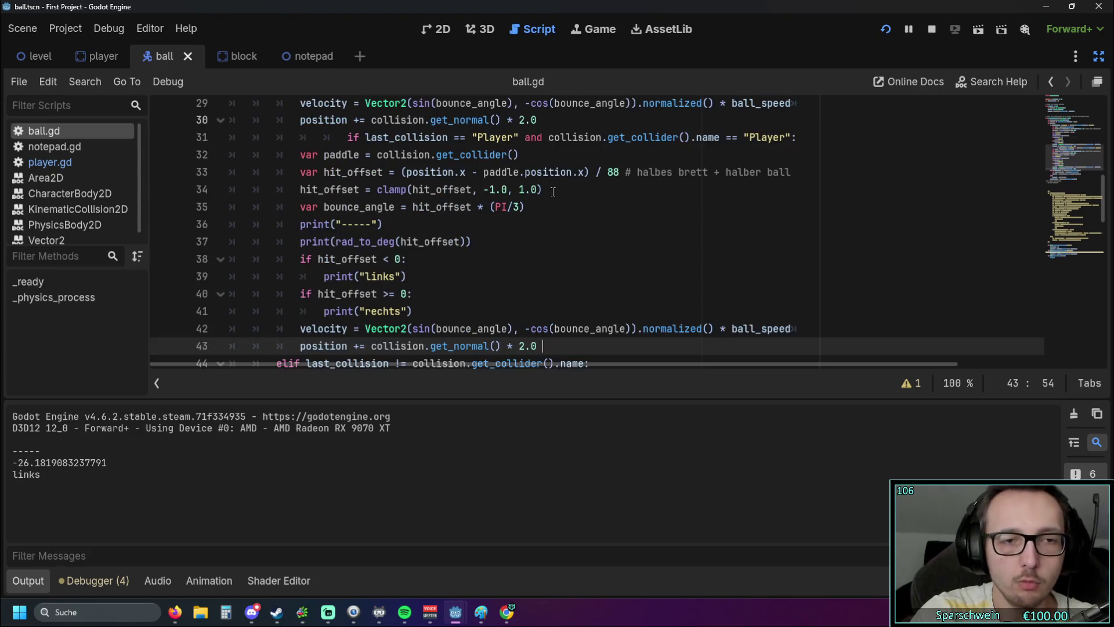
Step: Dedent the pasted if line, change its check to != "Player", and run the game
scroll(315, 242, up, 3)
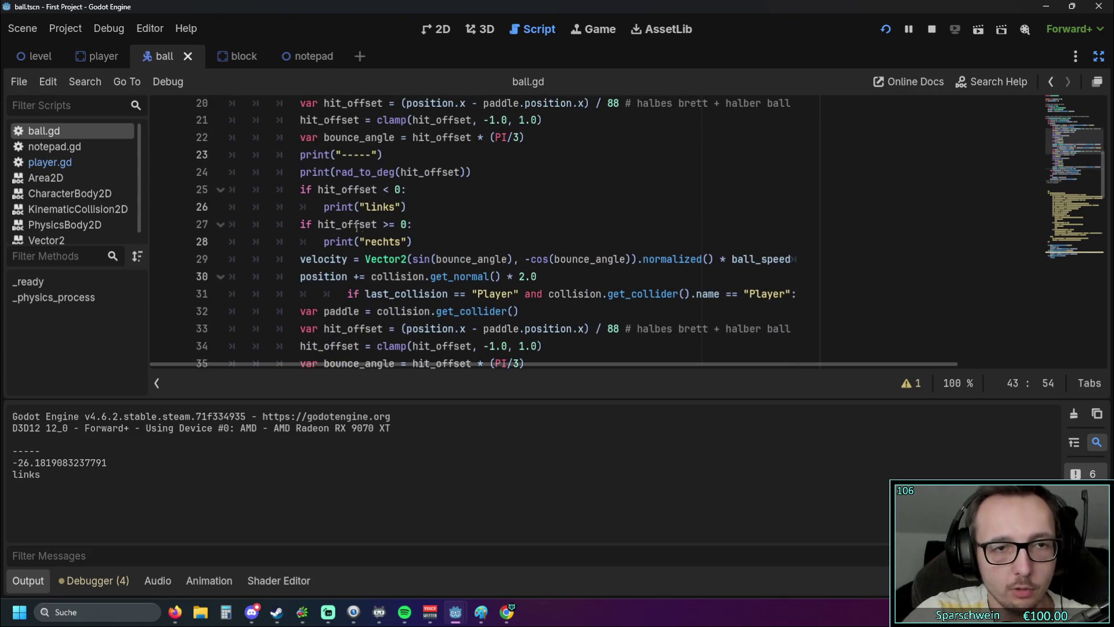
click(340, 287)
key(BackSpace)
key(BackSpace)
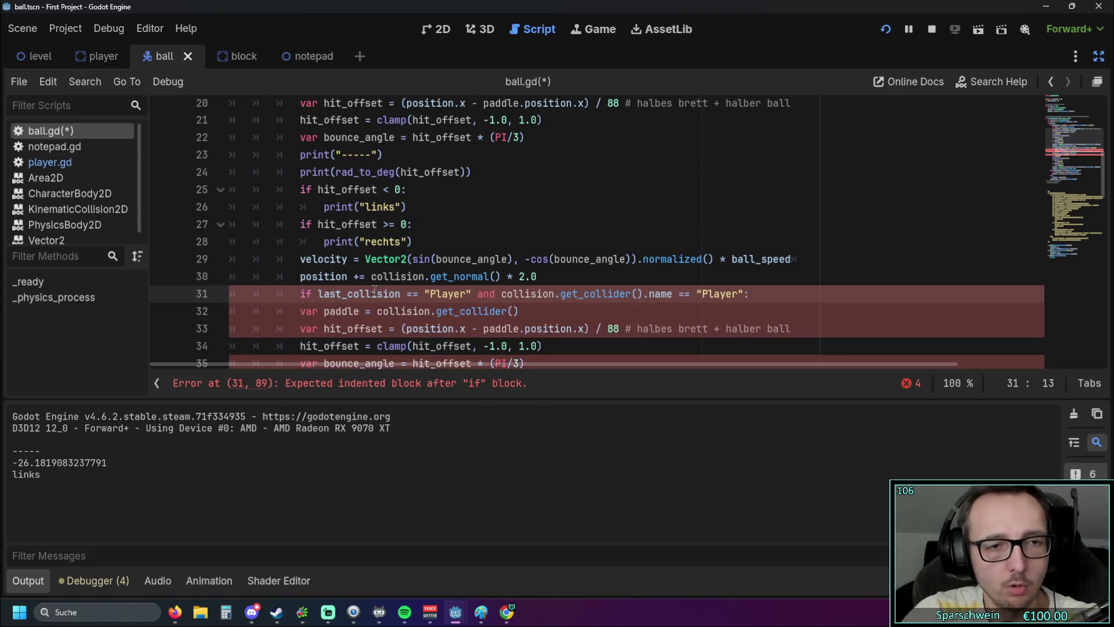
scroll(374, 289, down, 1)
scroll(364, 281, up, 3)
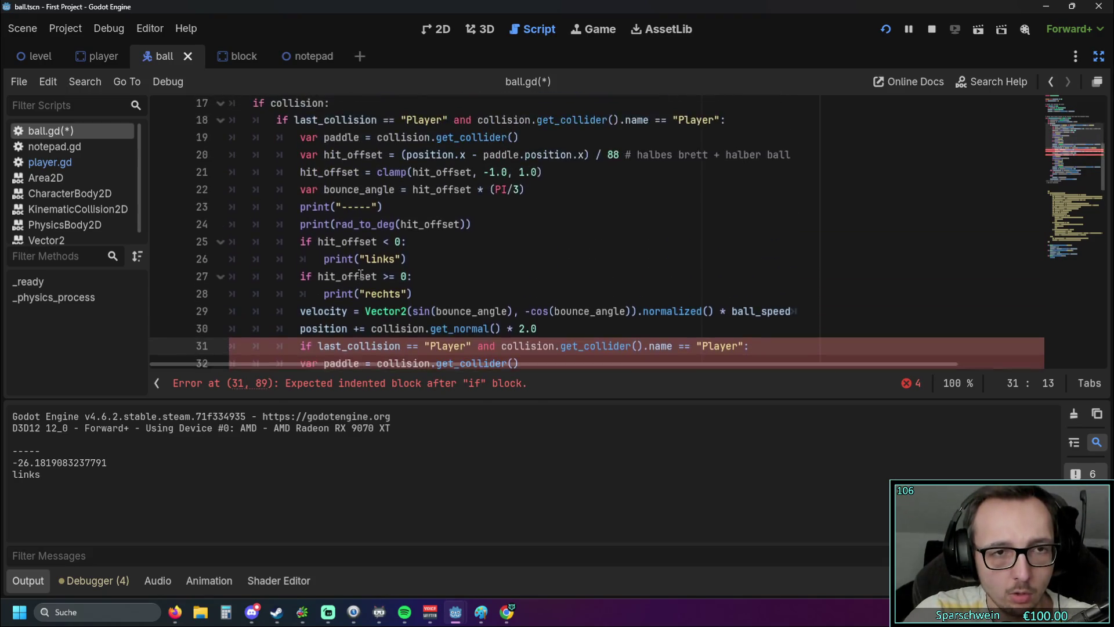
scroll(361, 274, down, 2)
key(BackSpace)
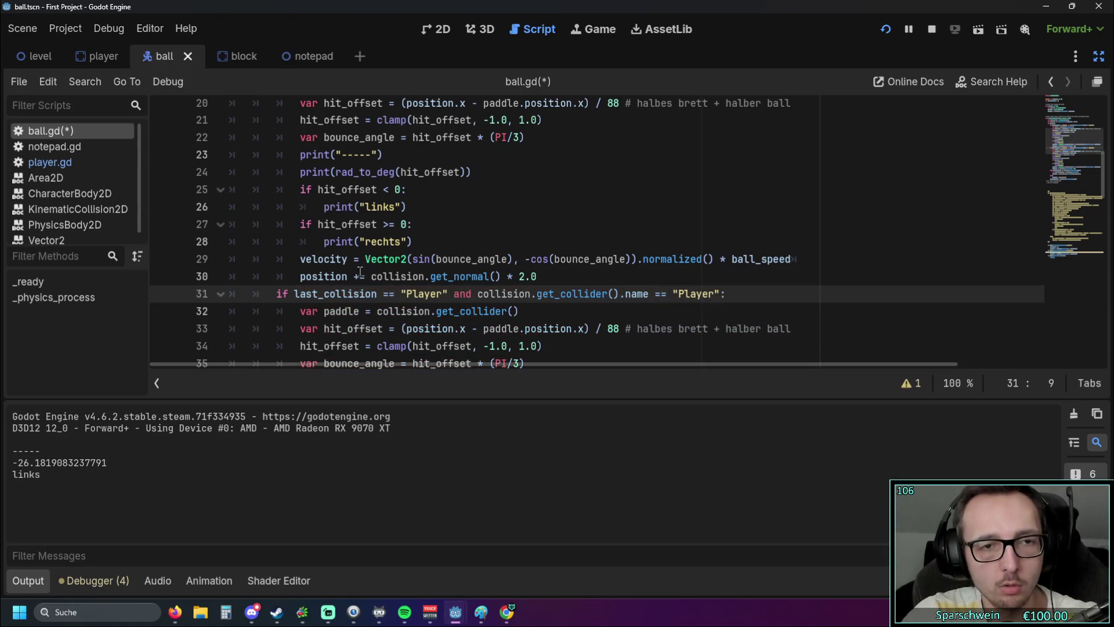
click(386, 293)
key(BackSpace)
text(!)
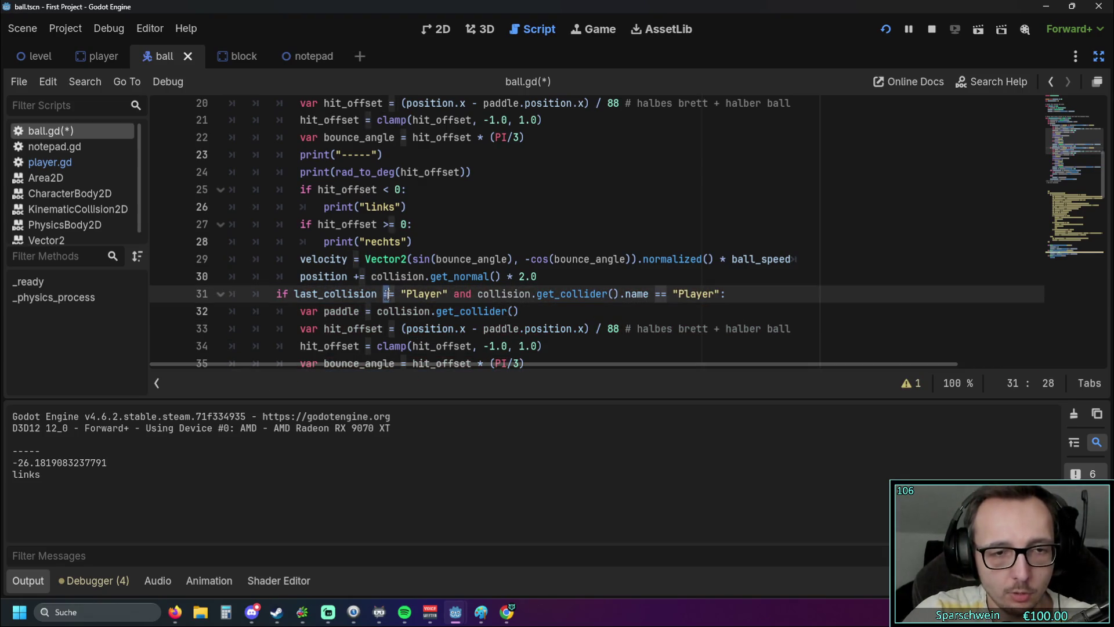
click(483, 313)
click(886, 29)
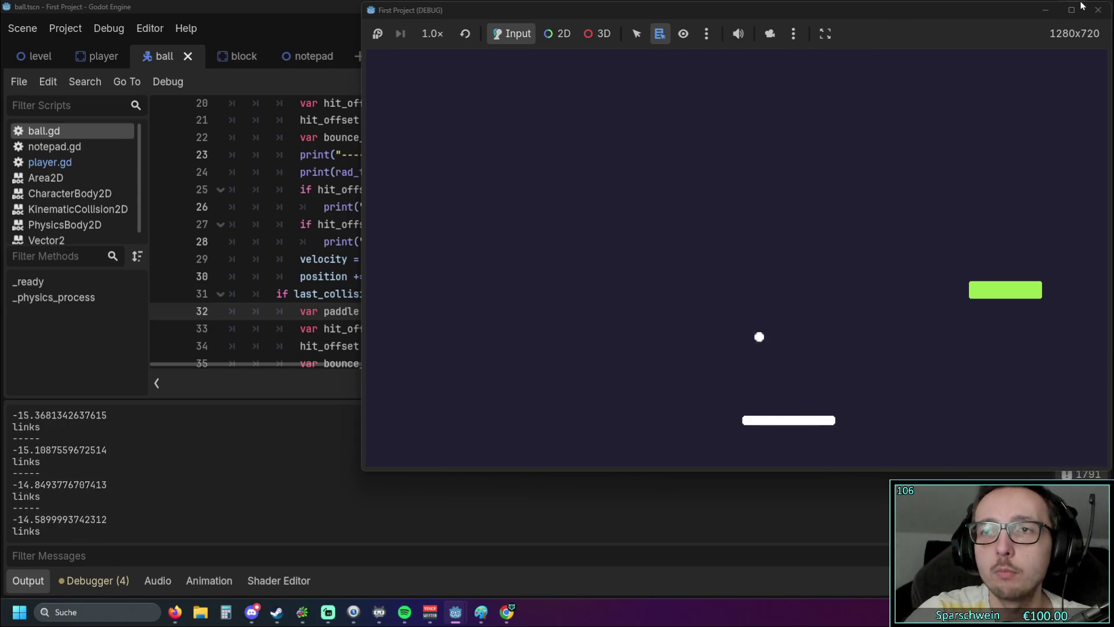
Step: Close the game and undo the duplicated paddle-bounce block
click(1098, 10)
click(657, 226)
key(ctrl+z)
key(ctrl+z)
key(ctrl+z)
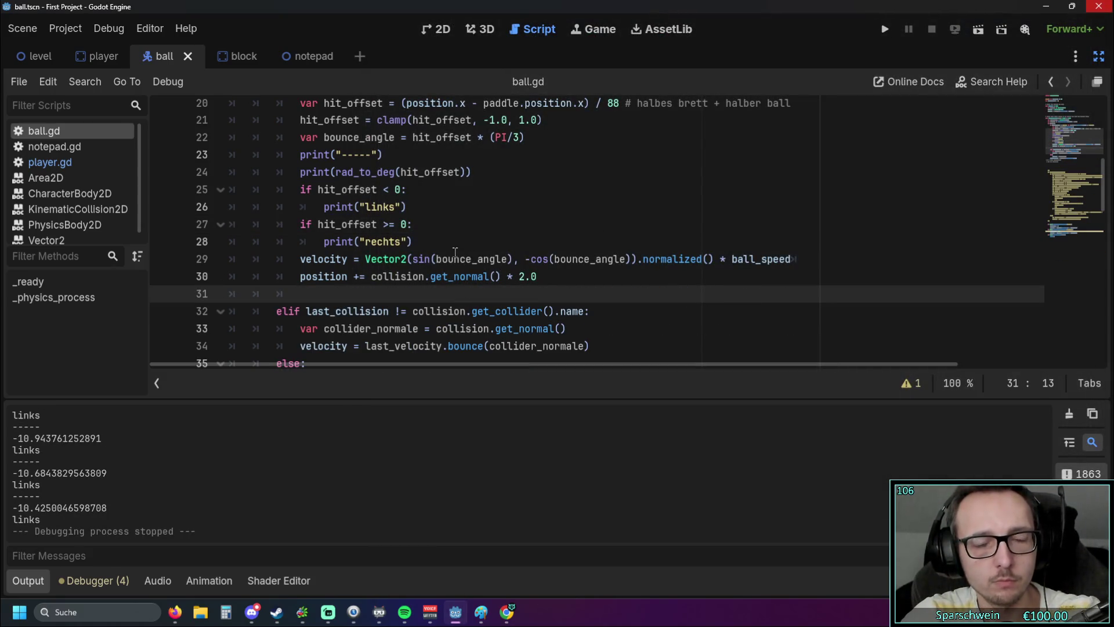
key(ctrl+z)
Step: Change line 18 to check last_collision != "Player" and test it in the game
scroll(458, 265, up, 3)
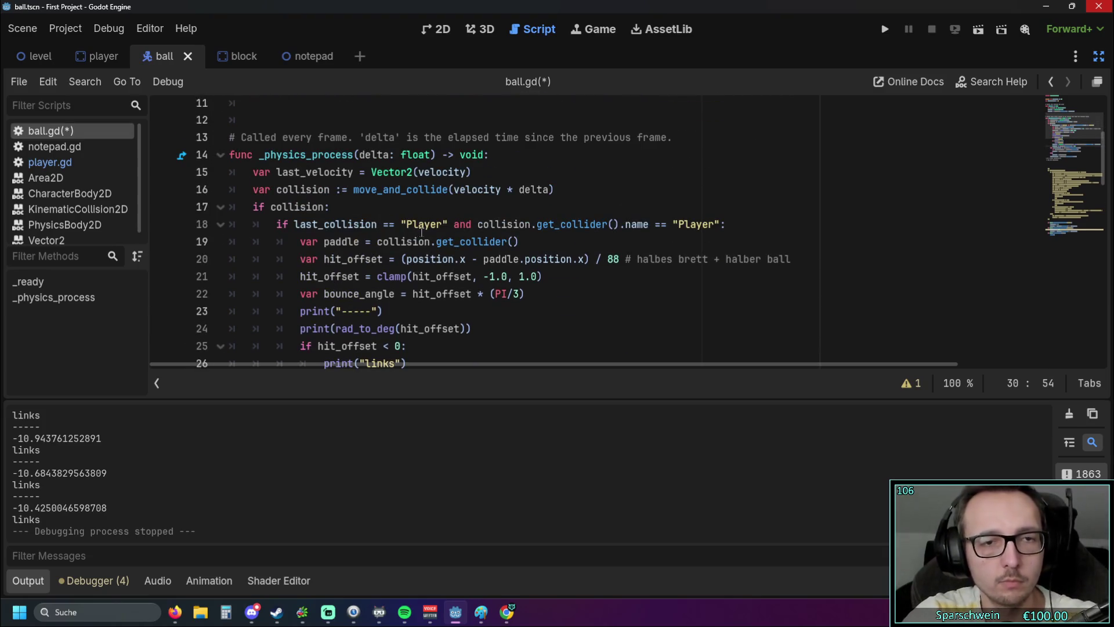
click(387, 225)
key(BackSpace)
text(!)
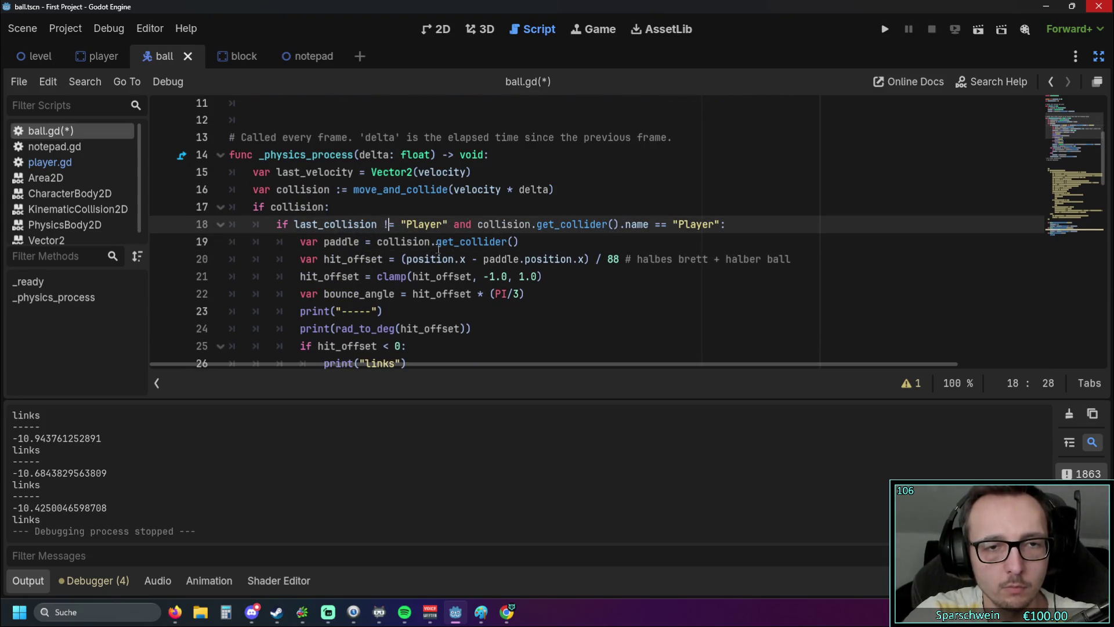
click(532, 315)
click(885, 29)
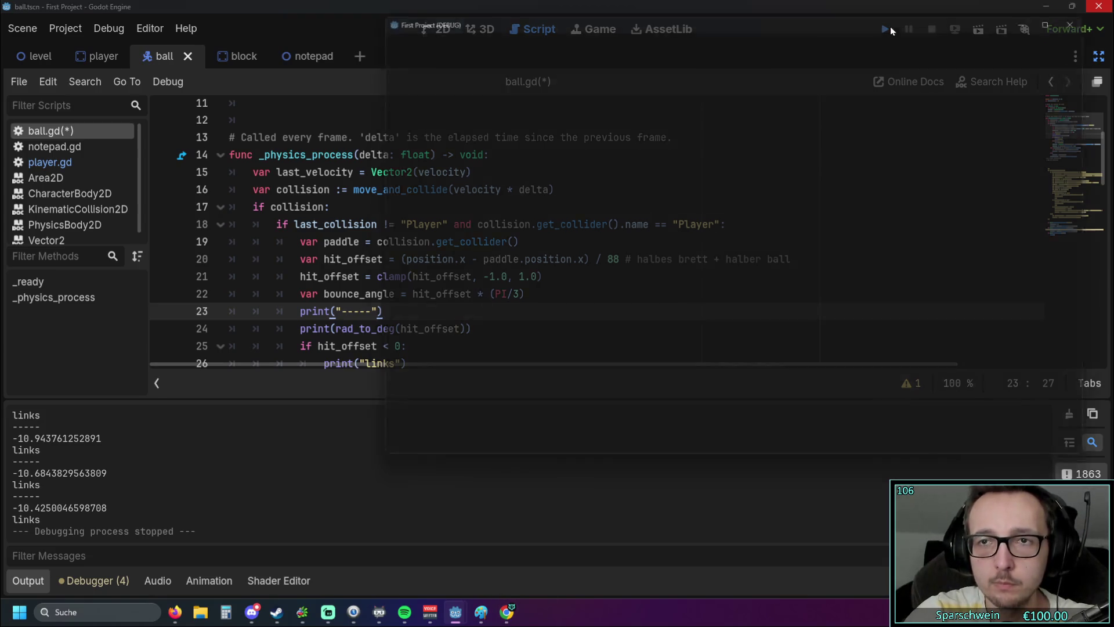
key(Right)
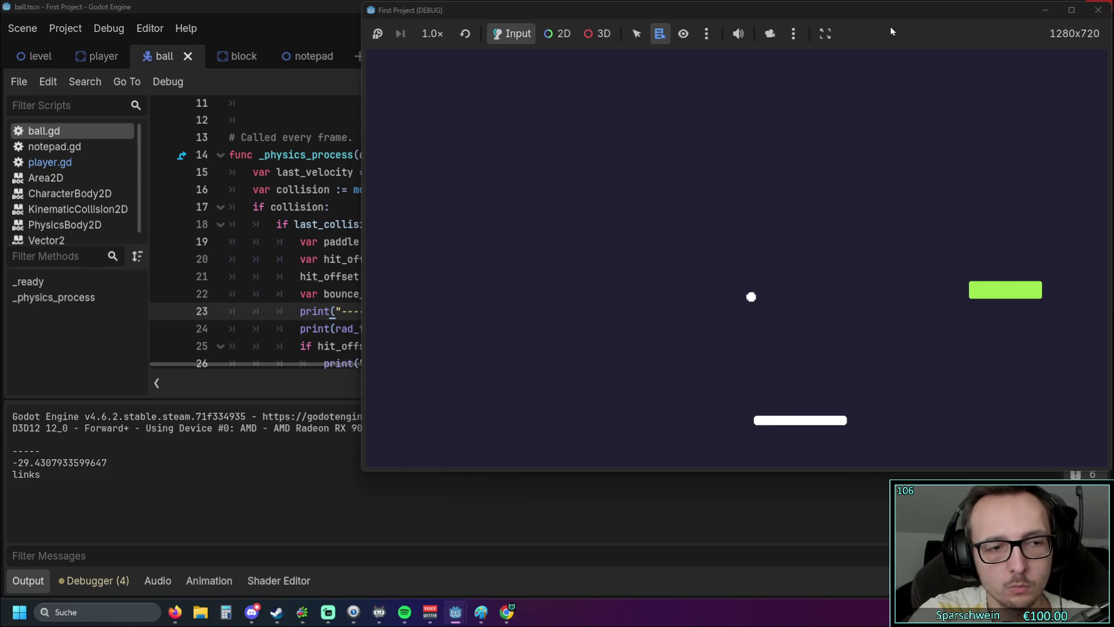
Step: Delete the stray 1 after the print line and rerun the game
click(638, 35)
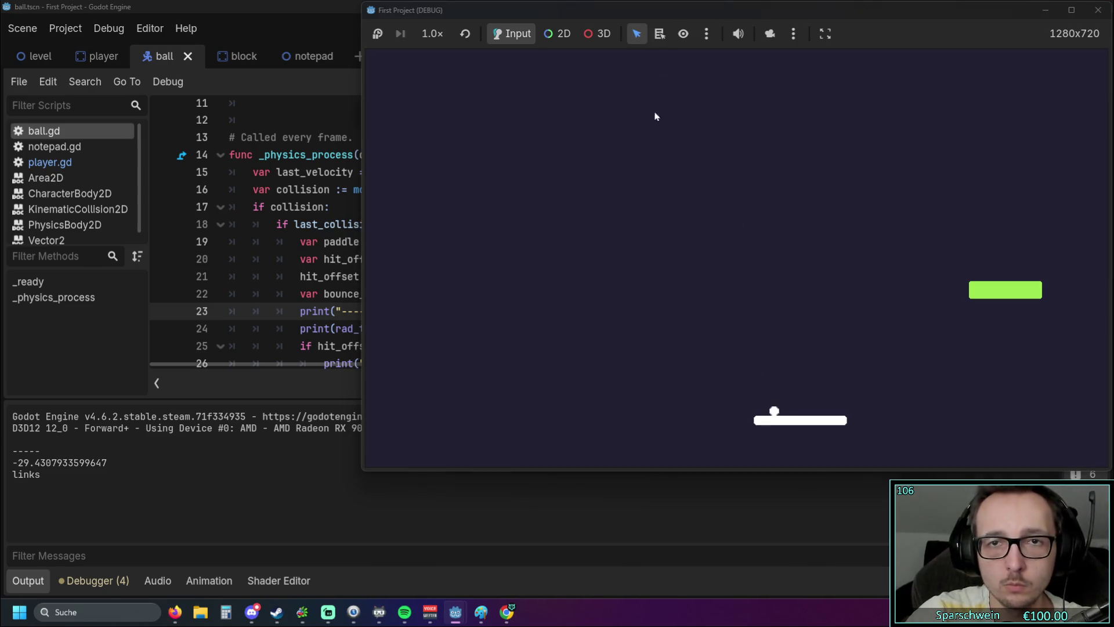
click(1099, 10)
click(886, 30)
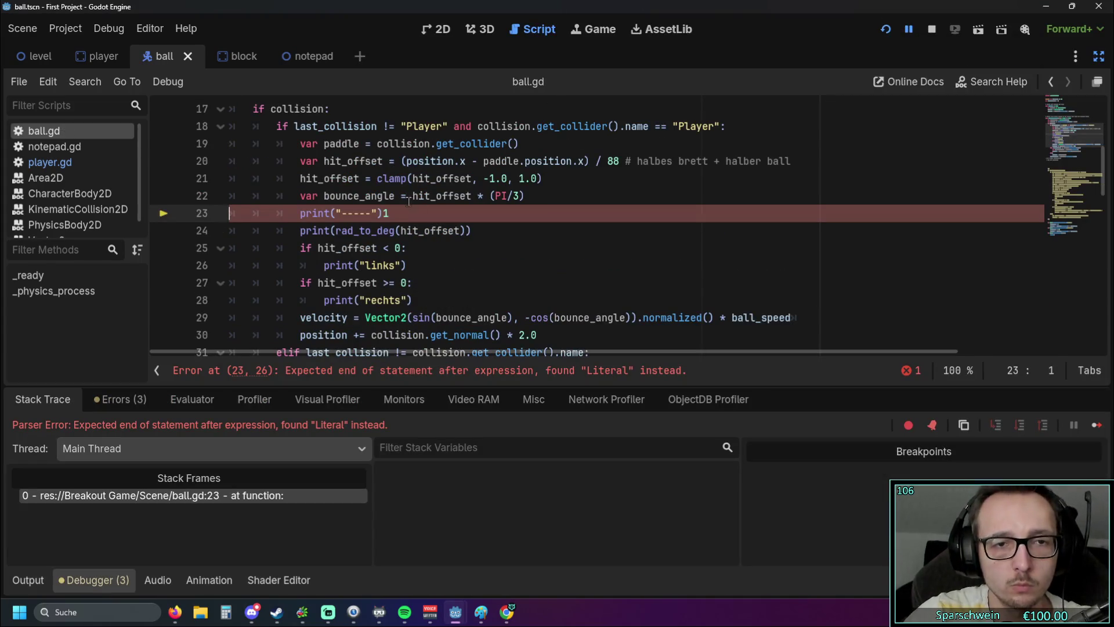
key(BackSpace)
click(887, 29)
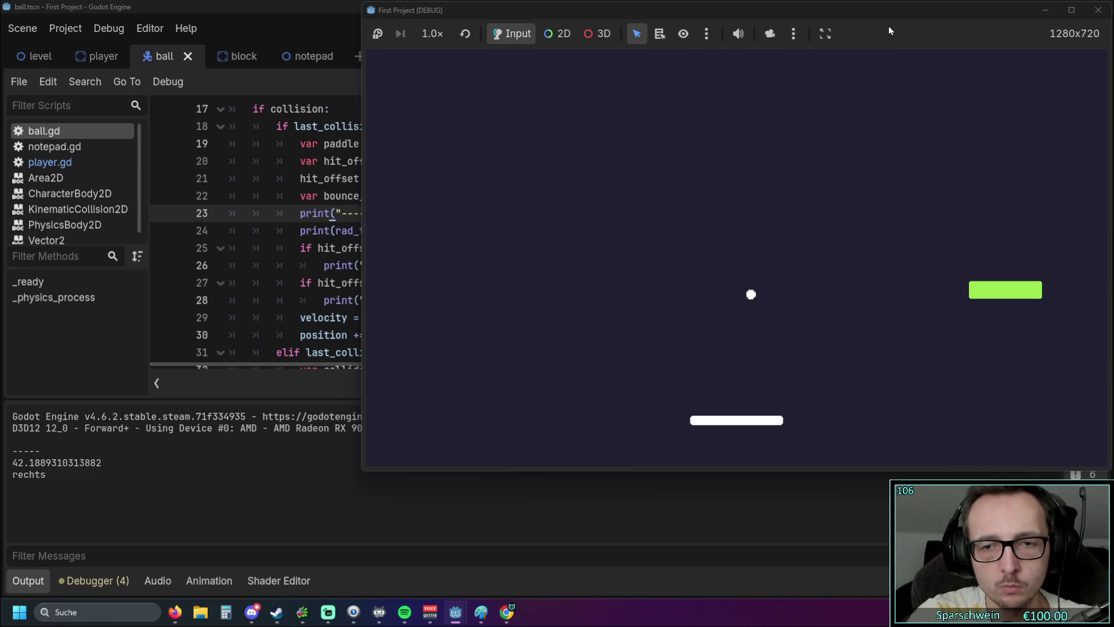
click(1099, 10)
Step: Change the elif comparison on line 31 from != to ==
scroll(403, 270, down, 3)
scroll(403, 270, up, 3)
click(408, 267)
scroll(435, 270, down, 3)
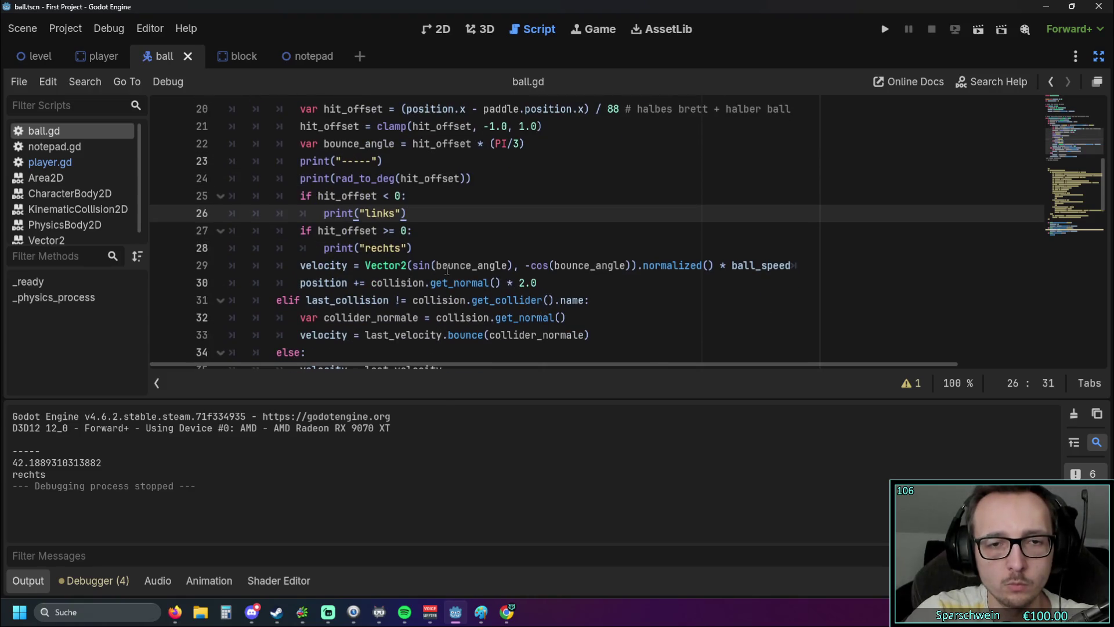
click(402, 300)
key(BackSpace)
text(=)
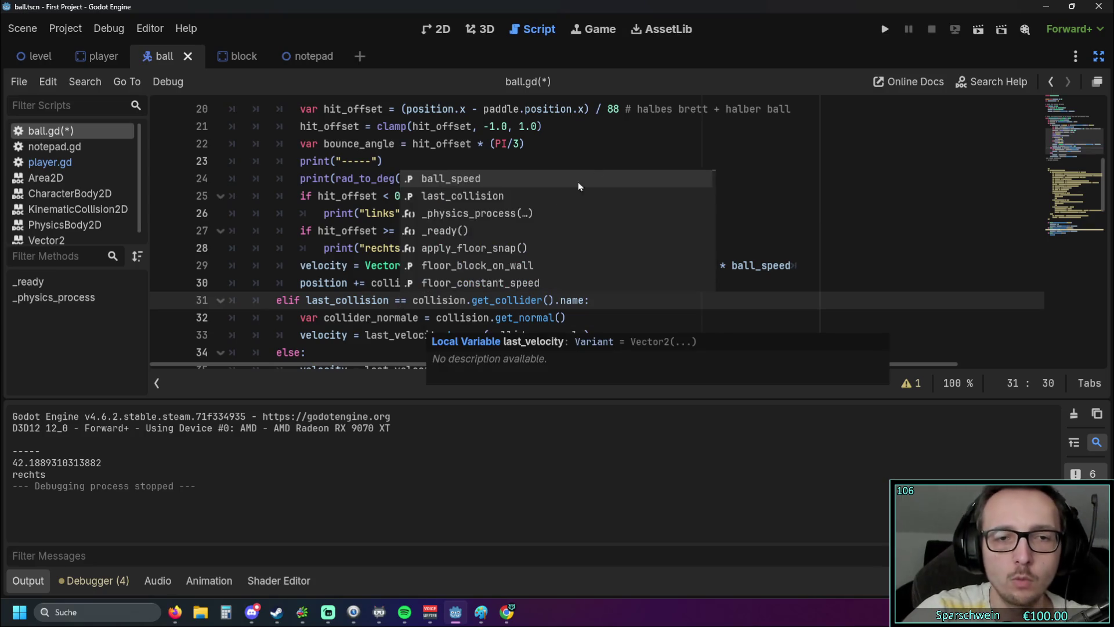
key(Escape)
Step: Restore line 18 to == "Player" and run the game again
click(597, 192)
scroll(528, 226, up, 2)
scroll(529, 226, up, 1)
click(378, 232)
click(387, 230)
text(=)
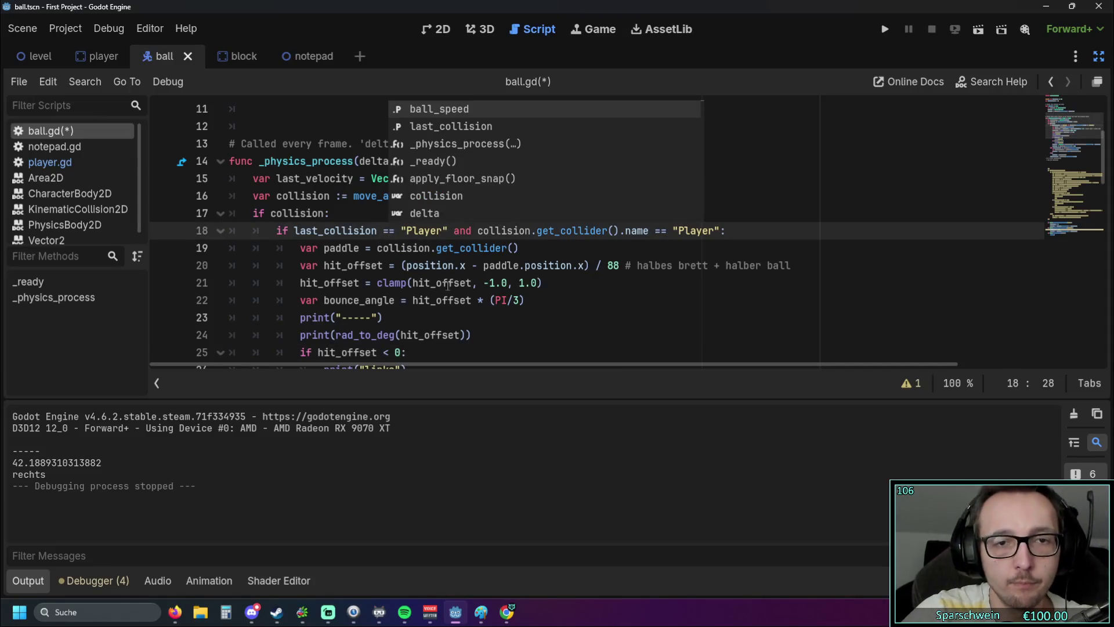
click(488, 335)
click(885, 29)
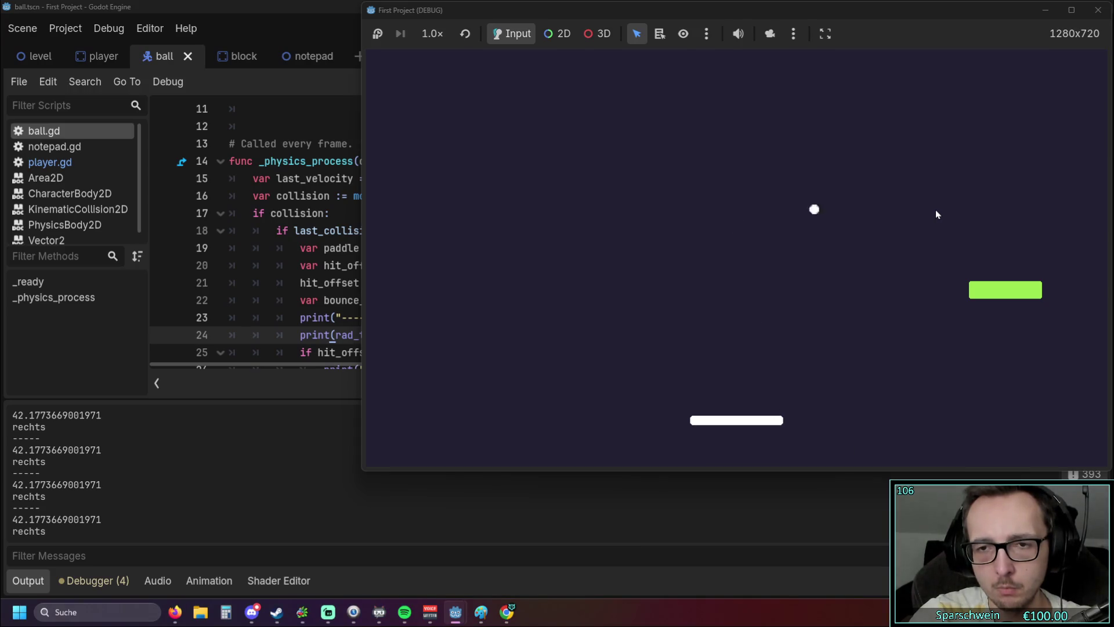
Step: Stop the game after the 42-degree rechts angle repeats, returning to line 21's hit_offset clamp
key(Right)
key(Right)
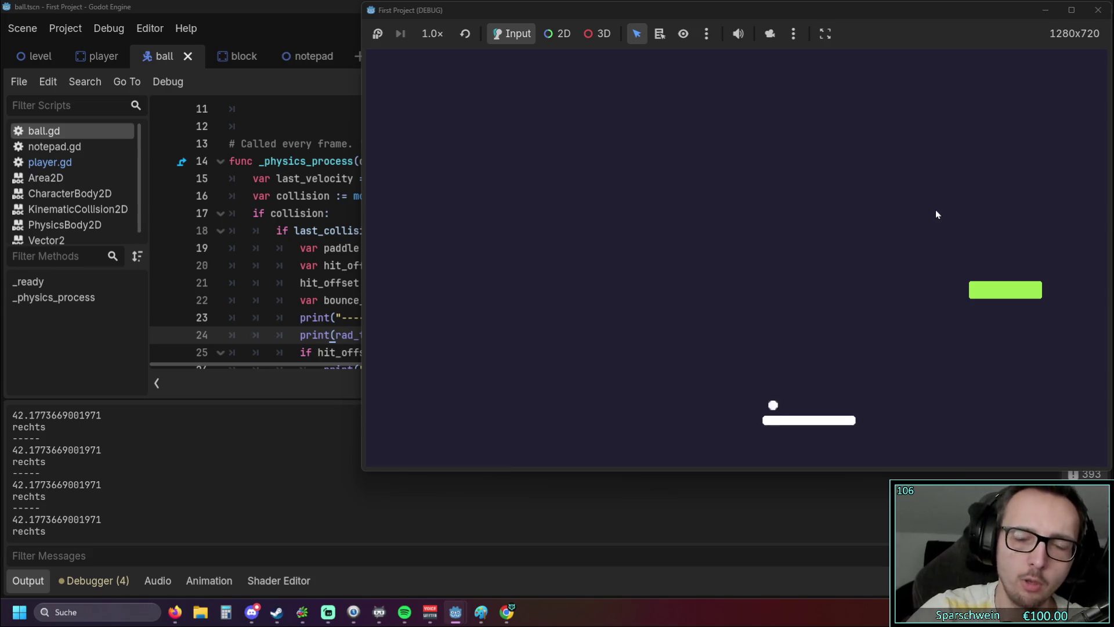
click(1098, 10)
click(793, 279)
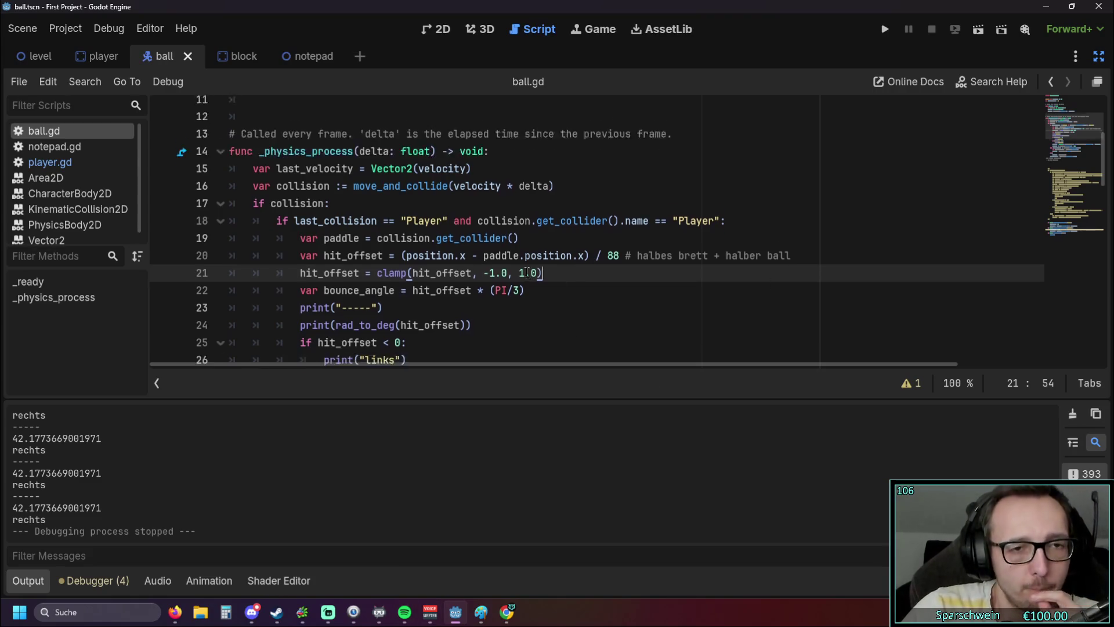
Step: Paste last_collision = "" from line 4 onto line 11 in _ready and run the game
scroll(463, 232, up, 3)
scroll(424, 226, up, 1)
scroll(423, 227, down, 1)
scroll(424, 227, up, 1)
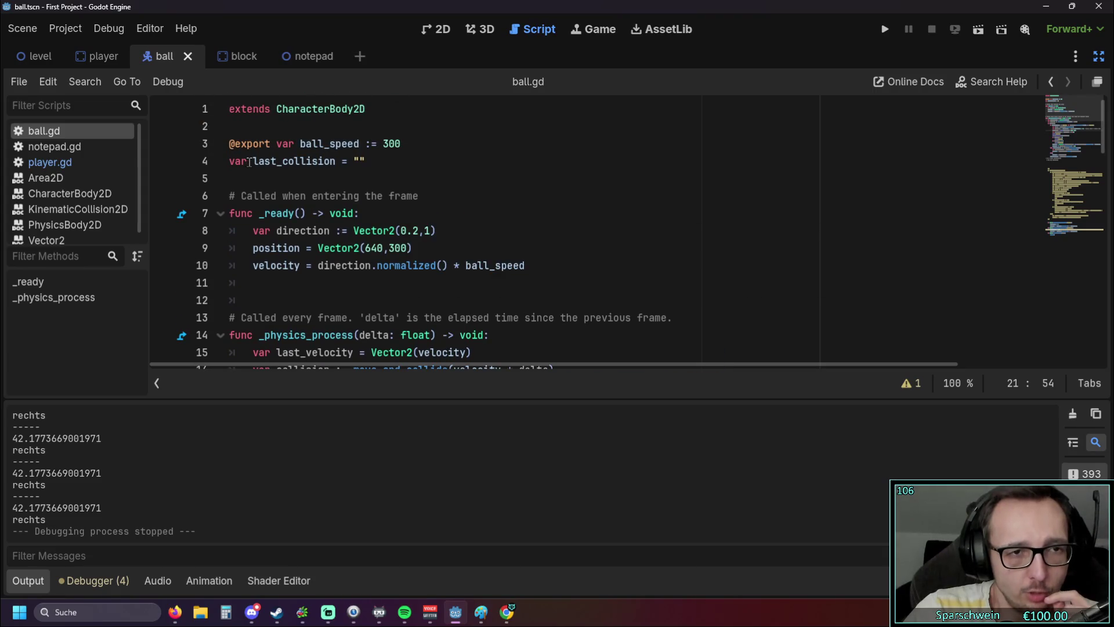
drag(252, 162, 376, 163)
key(ctrl+c)
click(273, 283)
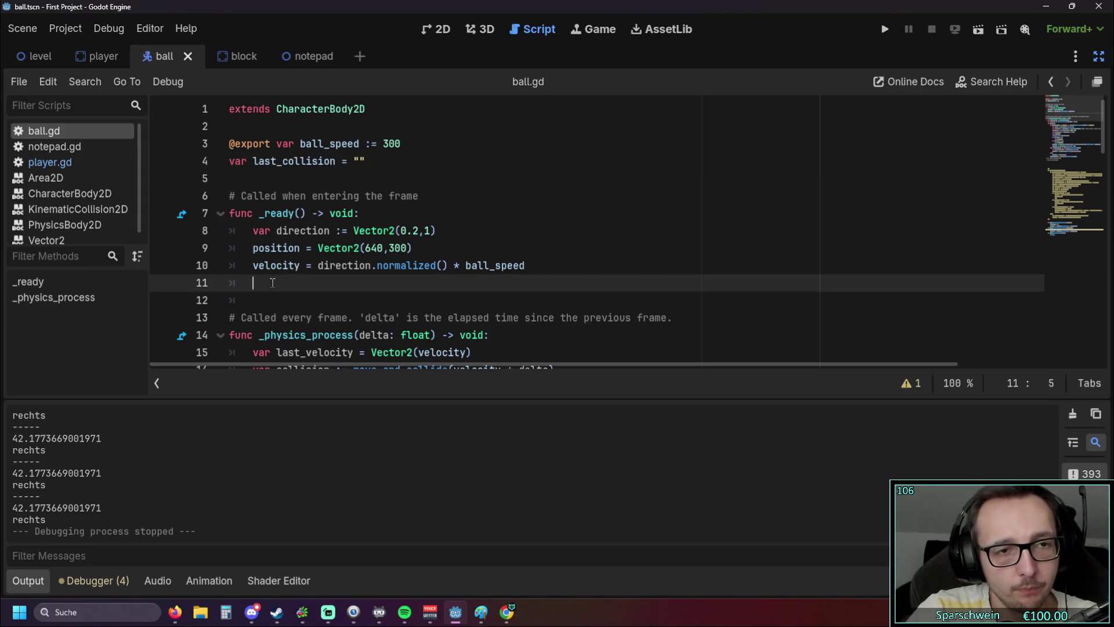
key(ctrl+v)
key(Down)
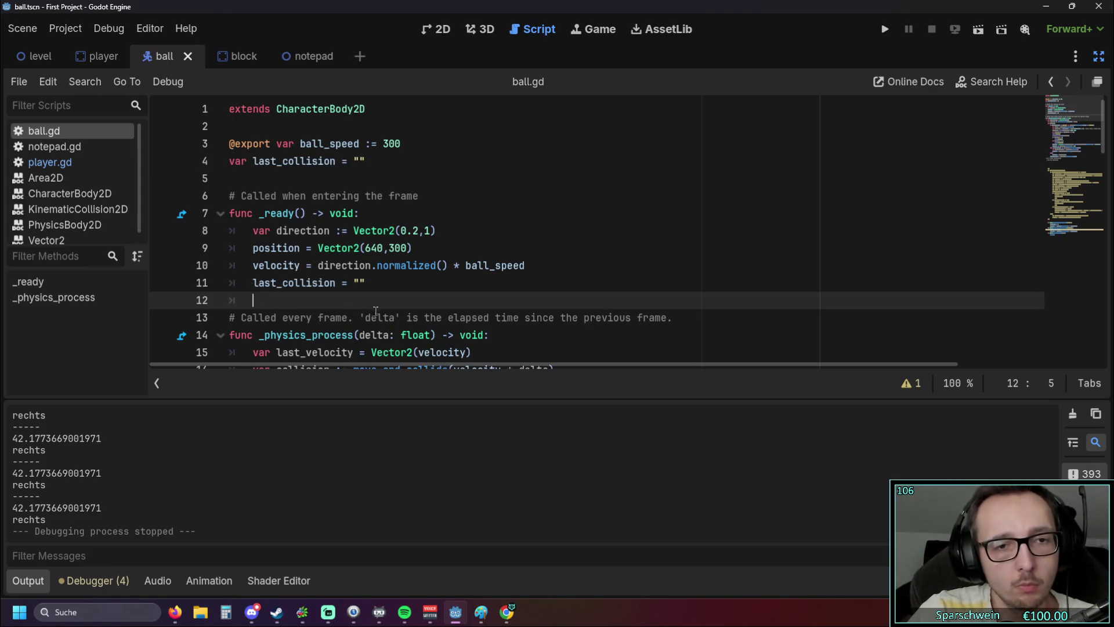
click(885, 31)
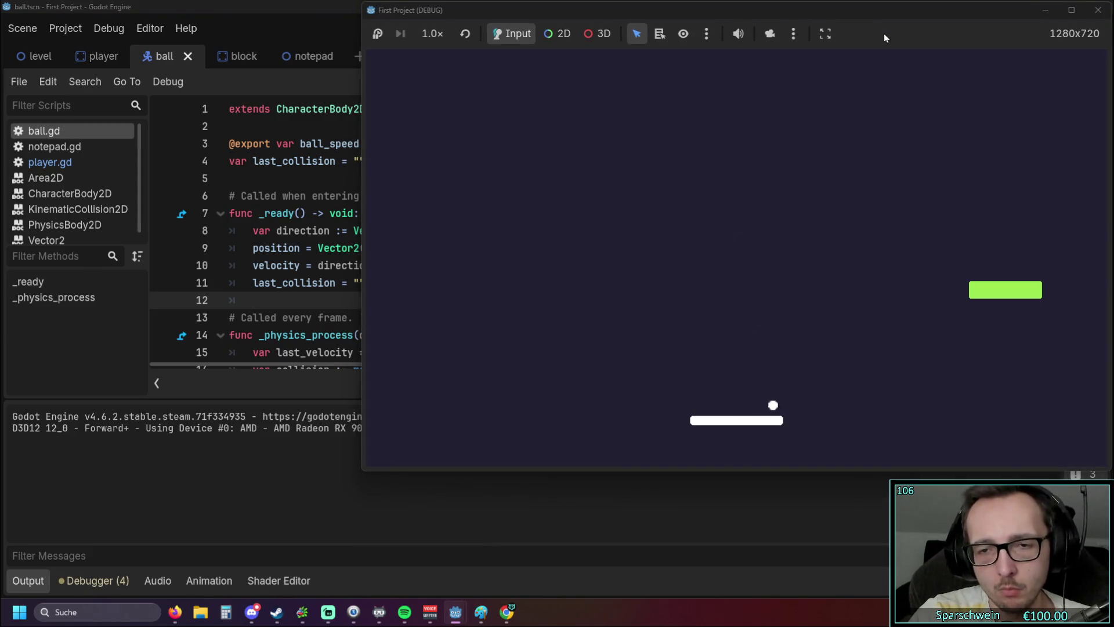
Step: Stop the game, change line 18's condition to last_collision != "Player", and rerun the project
click(1099, 10)
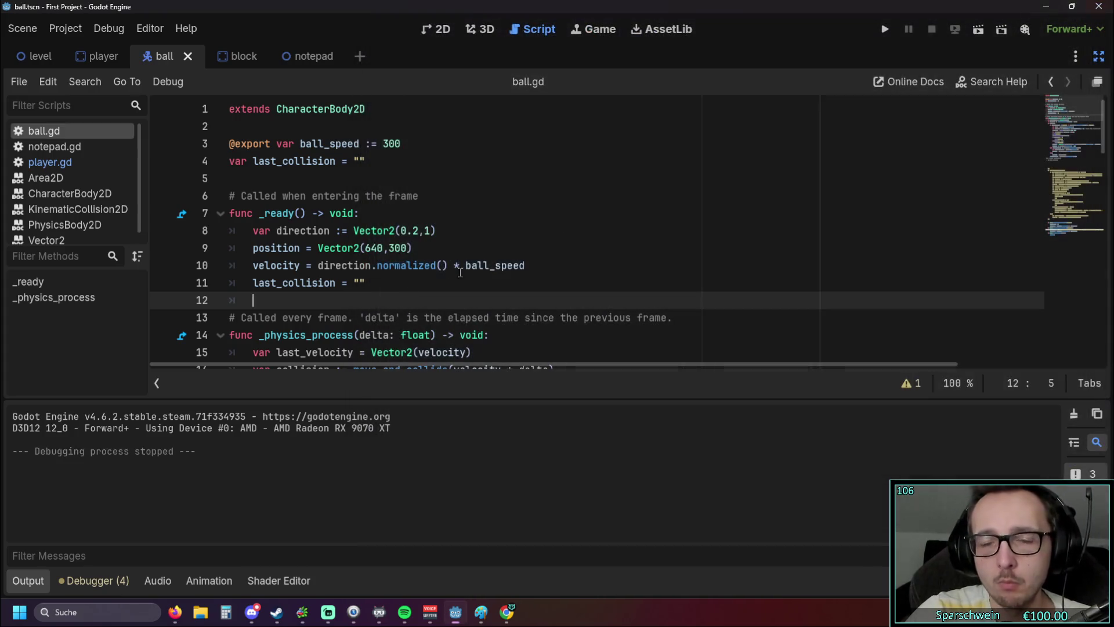
scroll(385, 299, down, 2)
scroll(385, 299, down, 1)
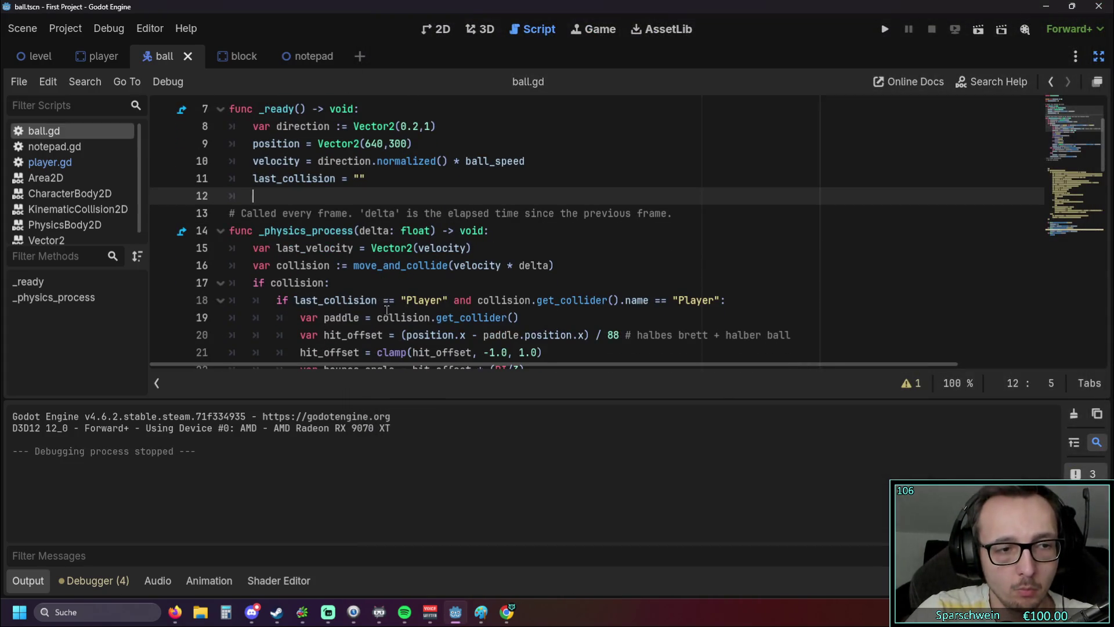
double_click(387, 300)
text(!=)
click(474, 284)
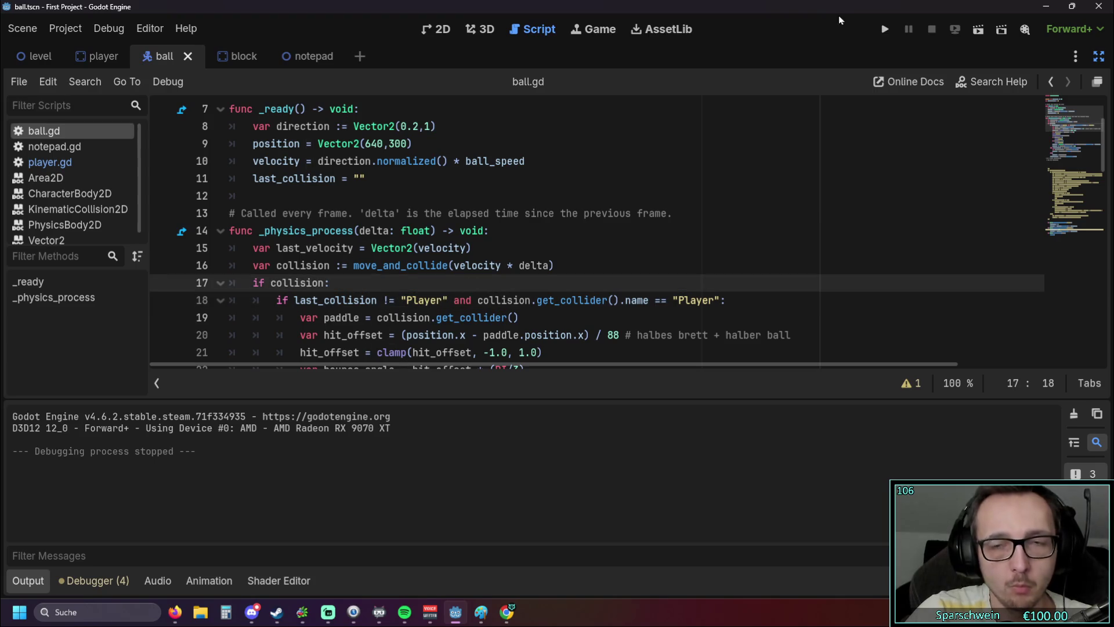
click(884, 29)
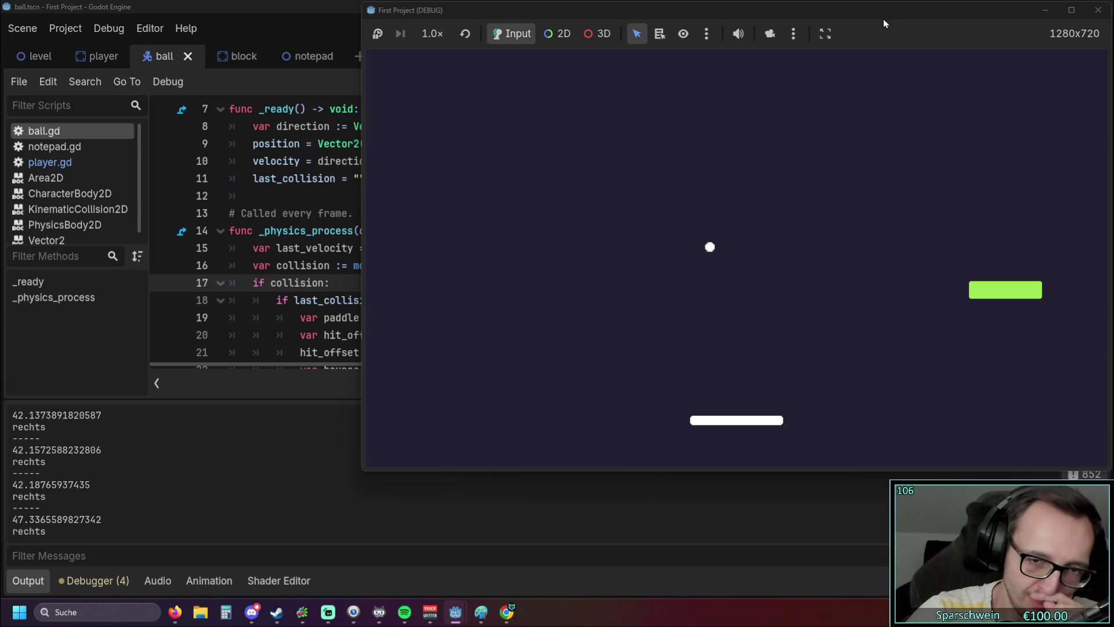
Step: Stop the game and review the last_collision reset, "Player" check and print lines in ball.gd
click(1098, 10)
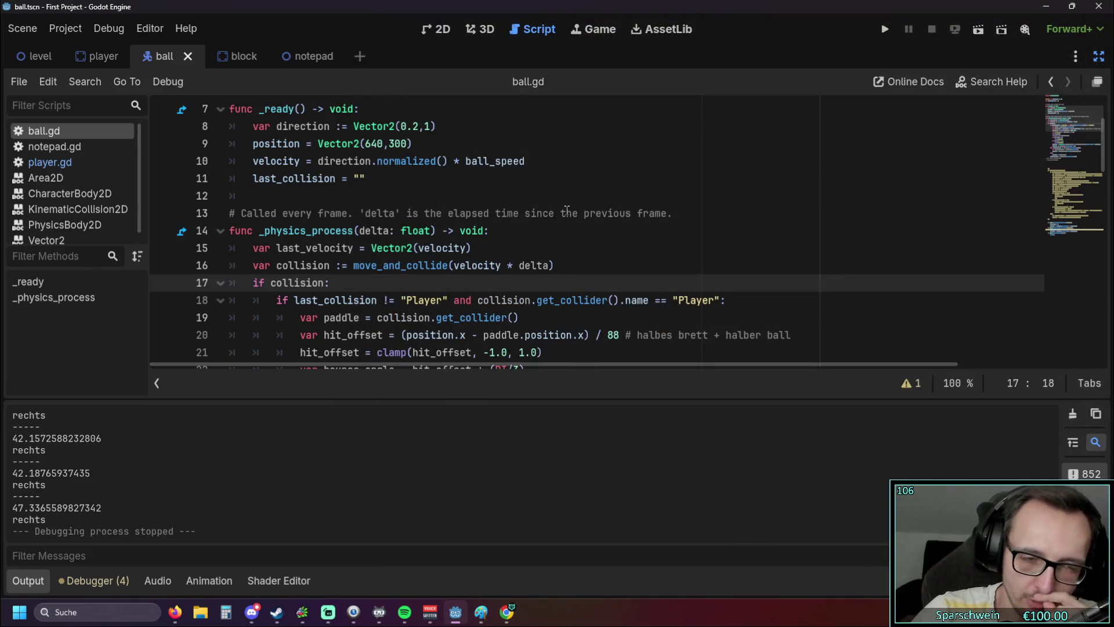
scroll(567, 210, down, 1)
scroll(278, 209, up, 1)
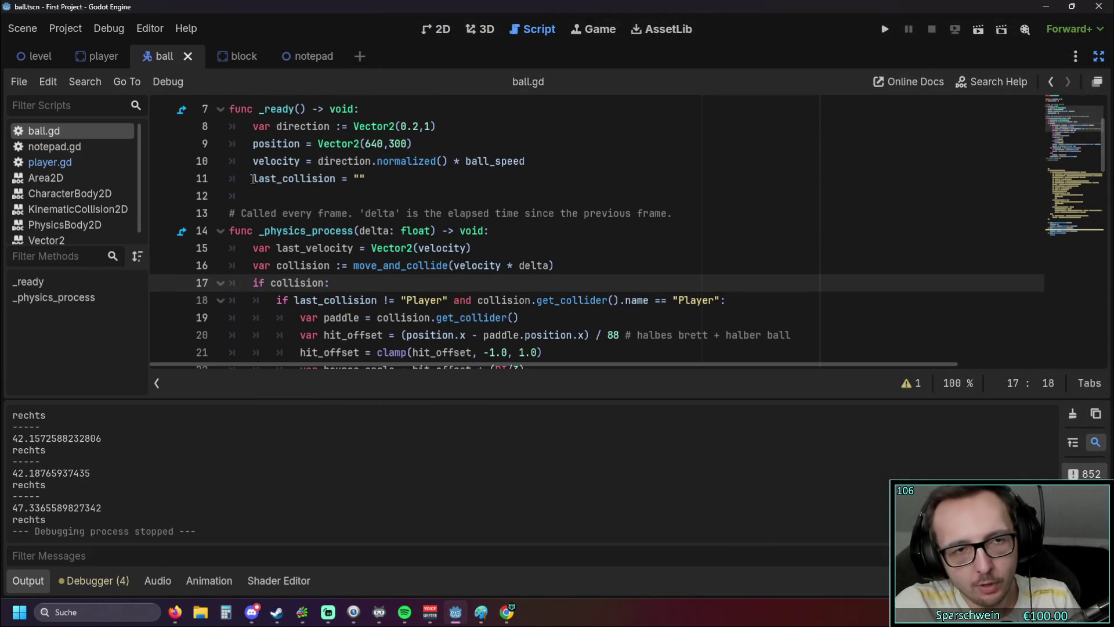
drag(252, 179, 367, 179)
scroll(450, 225, down, 2)
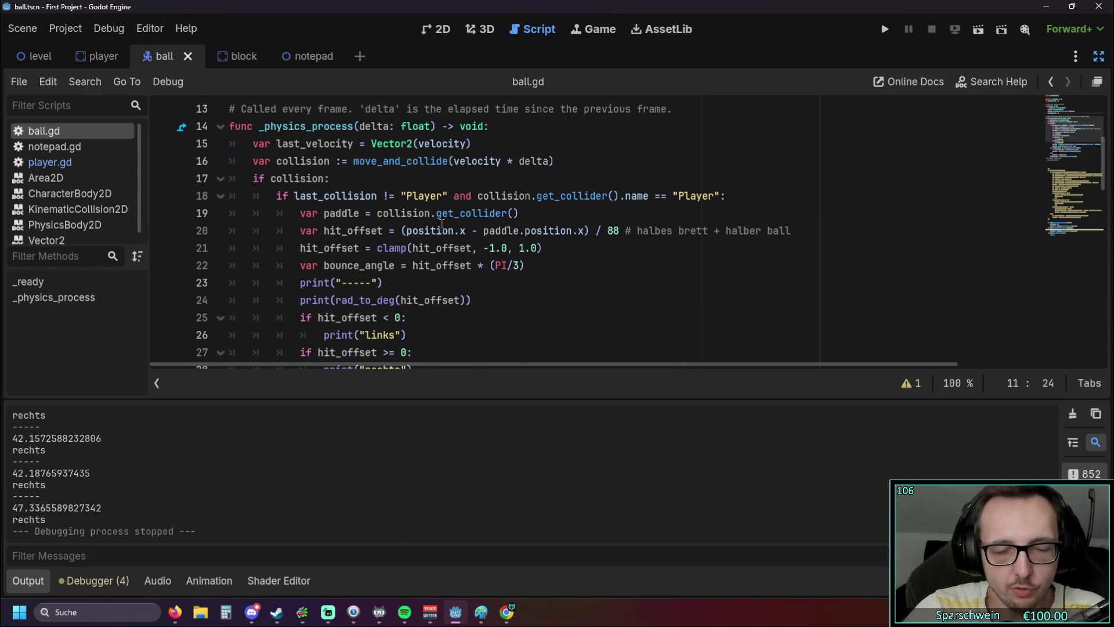
double_click(405, 195)
click(505, 277)
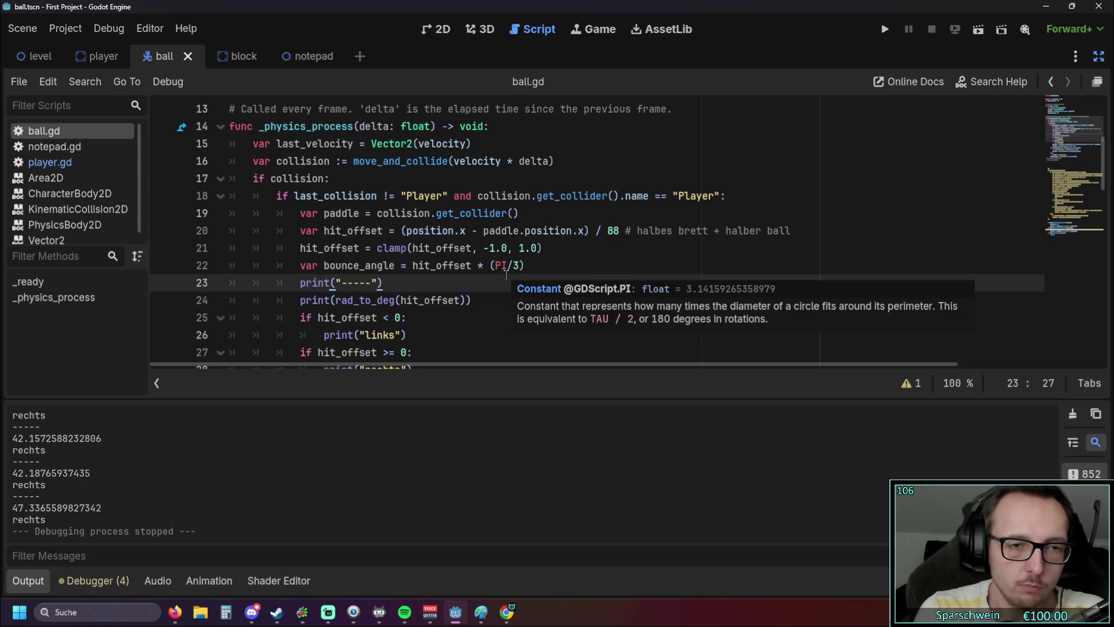
scroll(477, 259, down, 1)
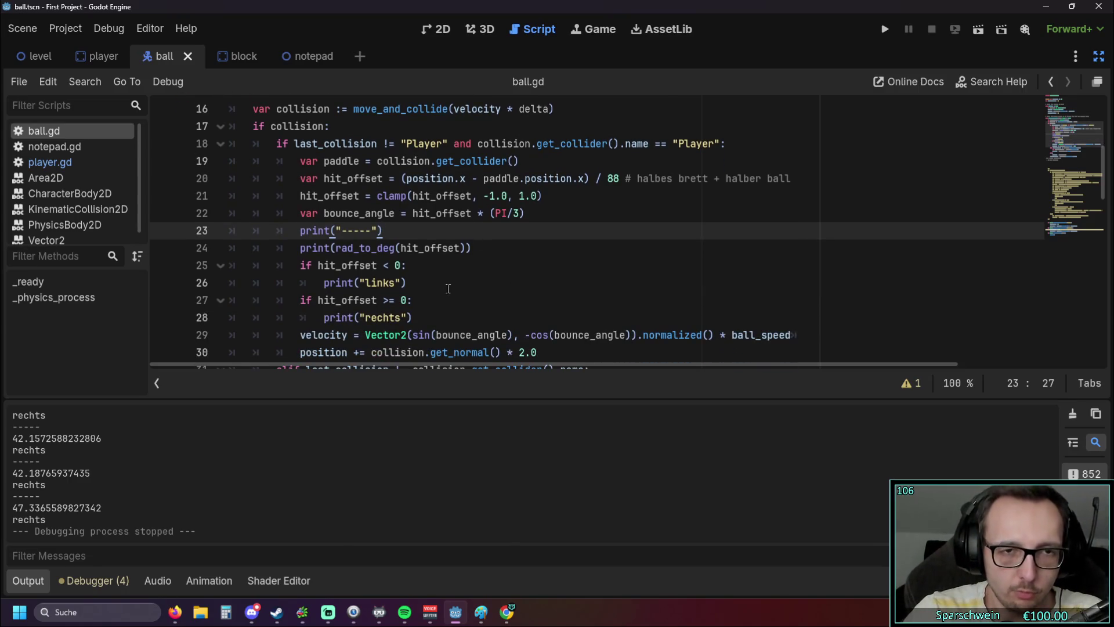
double_click(402, 148)
click(499, 313)
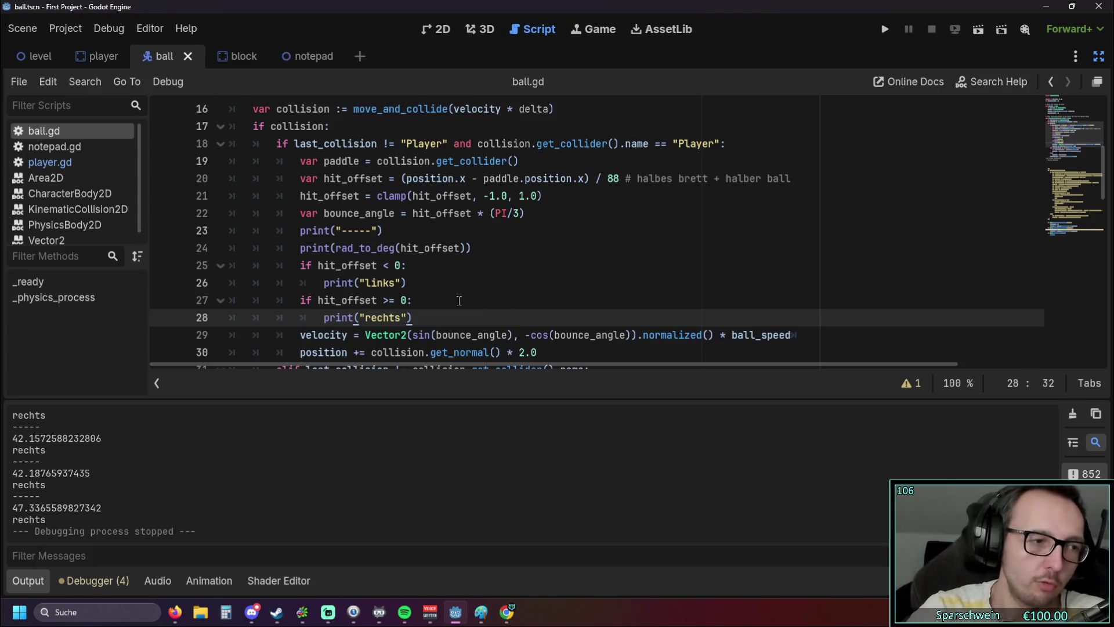
scroll(459, 300, up, 2)
scroll(444, 301, down, 1)
drag(401, 196, 447, 197)
click(519, 298)
scroll(511, 300, down, 2)
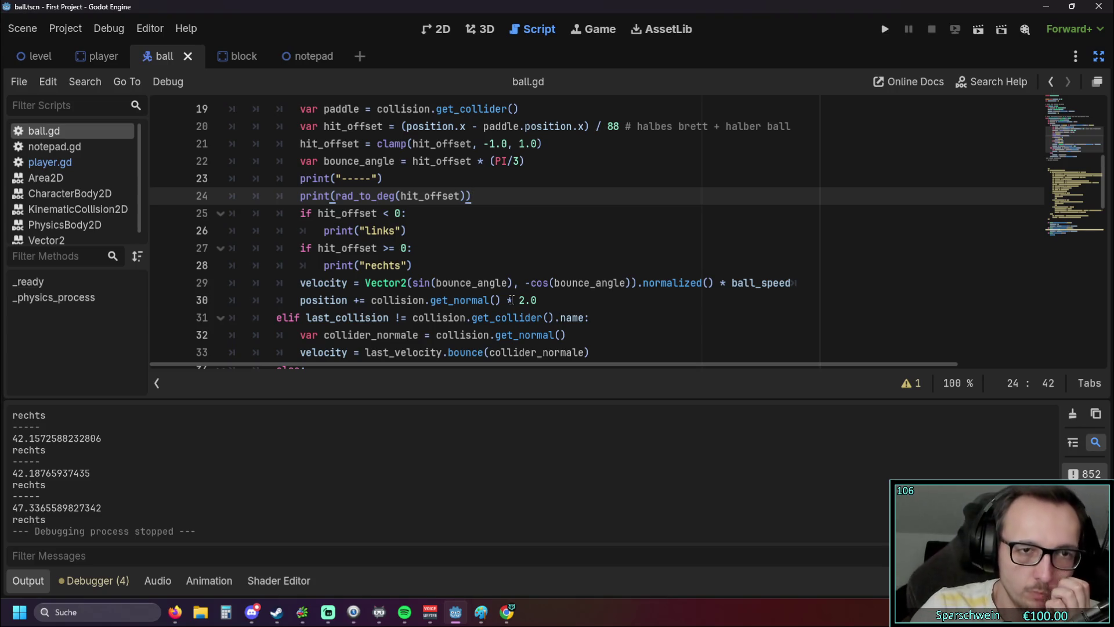
scroll(441, 218, up, 1)
Step: Replace hit_offset with bounce_angle in line 24's print(rad_to_deg(...)) and run the game
drag(324, 213, 394, 216)
key(ctrl+c)
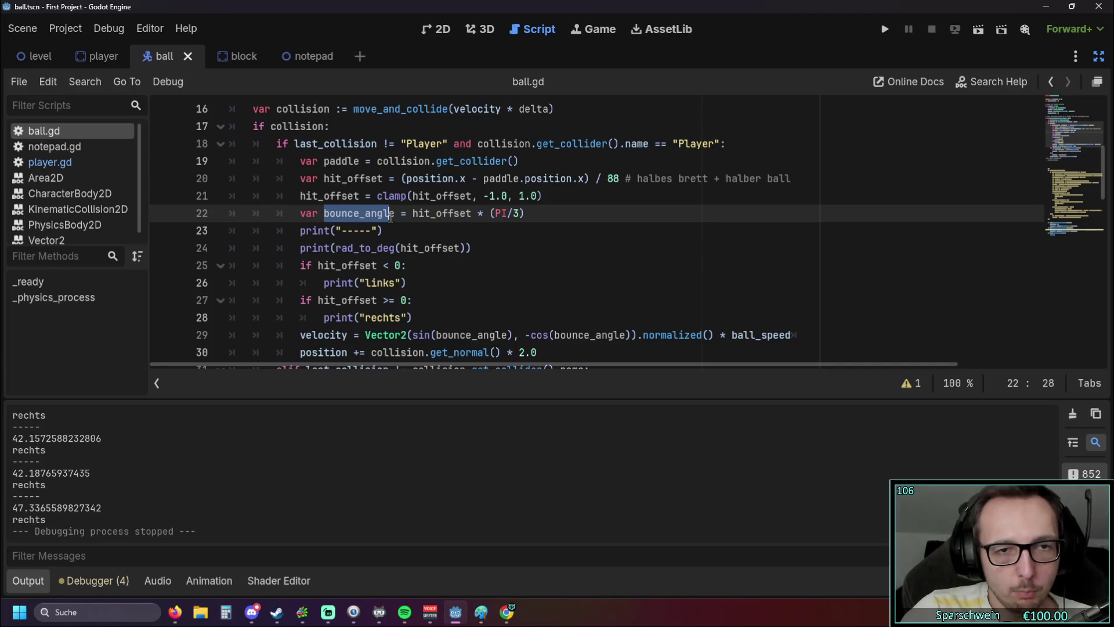
double_click(417, 249)
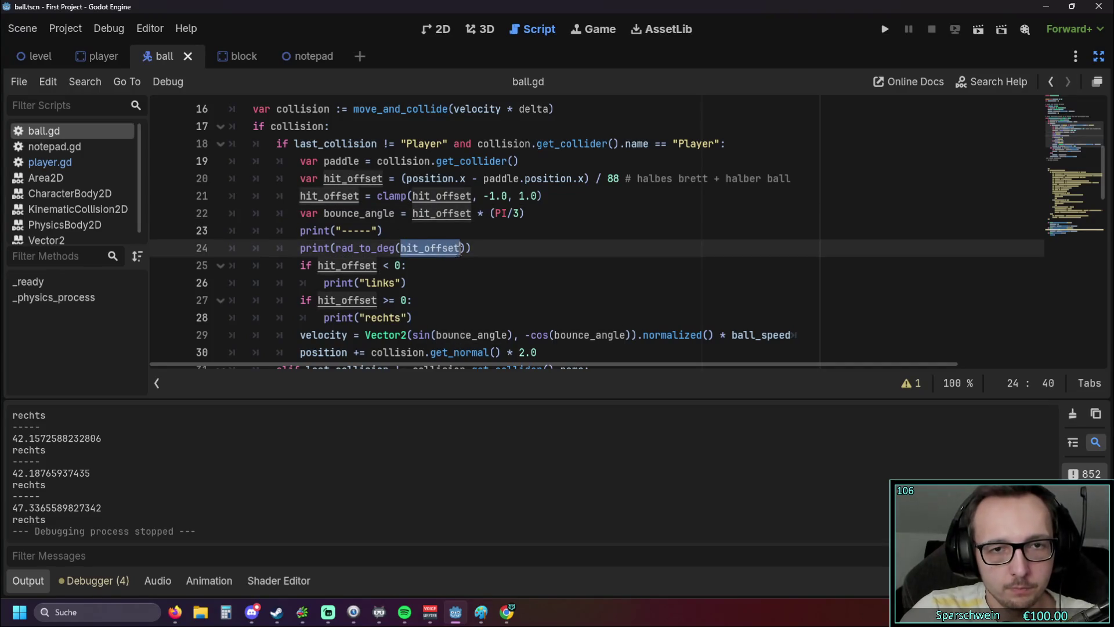
key(ctrl+v)
key(Down)
click(975, 29)
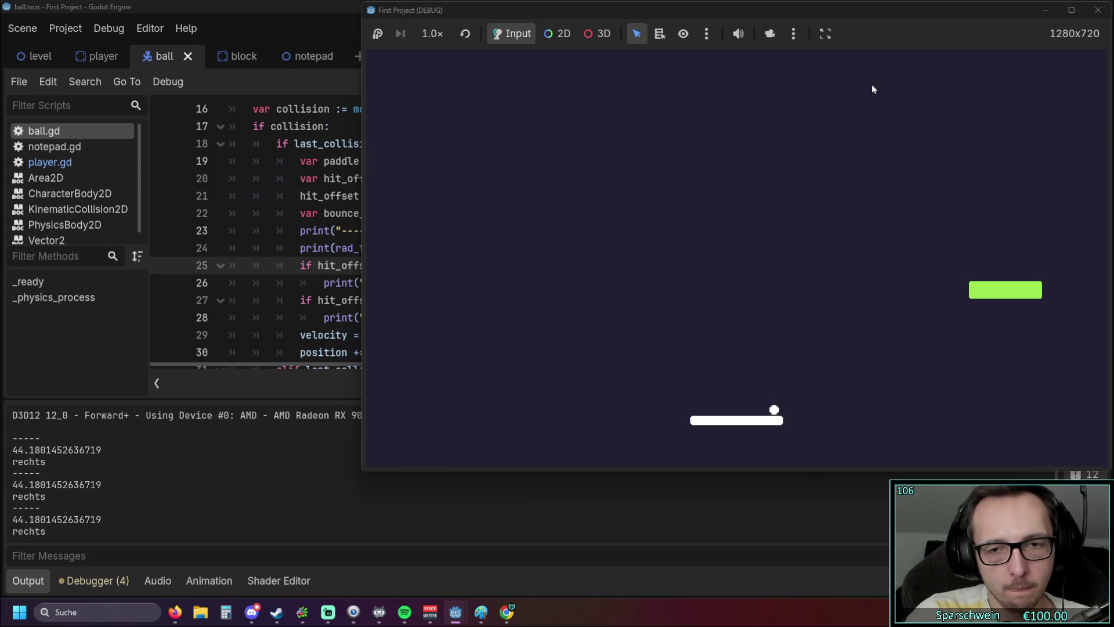
Step: Hit the ball on both paddle halves, checking negative links and positive rechts angles, then stop with F8
key(Right)
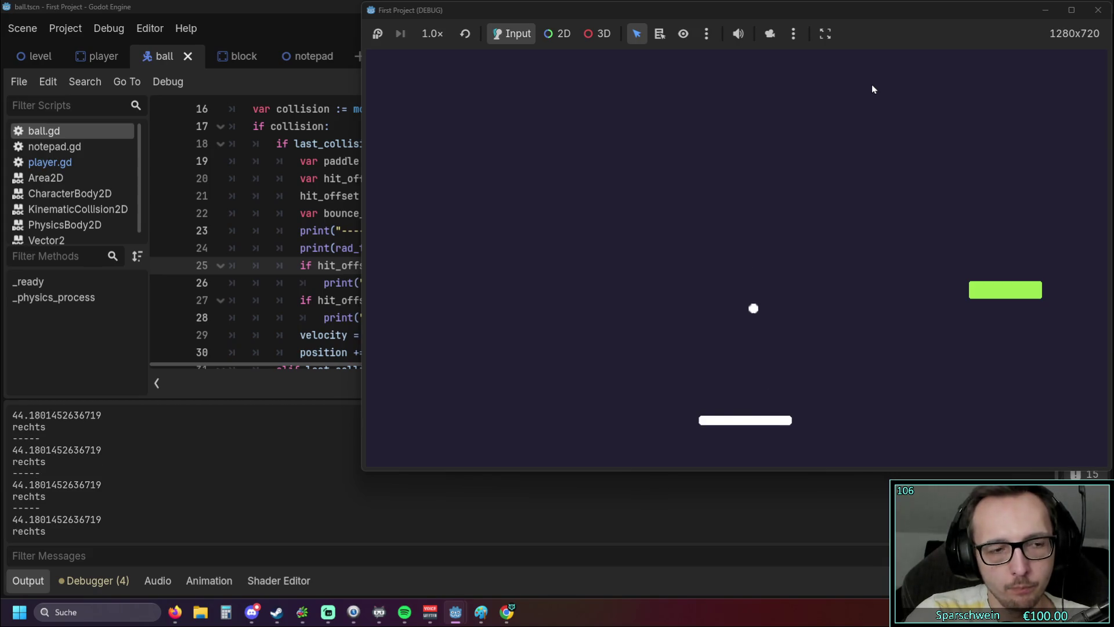
key(Right)
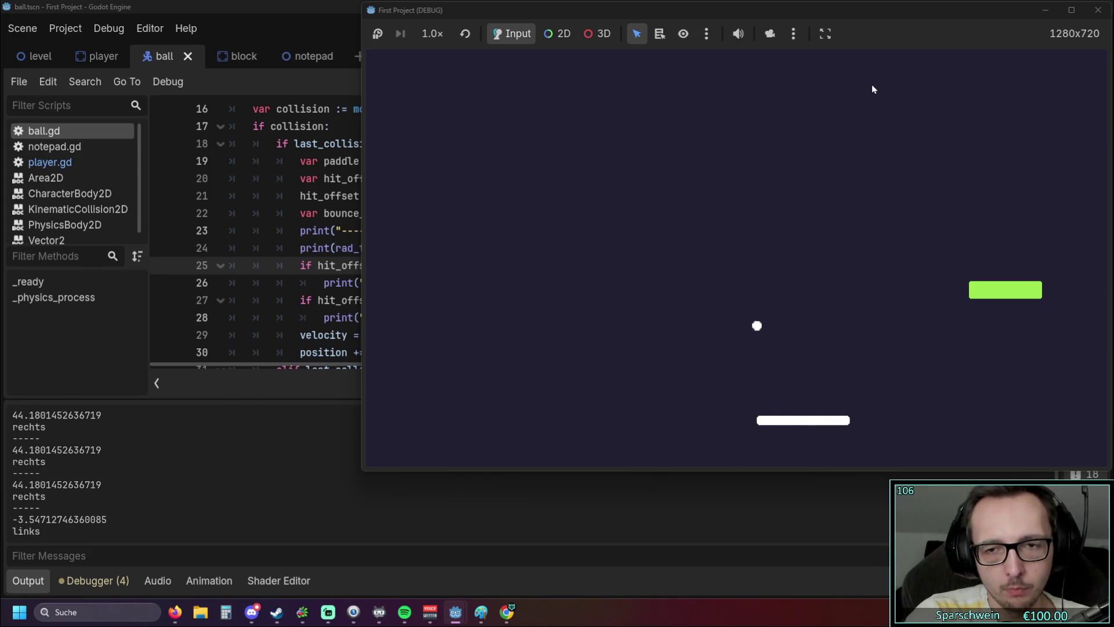
key(Right)
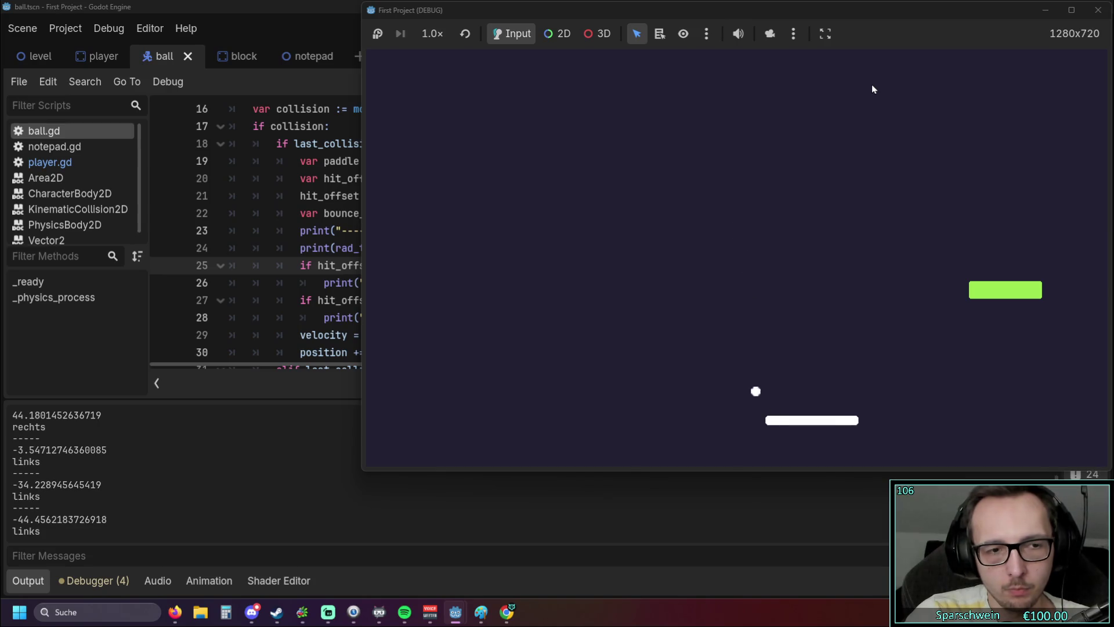
key(Left)
key(Right)
key(Right)
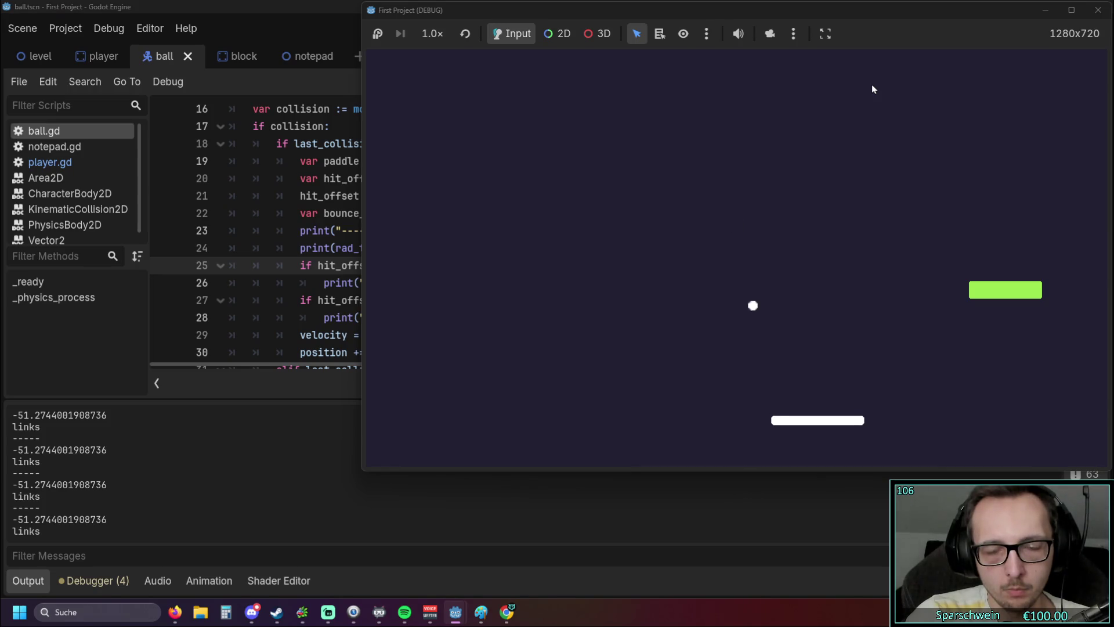
key(Left)
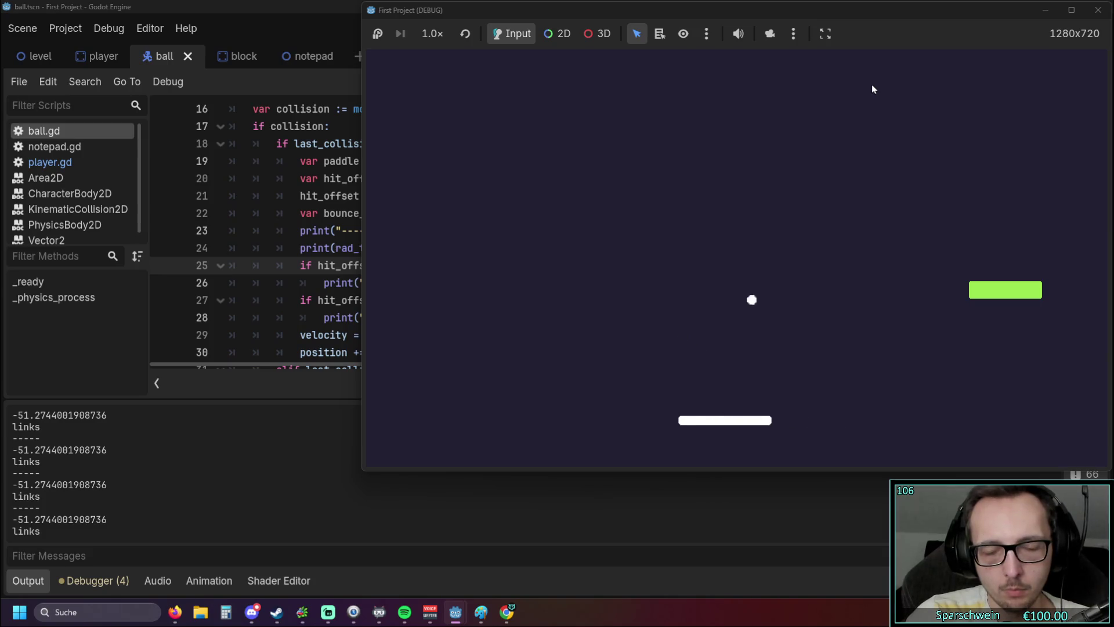
key(Right)
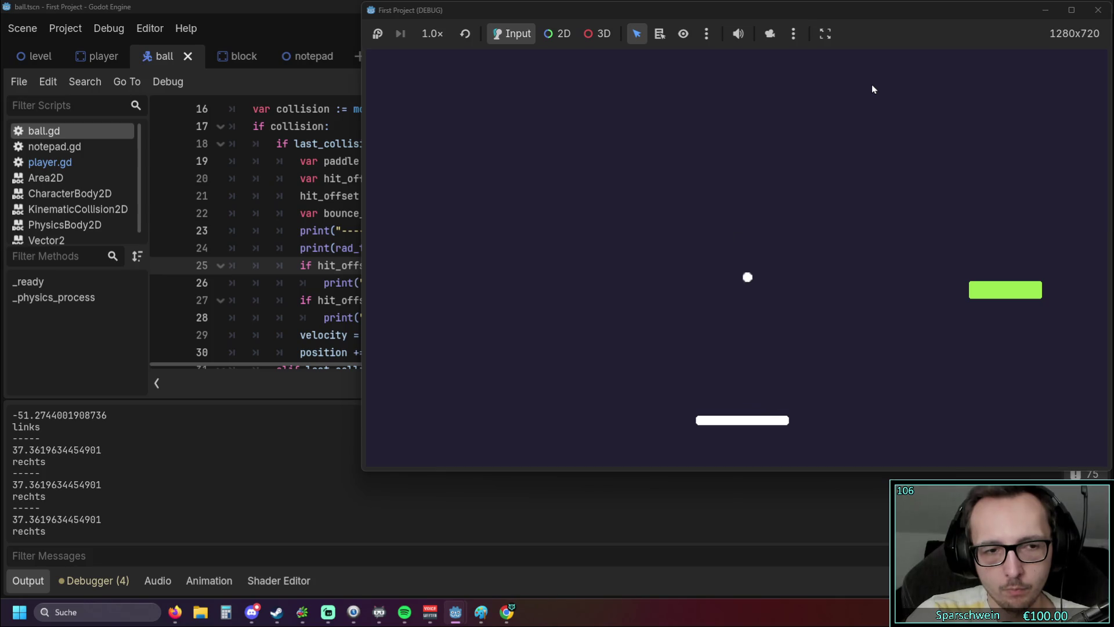
key(Left)
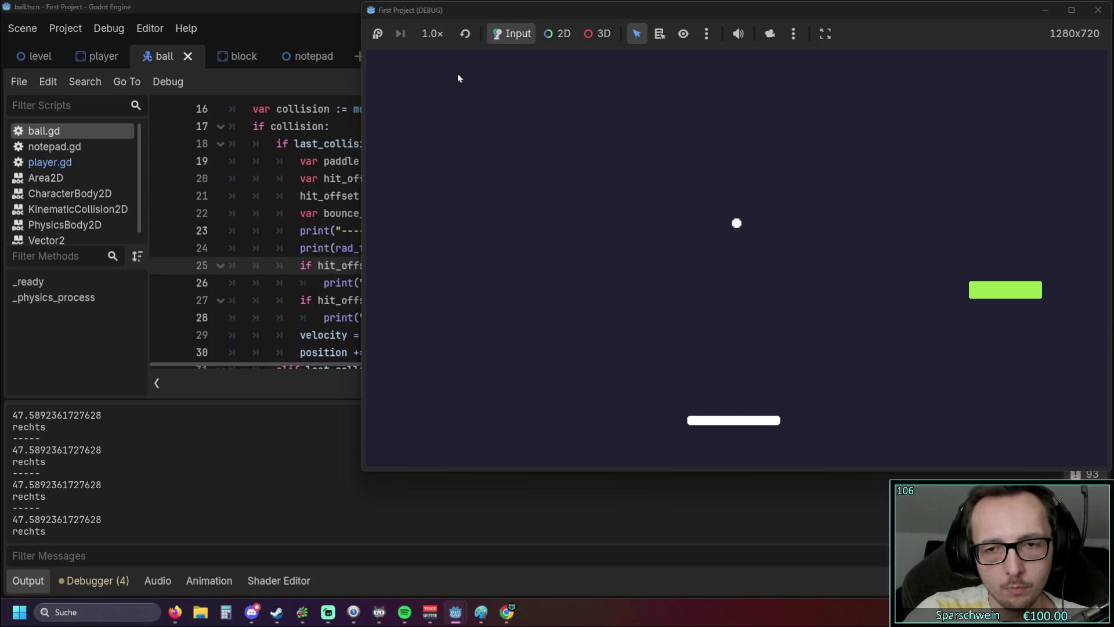
key(F8)
scroll(400, 184, up, 3)
Step: Change the 0.2 in the ball's starting direction to 1
scroll(406, 181, up, 1)
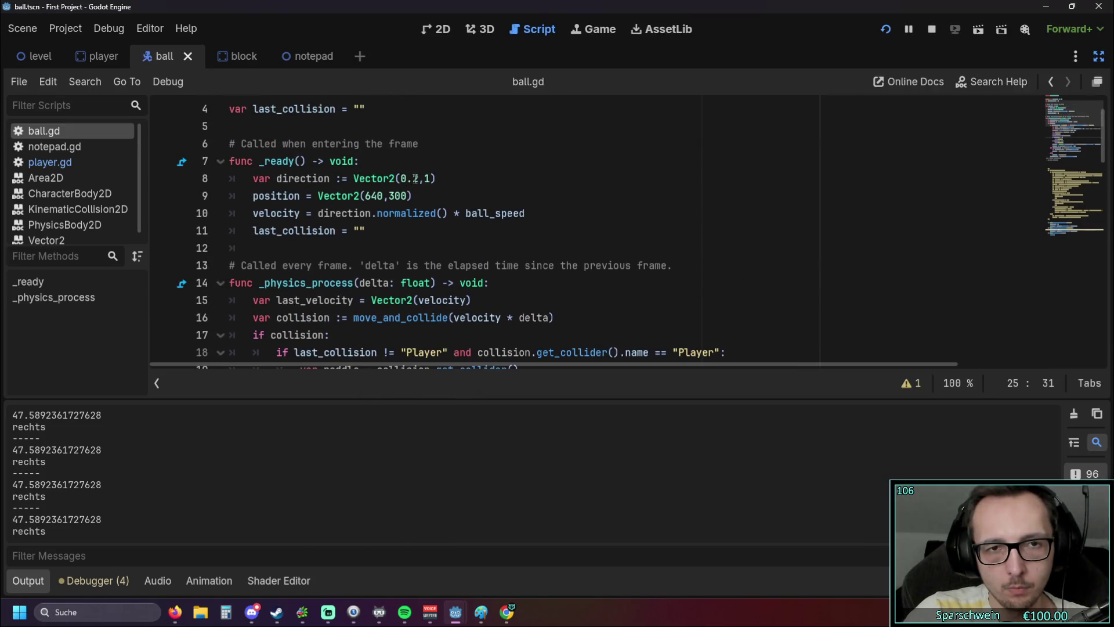
double_click(405, 180)
text(1)
key(Down)
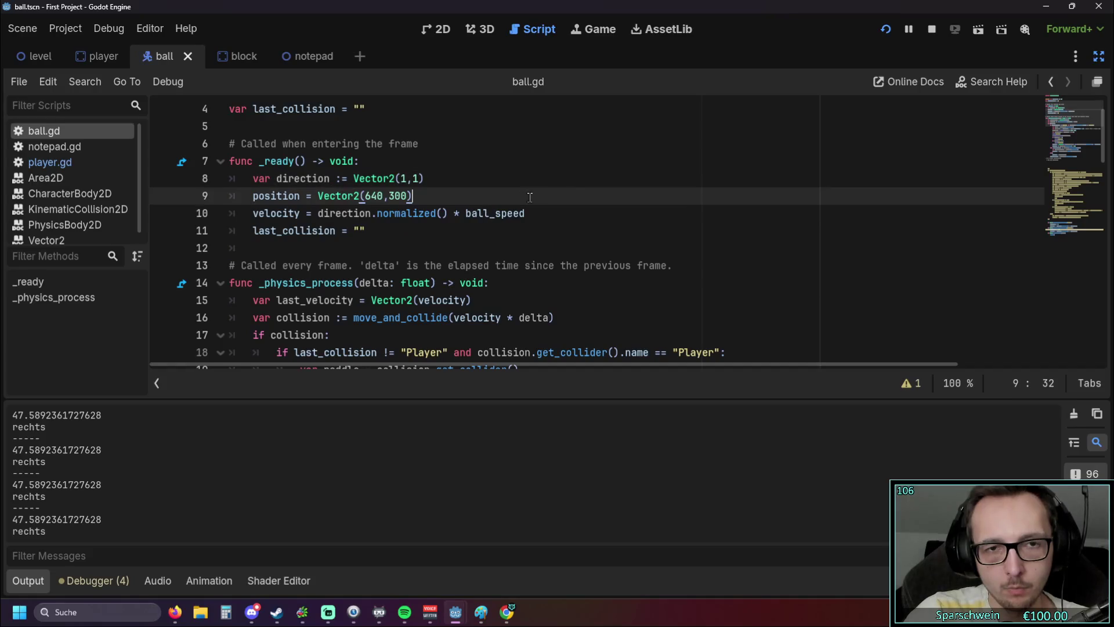
Step: Save and run the game, steering the paddle so the ball hits different spots and logs links angles
click(885, 30)
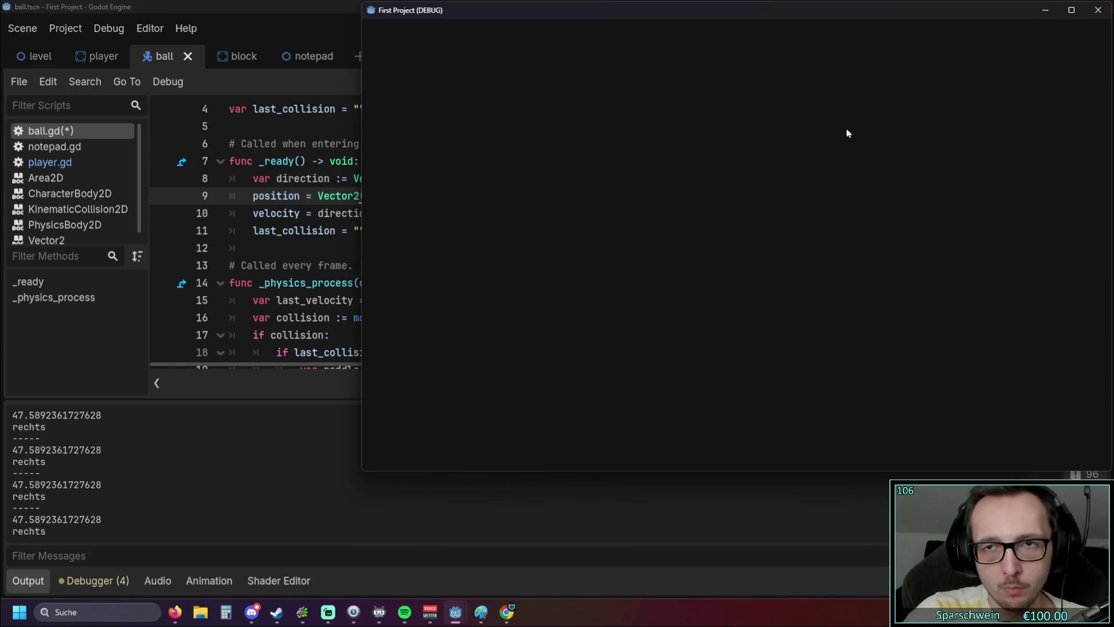
key(Right)
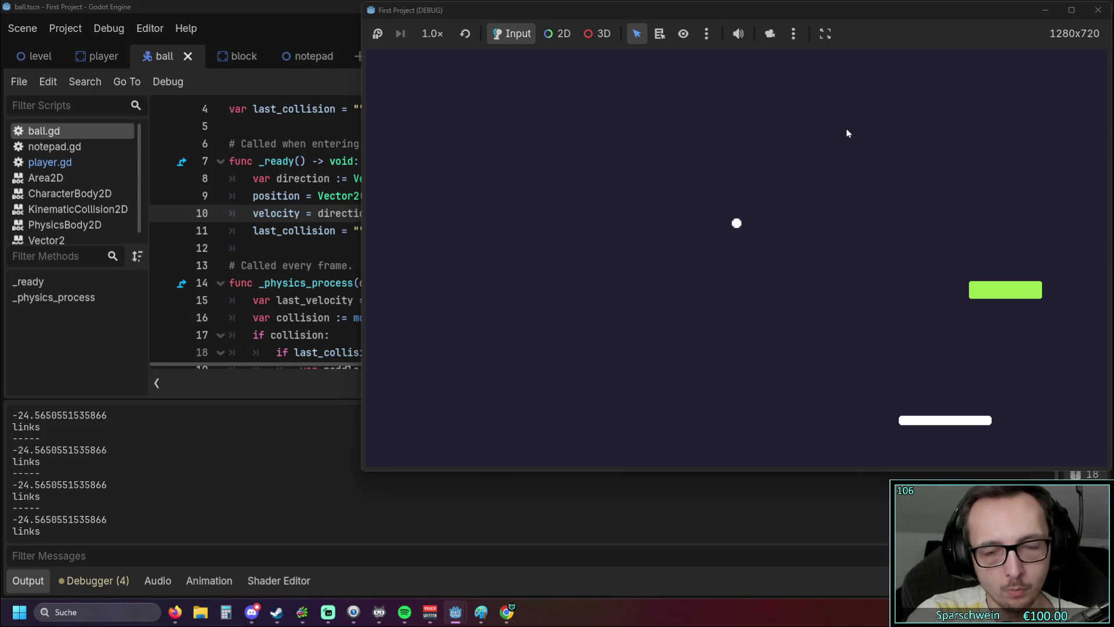
key(Right)
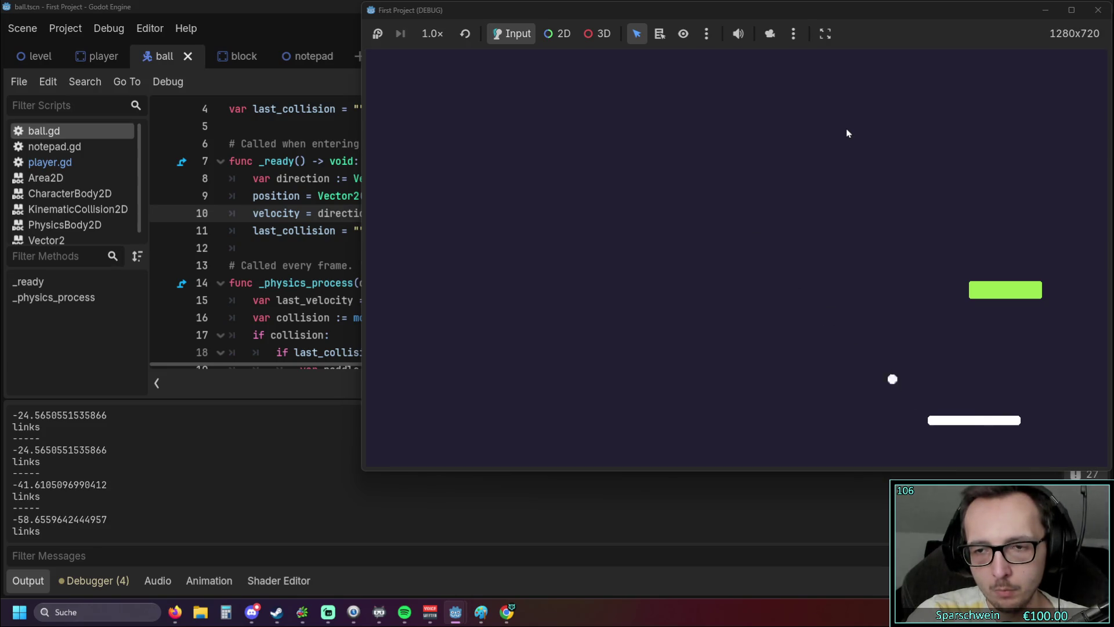
key(Left)
key(Left)
key(Right)
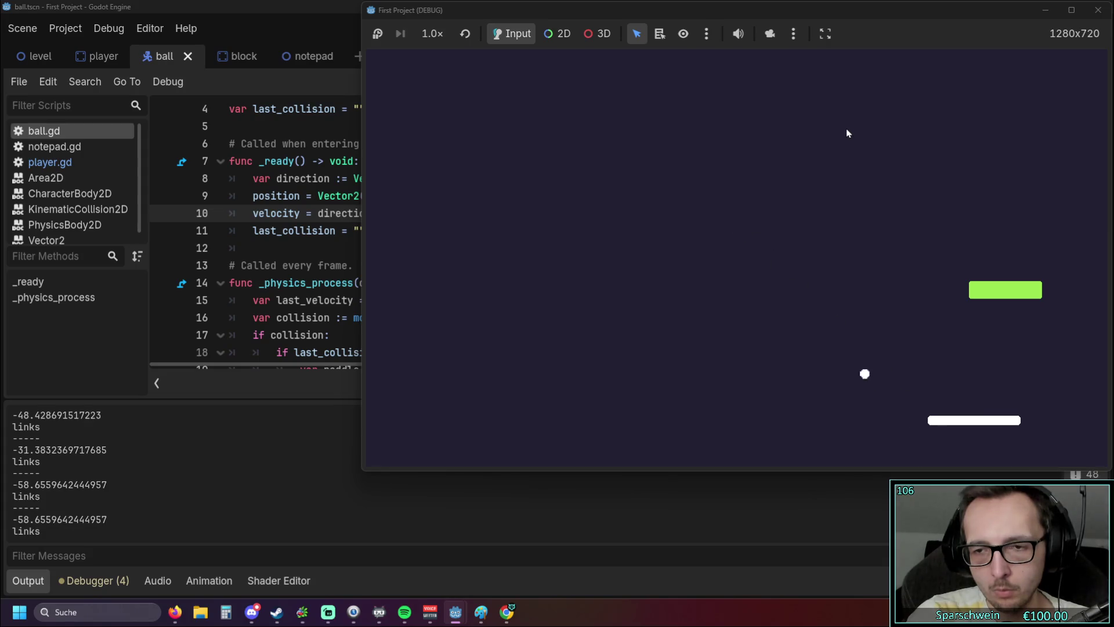
key(Left)
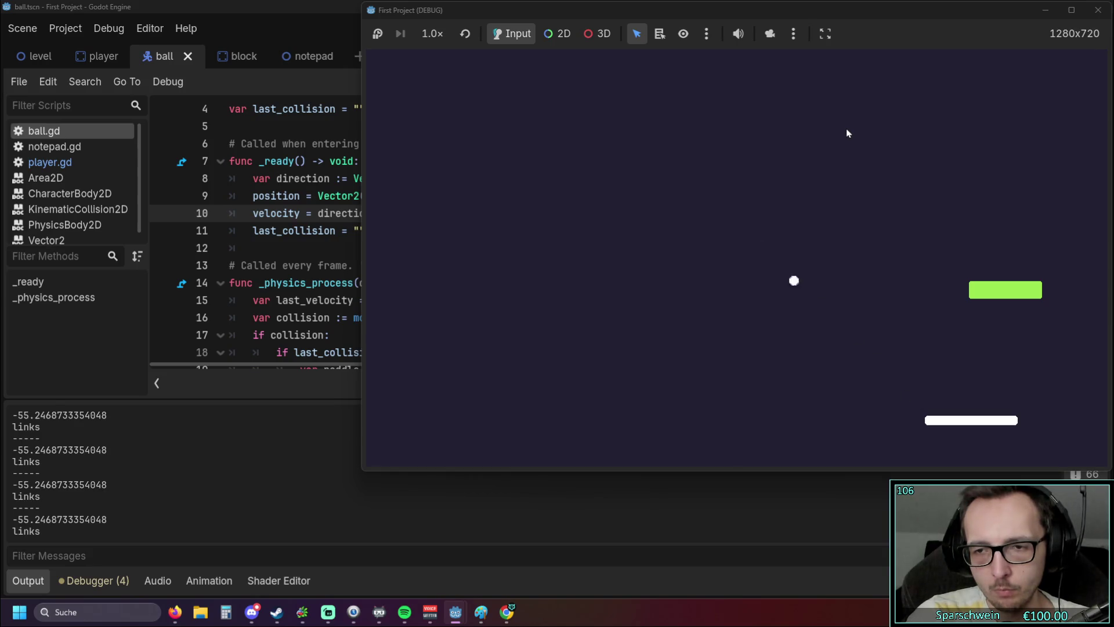
key(Left)
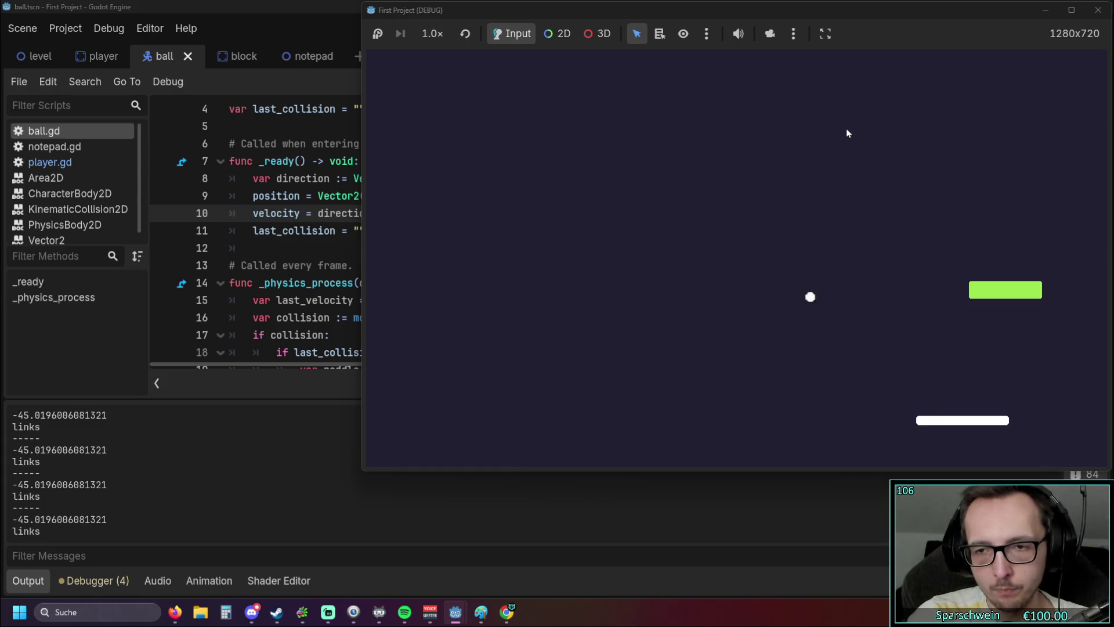
key(Left)
key(Left)
key(Left)
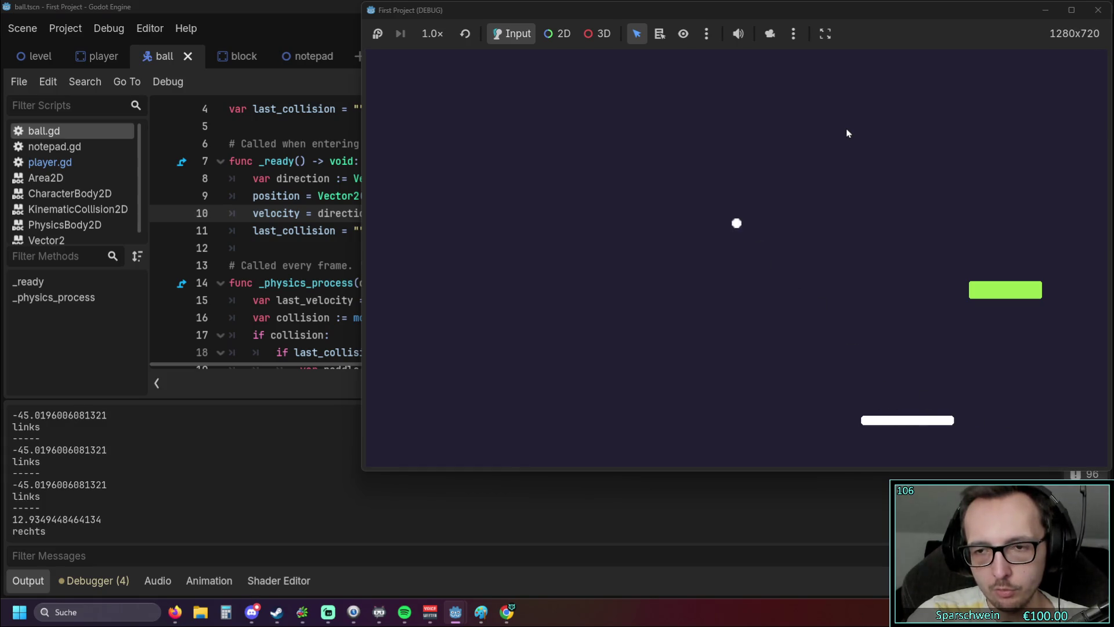
key(Right)
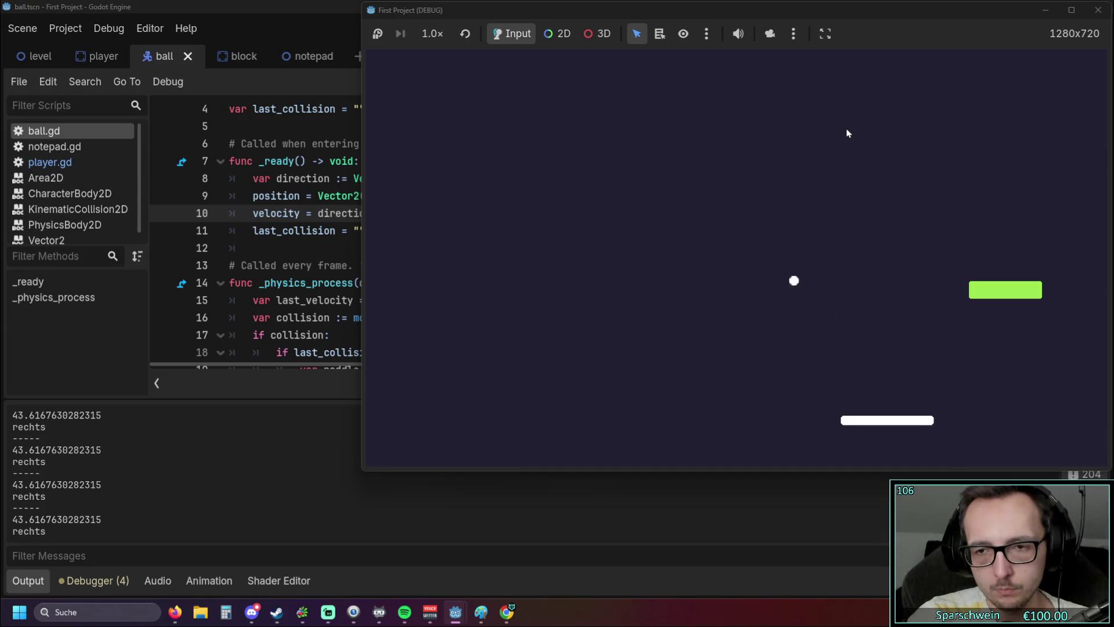
key(Left)
key(Right)
key(Right)
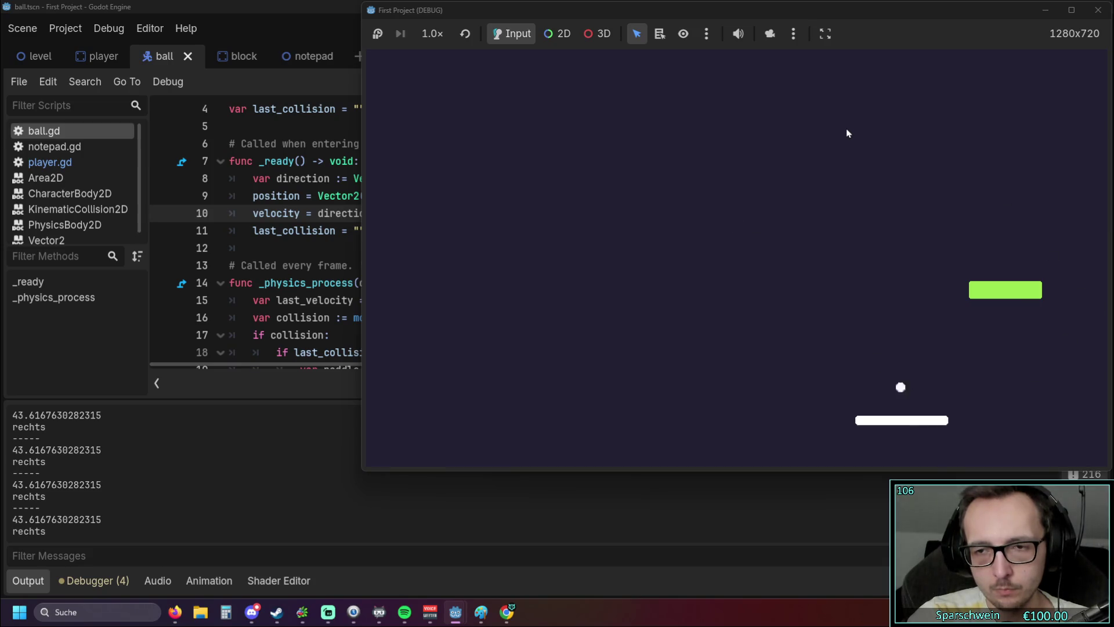
key(Right)
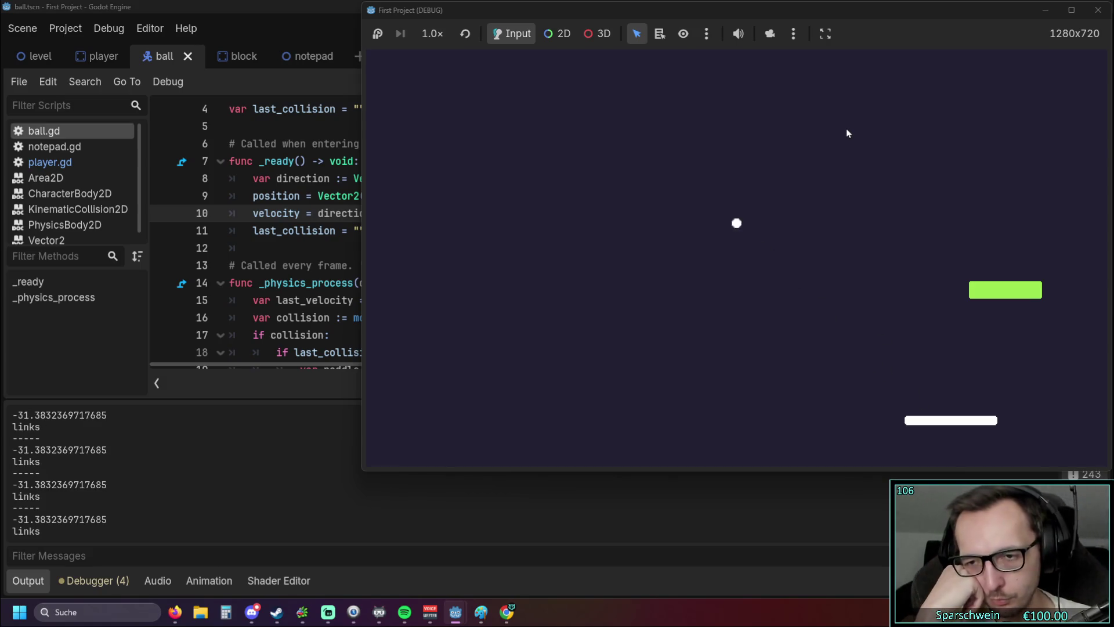
key(Right)
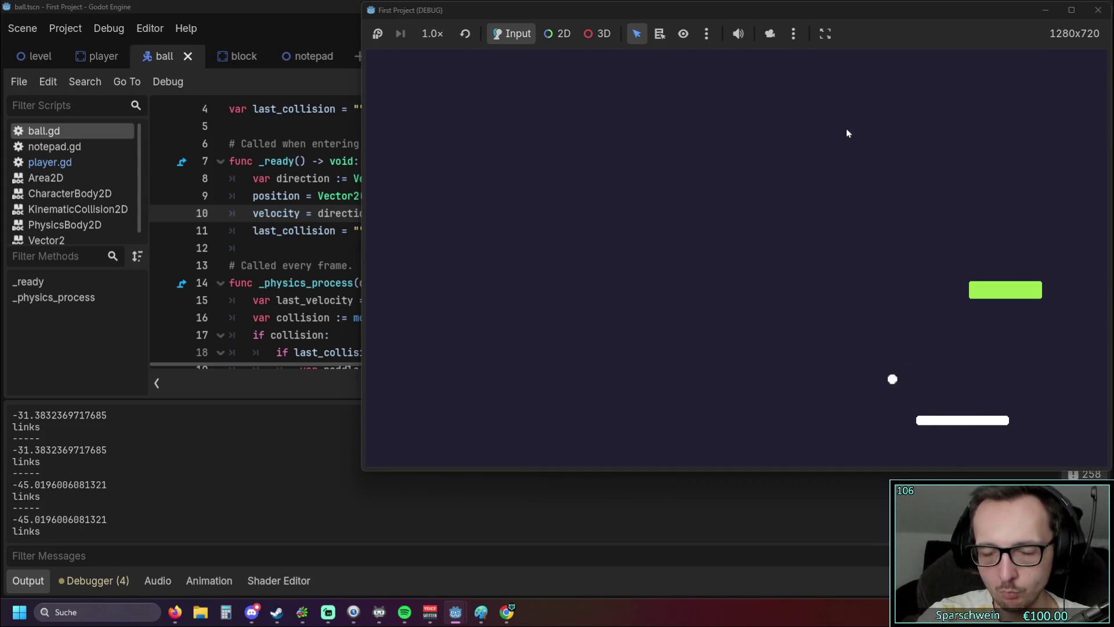
key(Left)
key(Left)
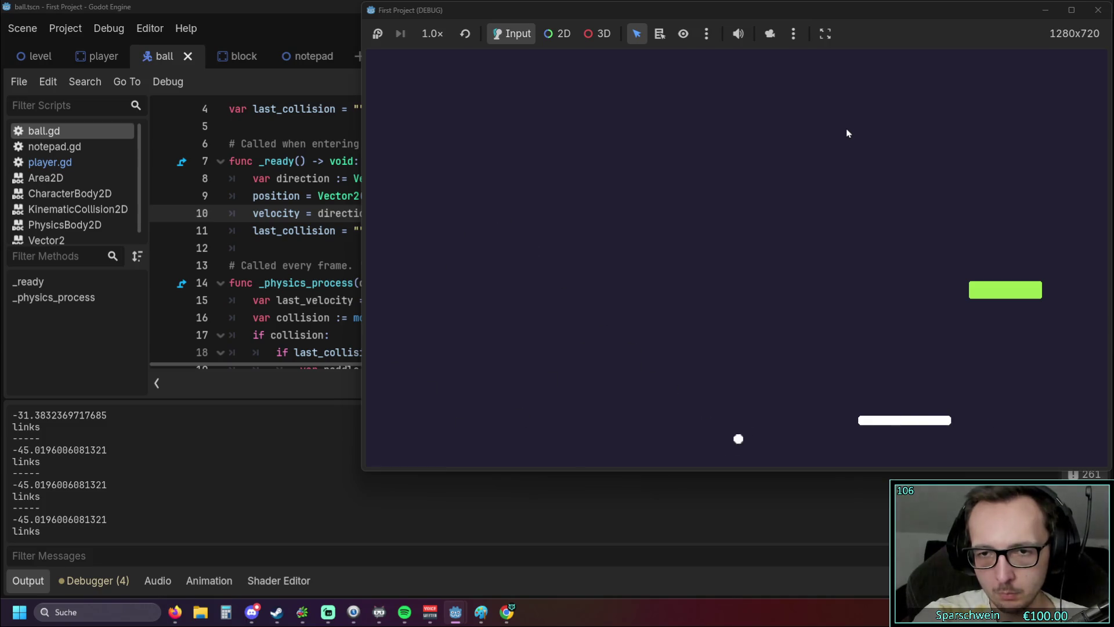
key(Right)
key(Left)
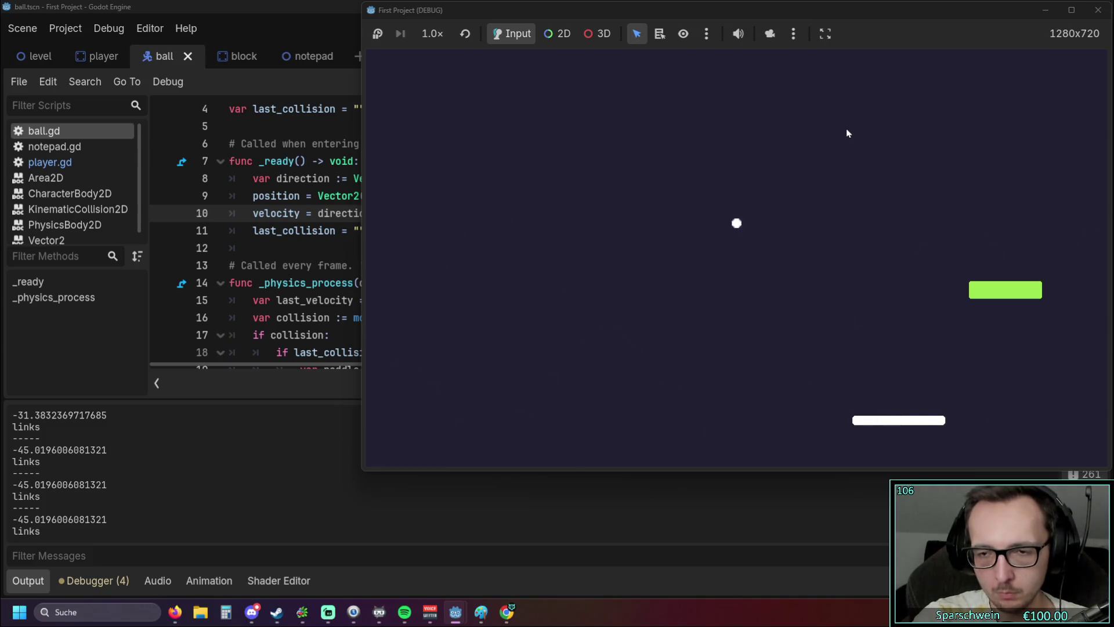
key(Right)
key(Right)
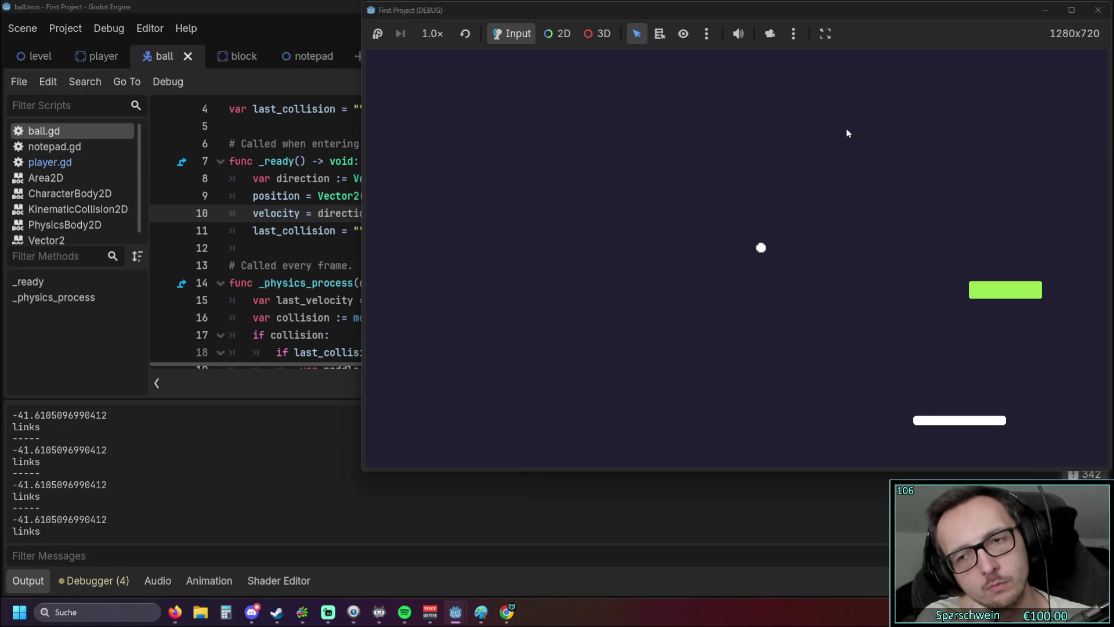
Step: Play a few more paddle hits on both sides, then return to ball.gd in the editor
key(Left)
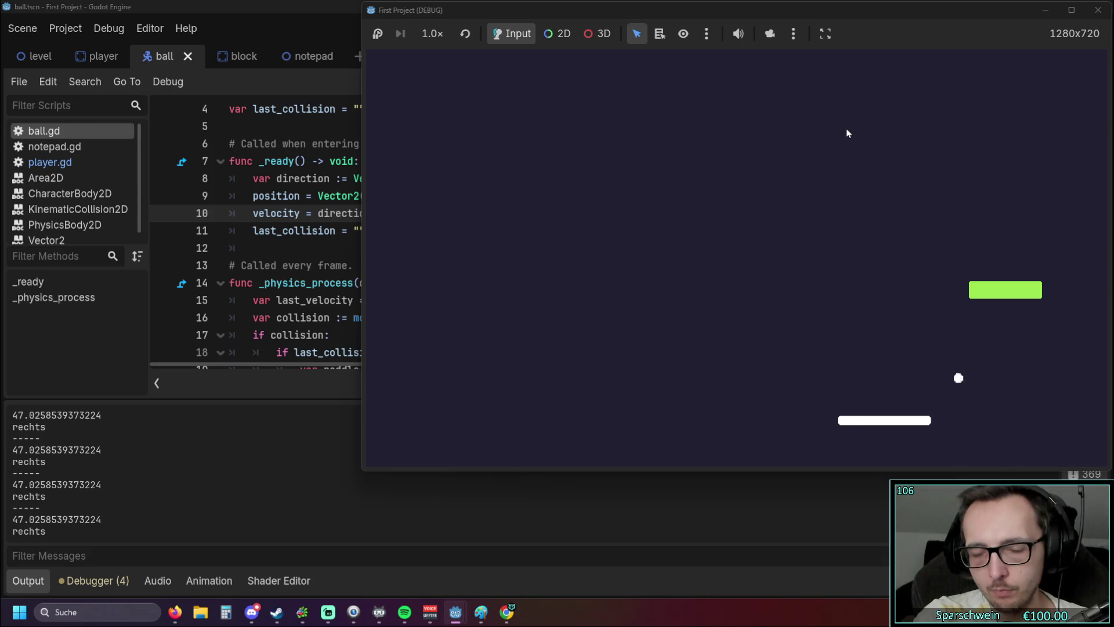
key(Right)
key(Right)
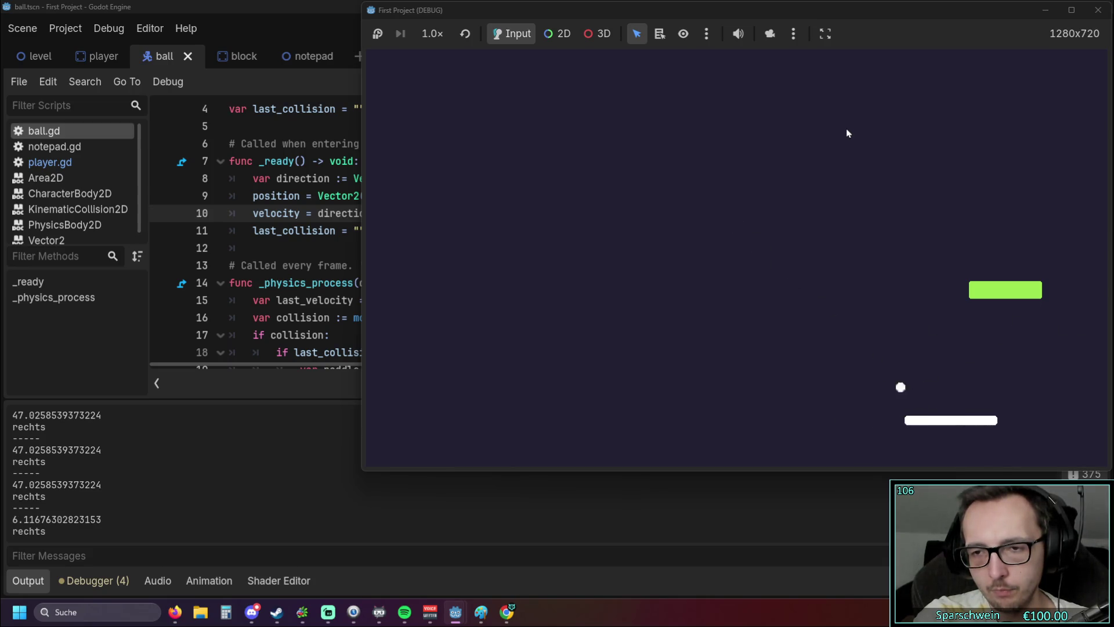
key(Right)
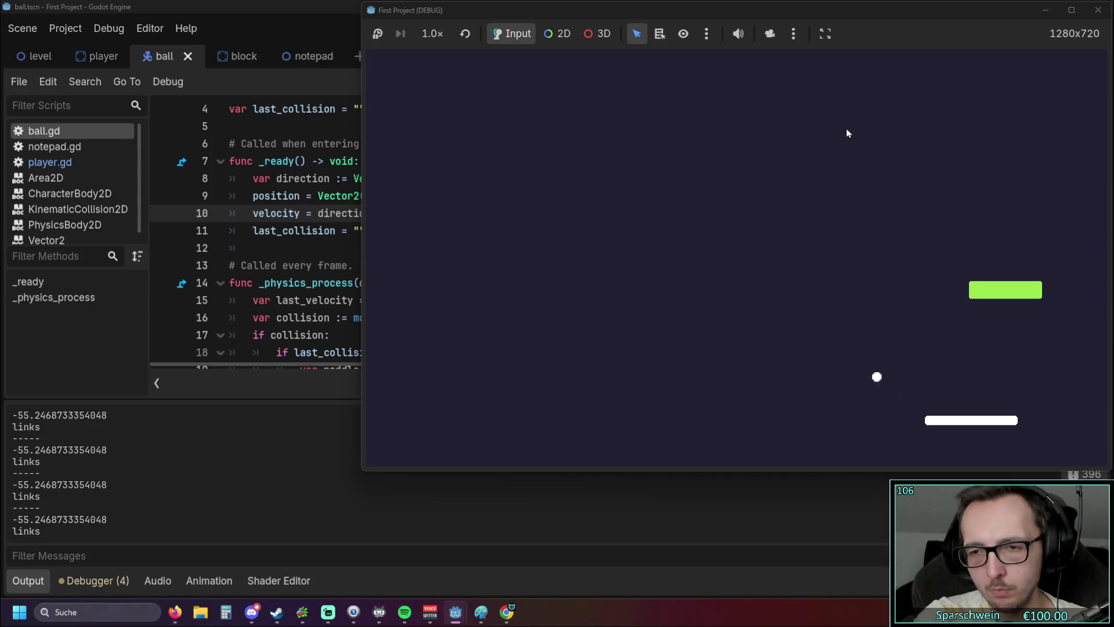
key(Left)
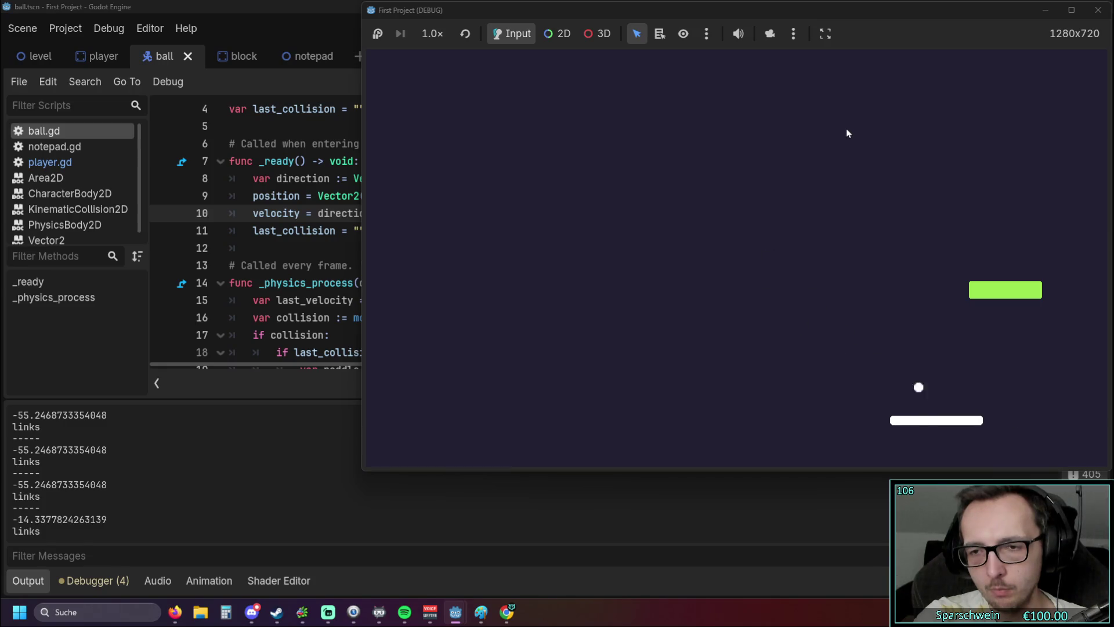
key(Left)
key(Right)
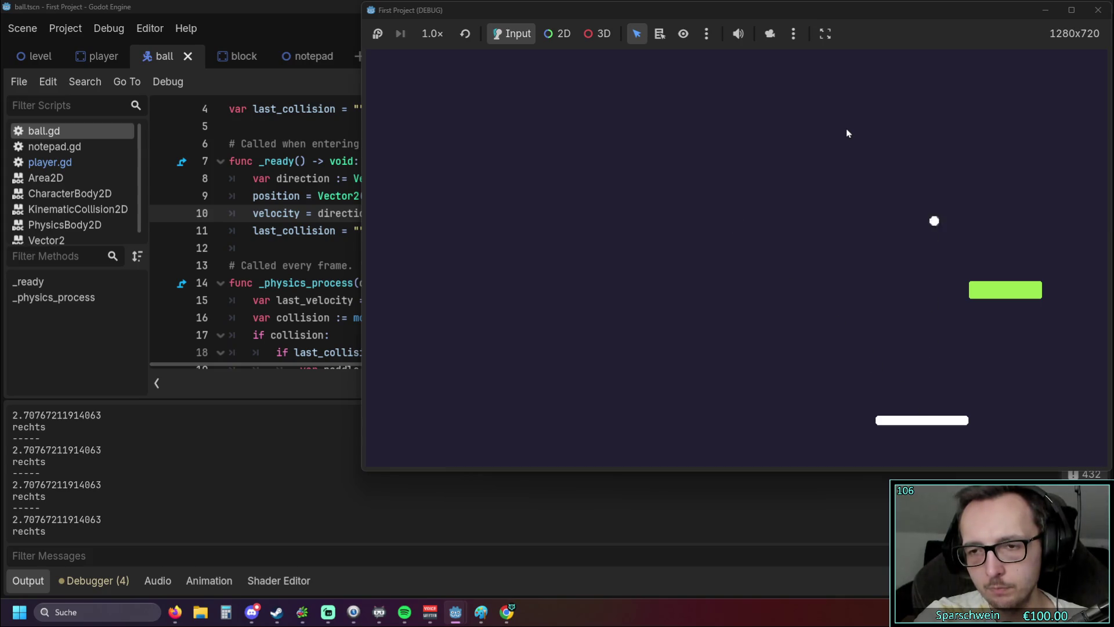
key(Right)
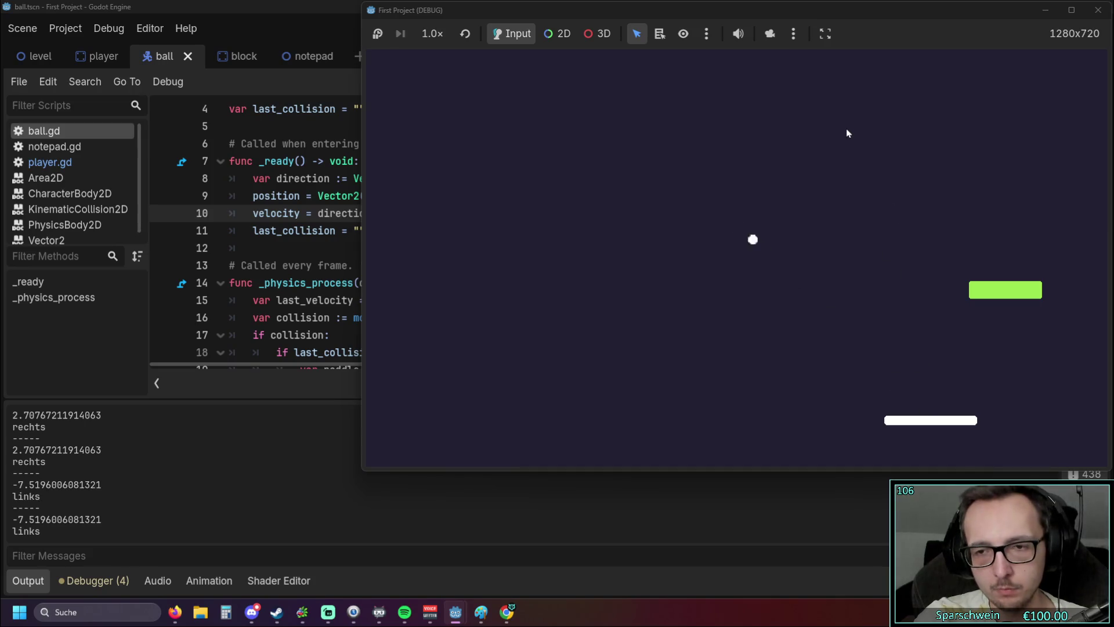
click(348, 248)
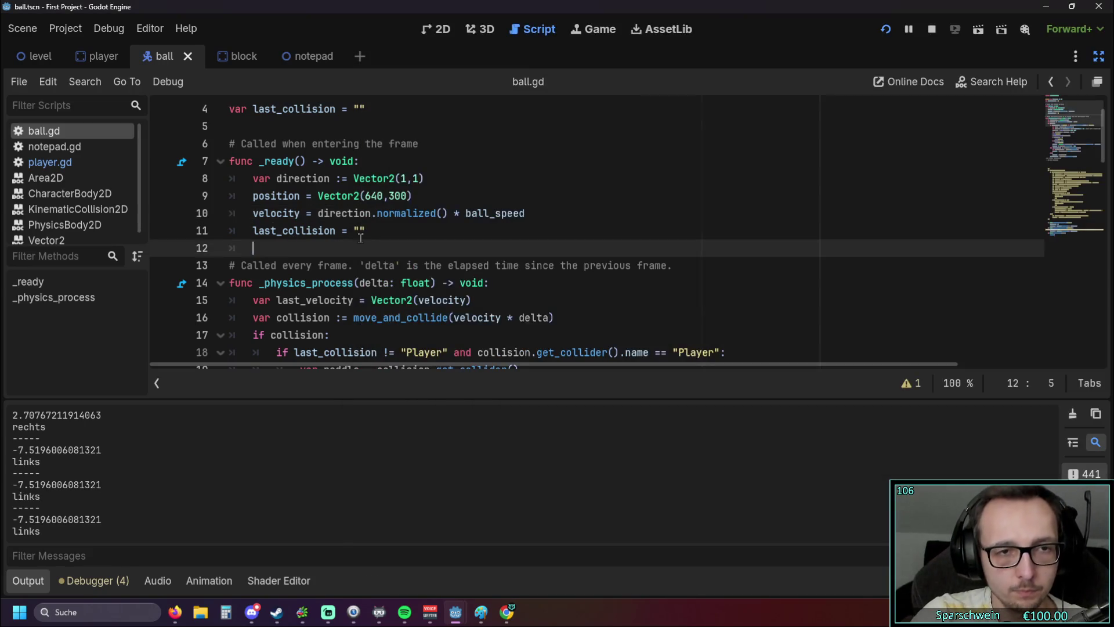
Step: Scroll to line 29 and select its Vector2(sin(...), -cos(...)) velocity expression for editing
scroll(368, 235, down, 1)
scroll(368, 235, down, 2)
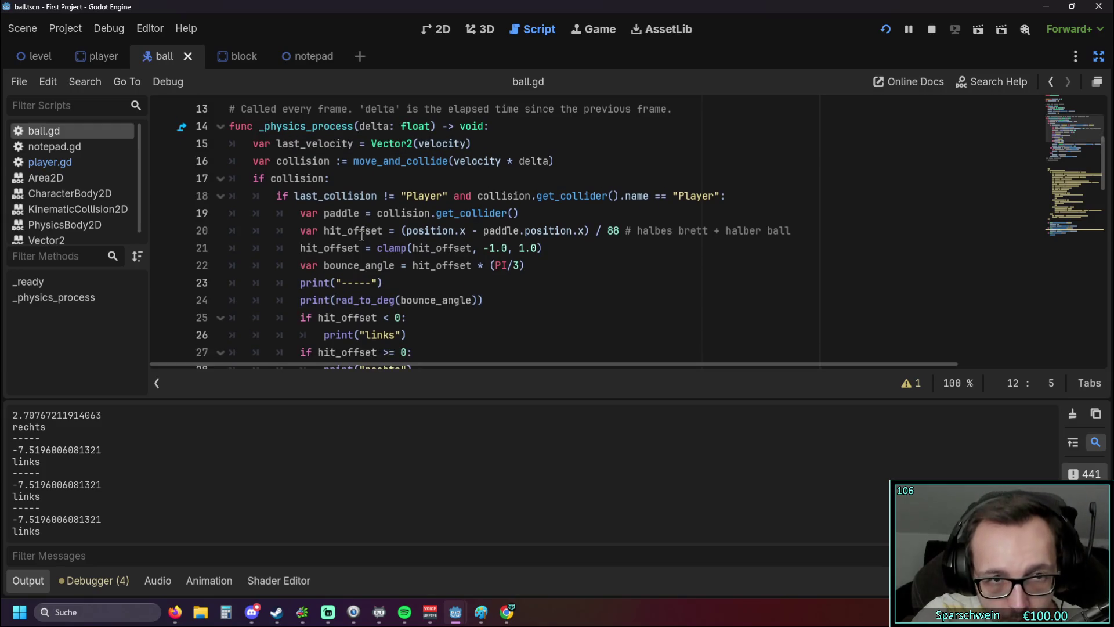
scroll(360, 233, down, 2)
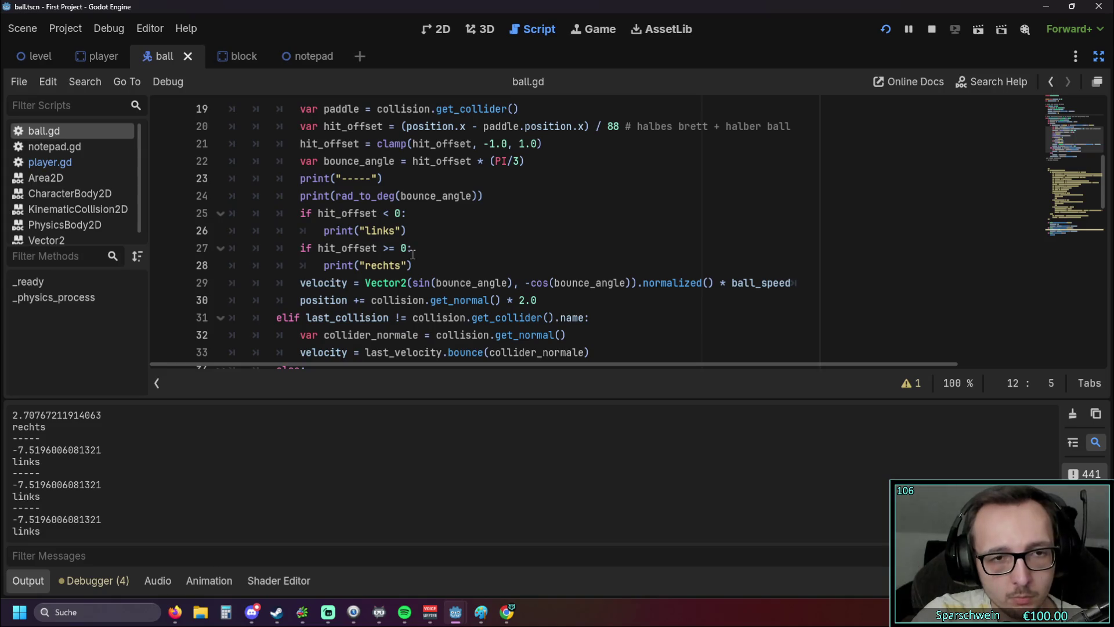
scroll(381, 296, up, 1)
scroll(395, 299, down, 1)
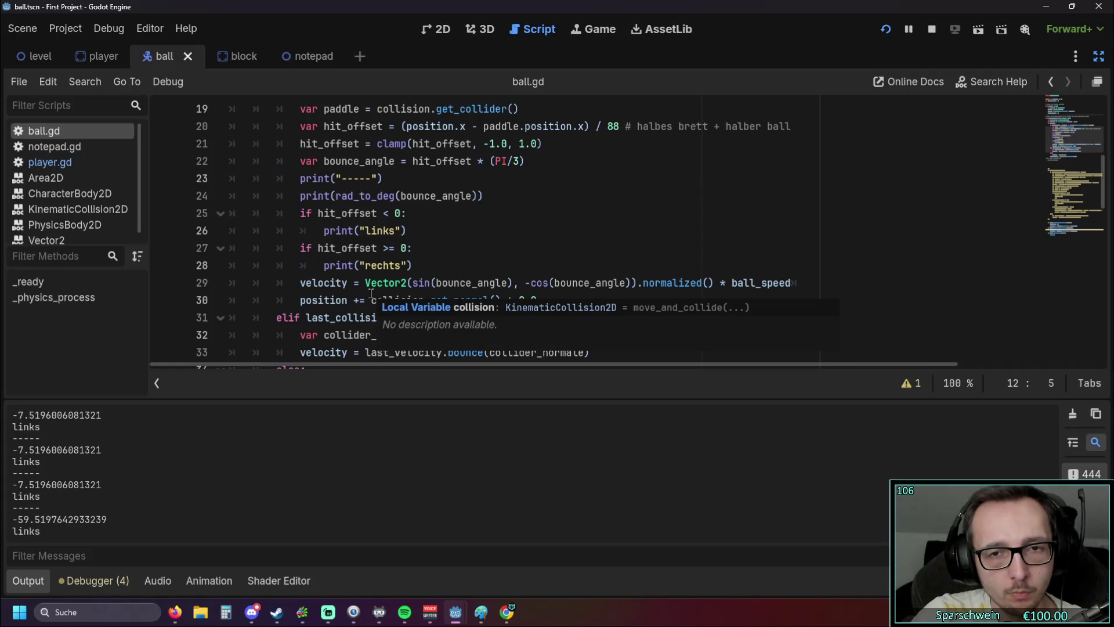
drag(439, 283, 409, 283)
click(431, 266)
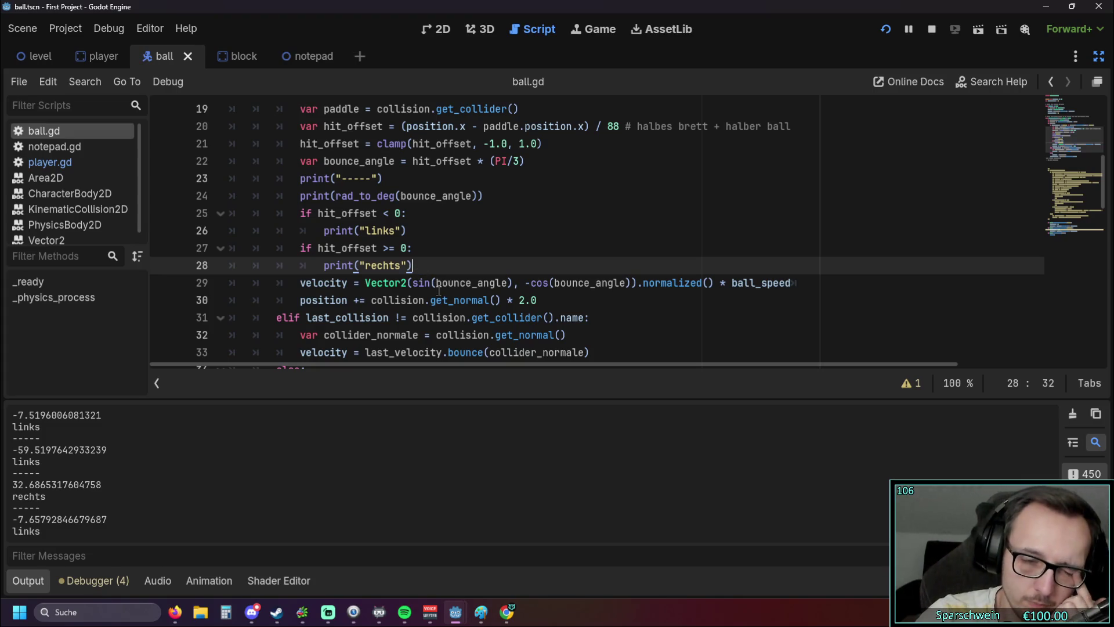
drag(365, 282, 632, 282)
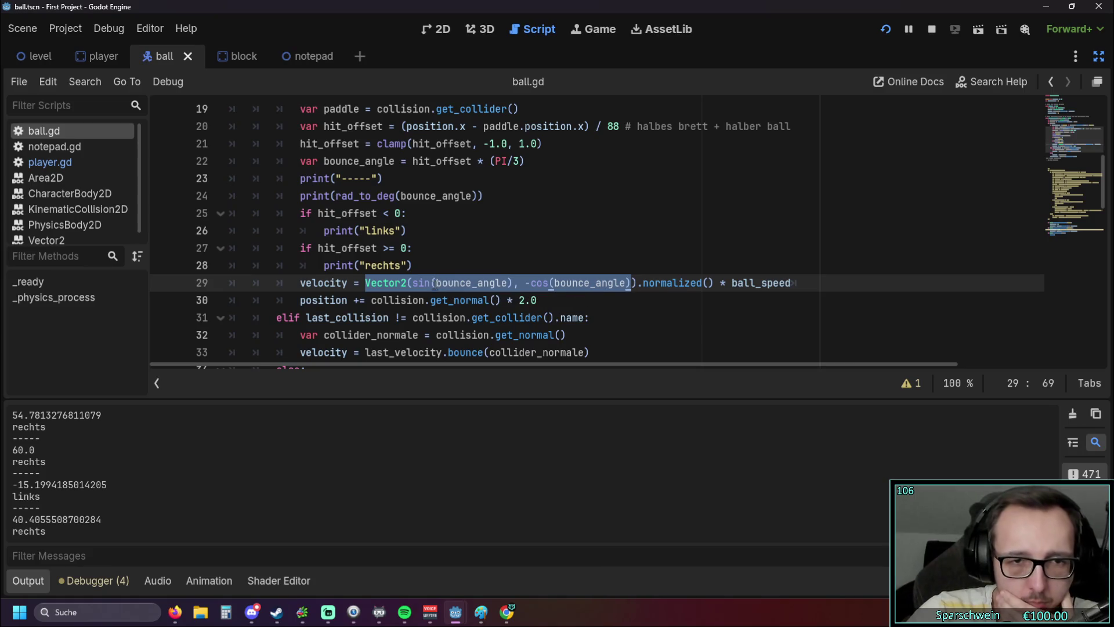
click(438, 283)
Step: Strip the sin( and -cos( fragments and extra parentheses from line 29
key(BackSpace)
key(BackSpace)
key(BackSpace)
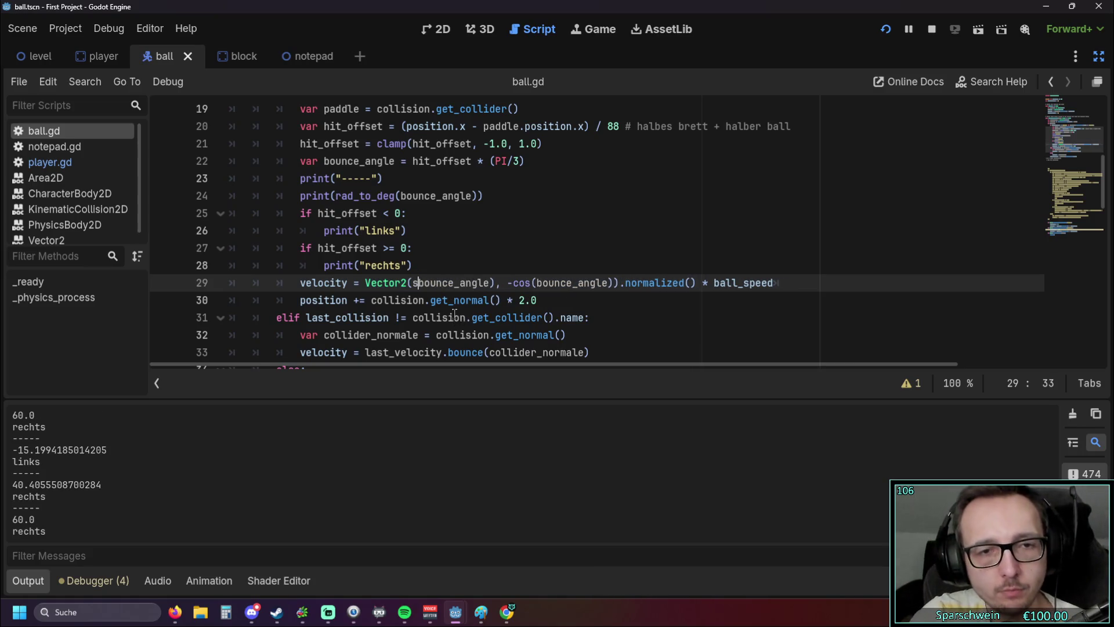
drag(530, 283, 496, 283)
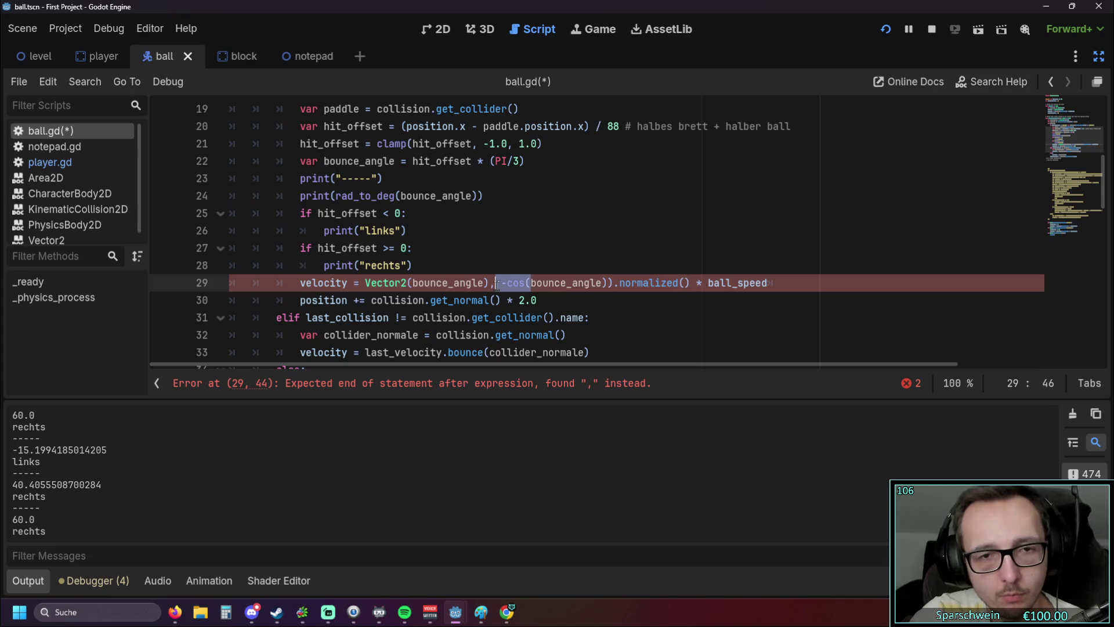
key(BackSpace)
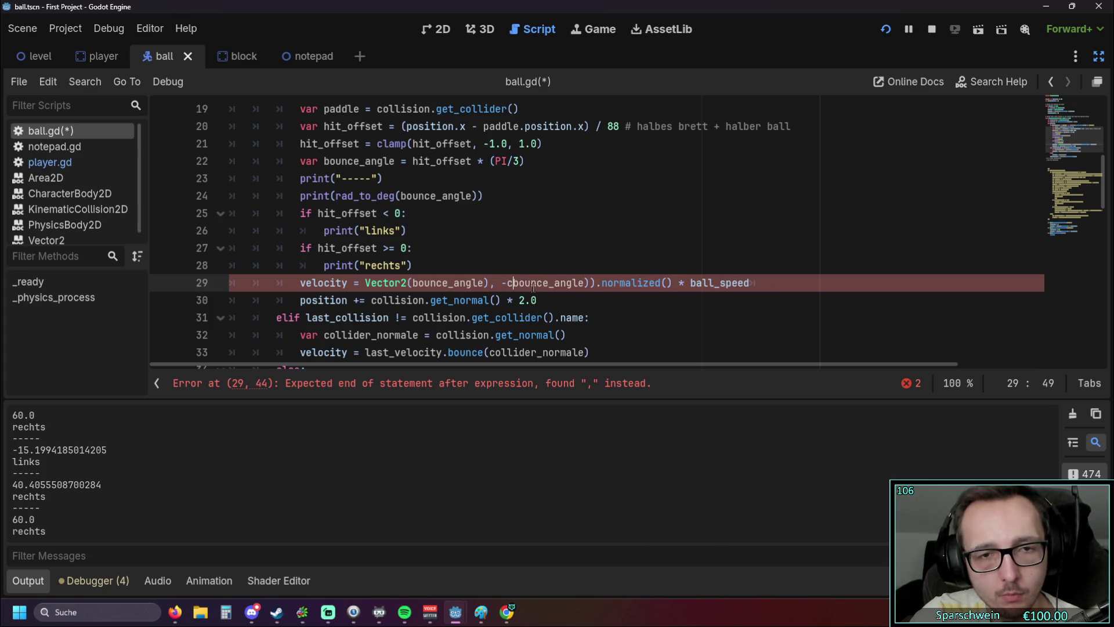
click(577, 282)
key(BackSpace)
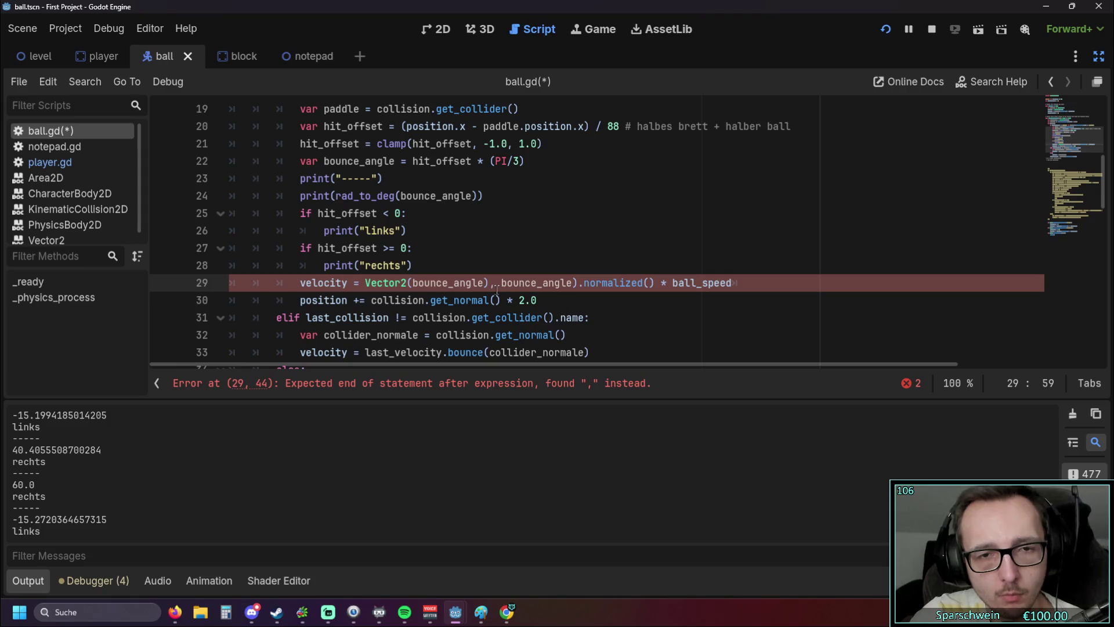
key(BackSpace)
click(501, 283)
key(BackSpace)
key(BackSpace)
key(BackSpace)
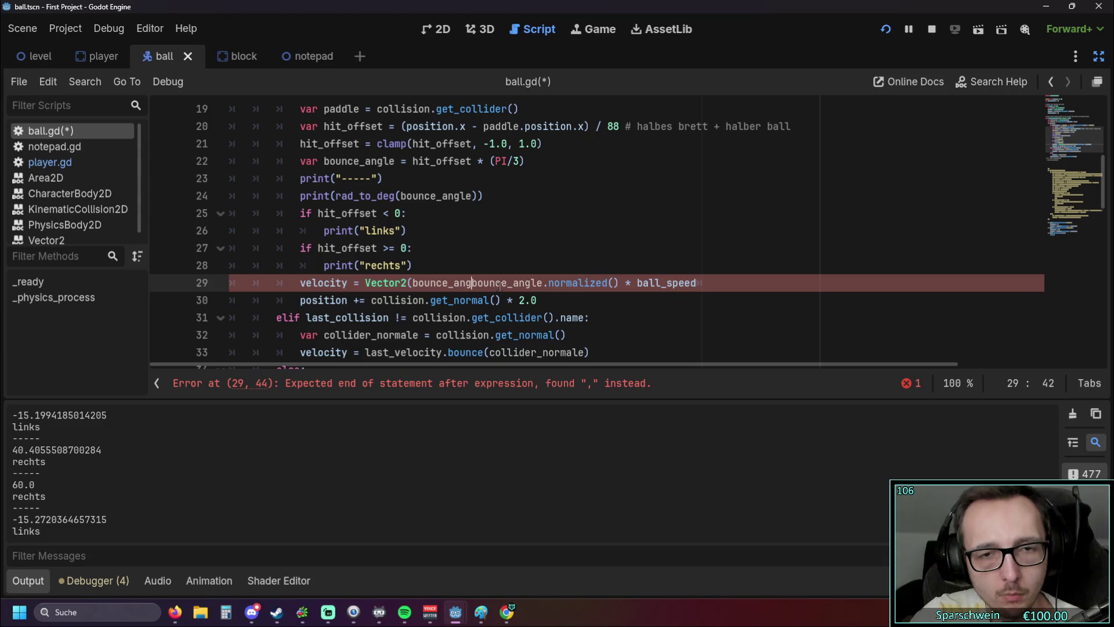
key(BackSpace)
key(BackSpace)
key(BackSpace)
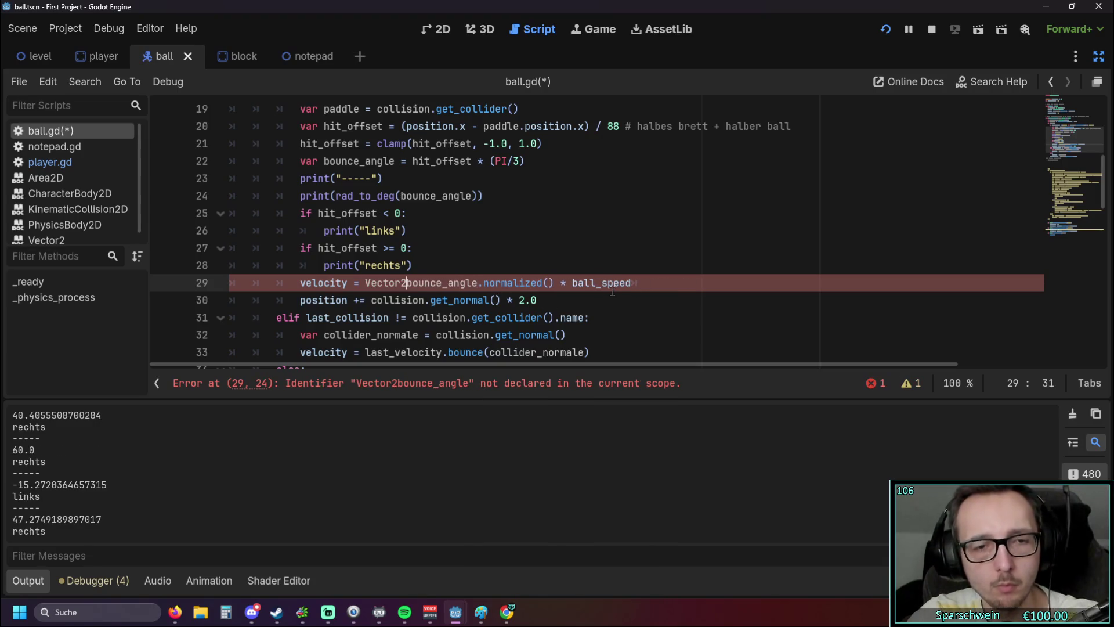
Step: Wrap bounce_angle.normalized() in Vector2( ) so line 29 reads Vector2(bounce_angle.normalized()) * ball_speed
text(()
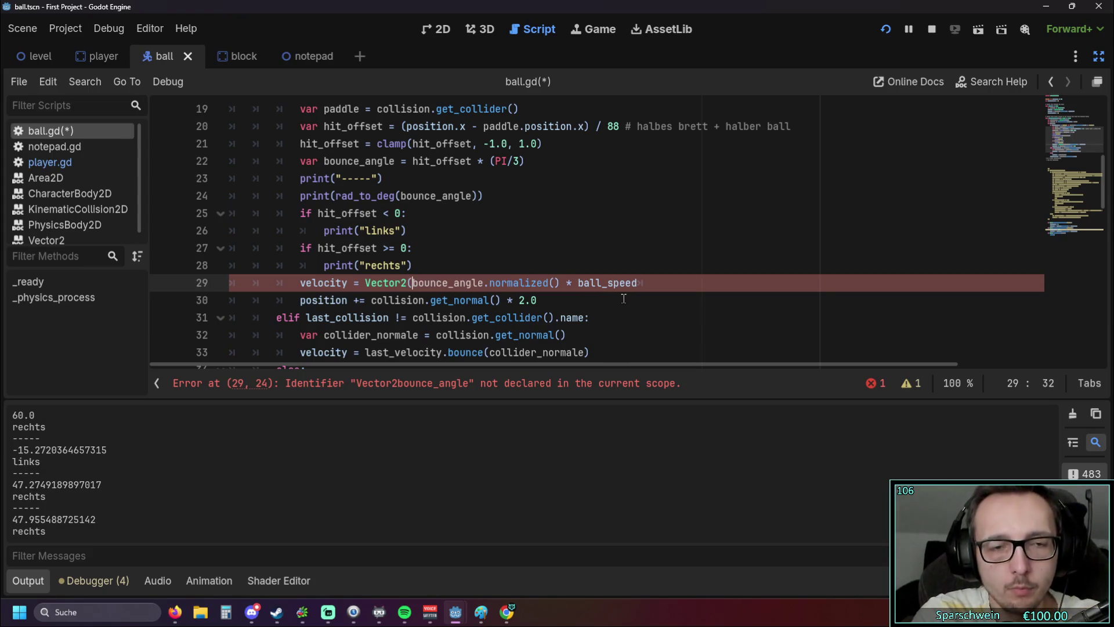
click(637, 283)
click(566, 289)
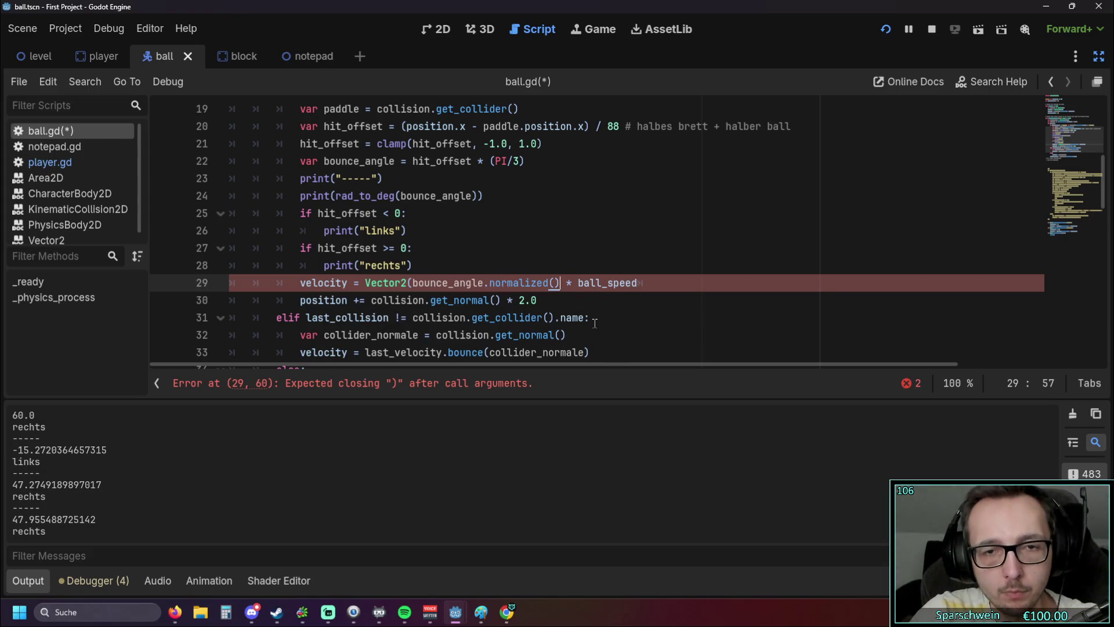
text())
key(End)
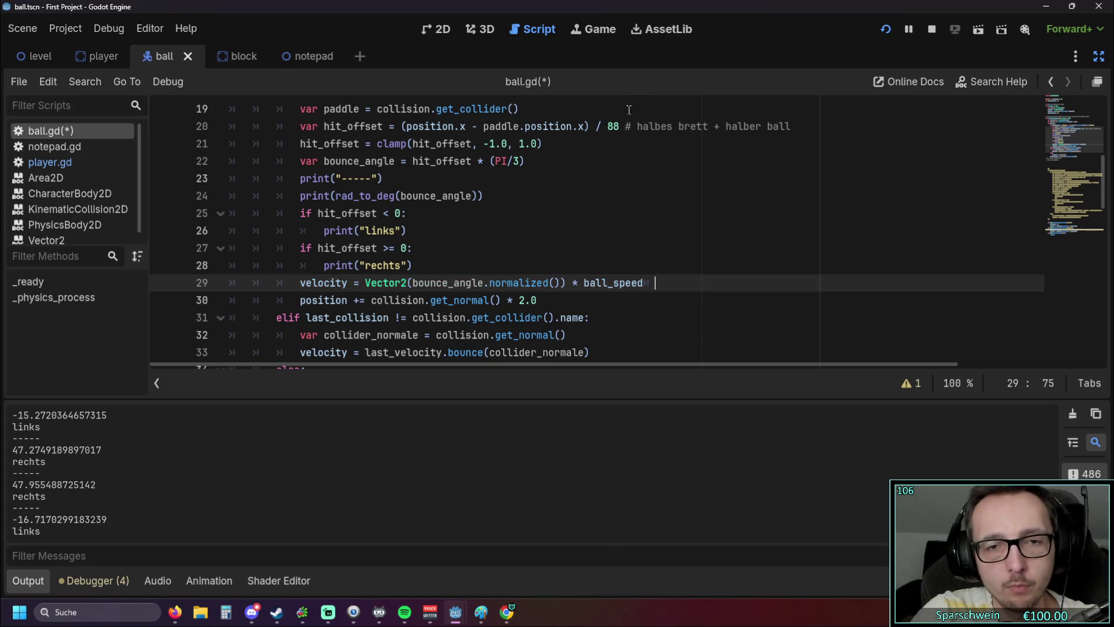
Step: Test-run the game, hit the line 29 normalized() error, and close the crashed game window
click(883, 29)
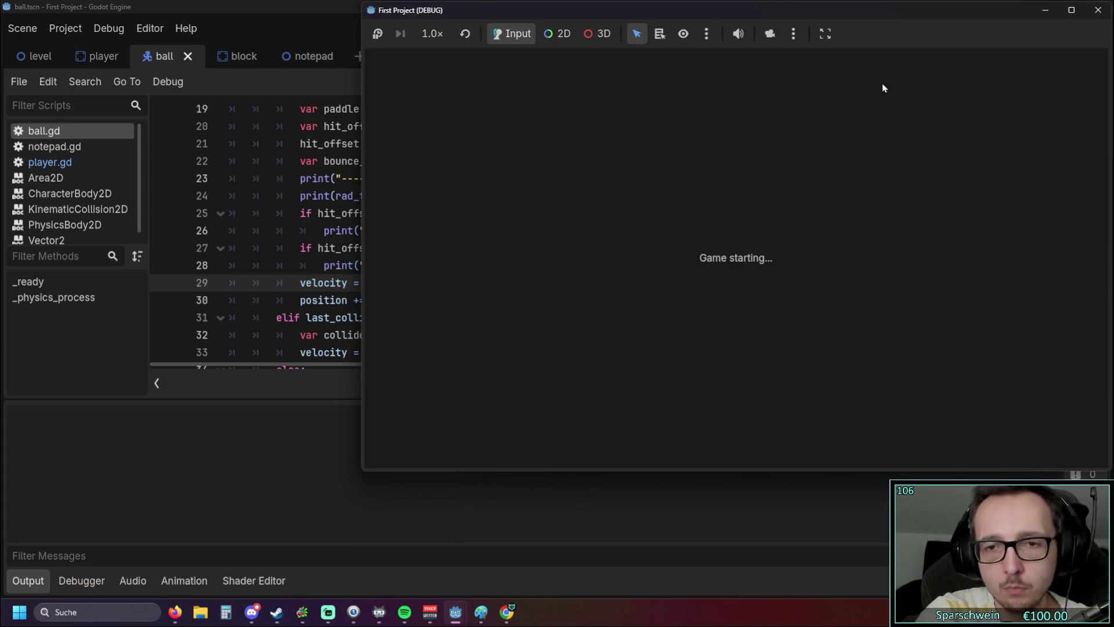
key(Right)
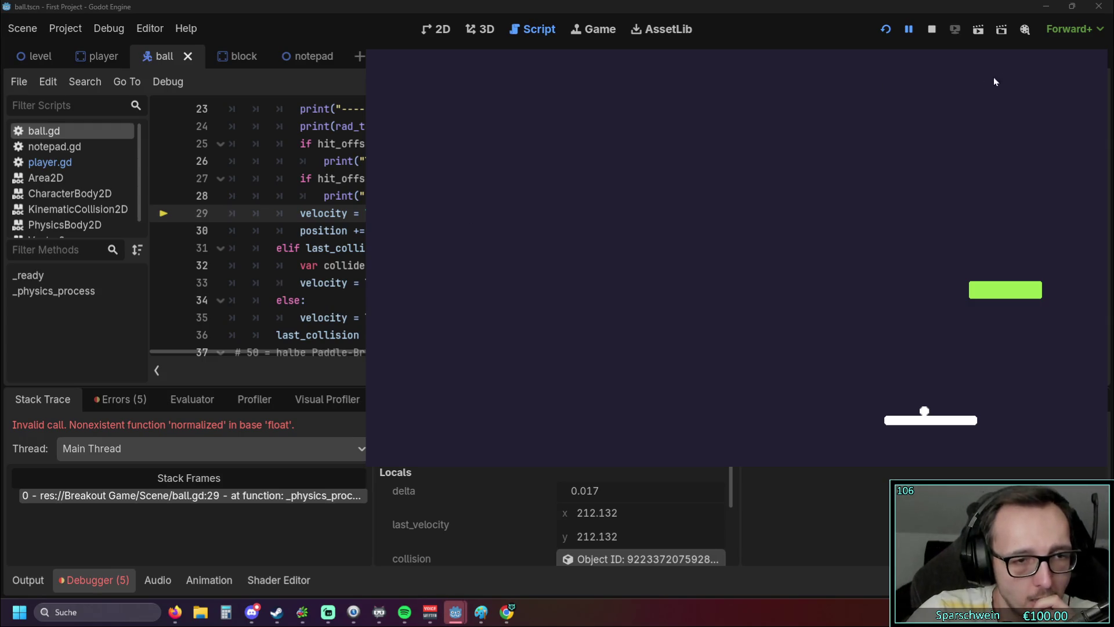
click(1099, 7)
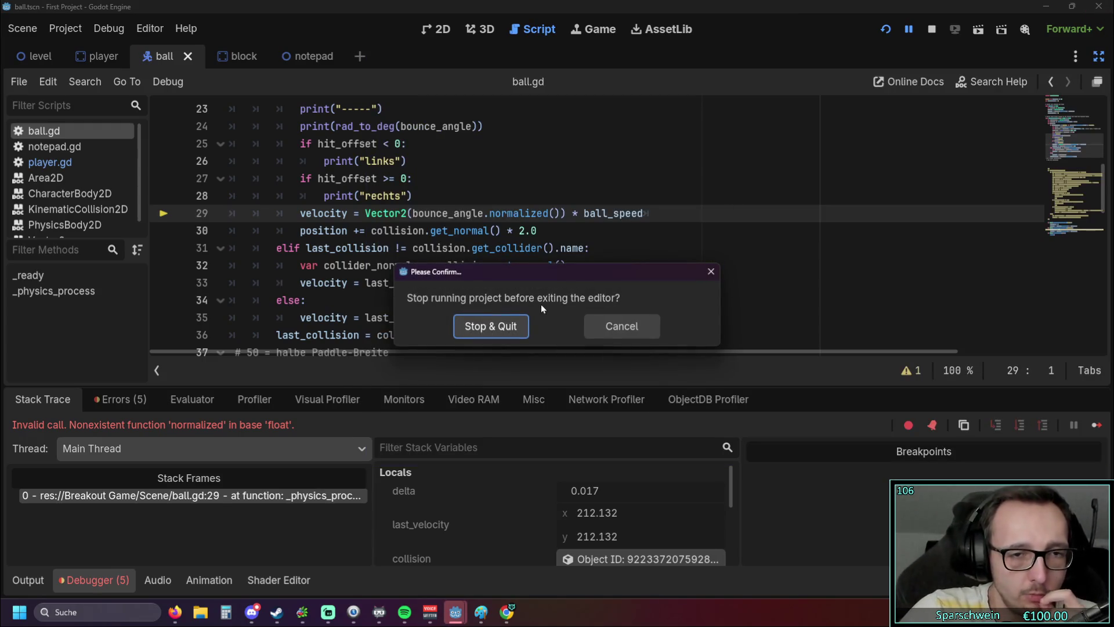
click(708, 273)
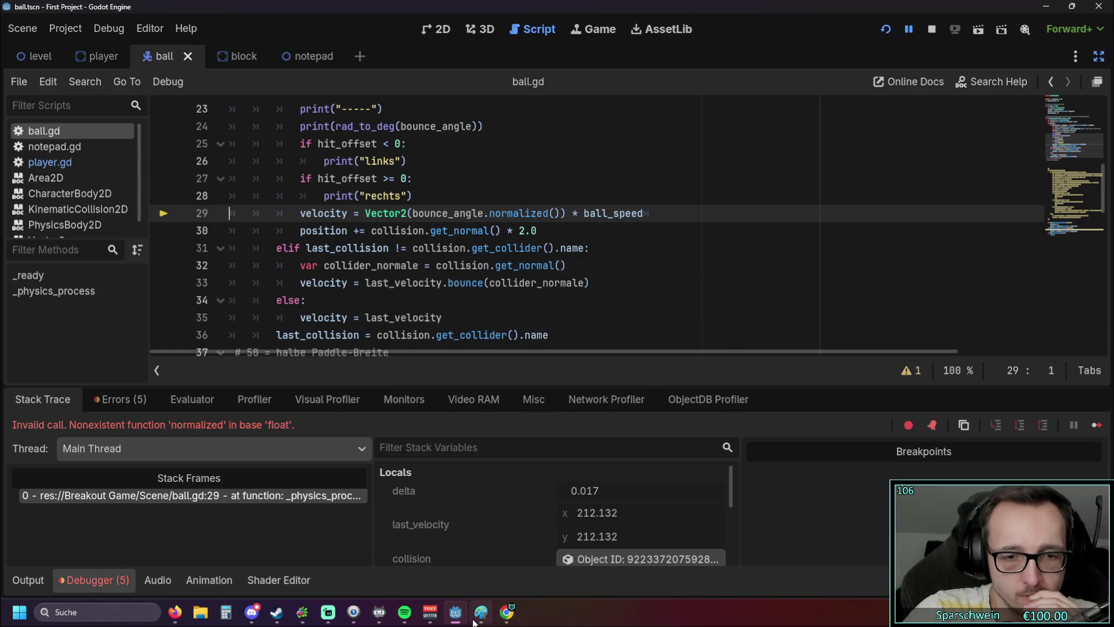
mouse_move(456, 610)
click(557, 511)
click(551, 316)
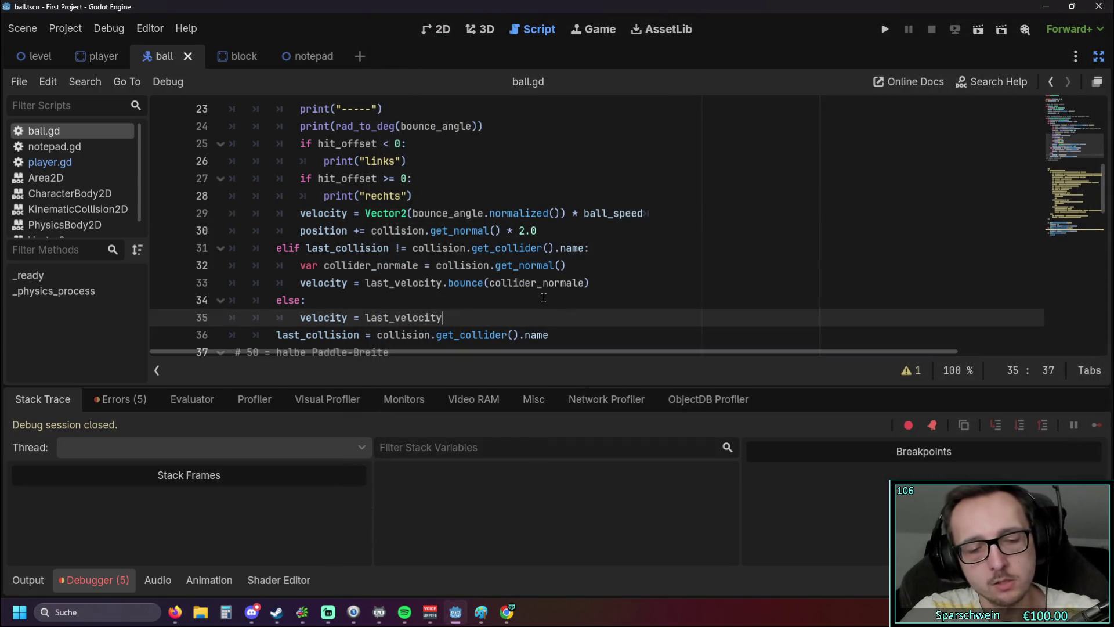
Step: Undo twice to bring back the sin/cos velocity line on line 29
key(ctrl+z)
key(ctrl+z)
key(ctrl+z)
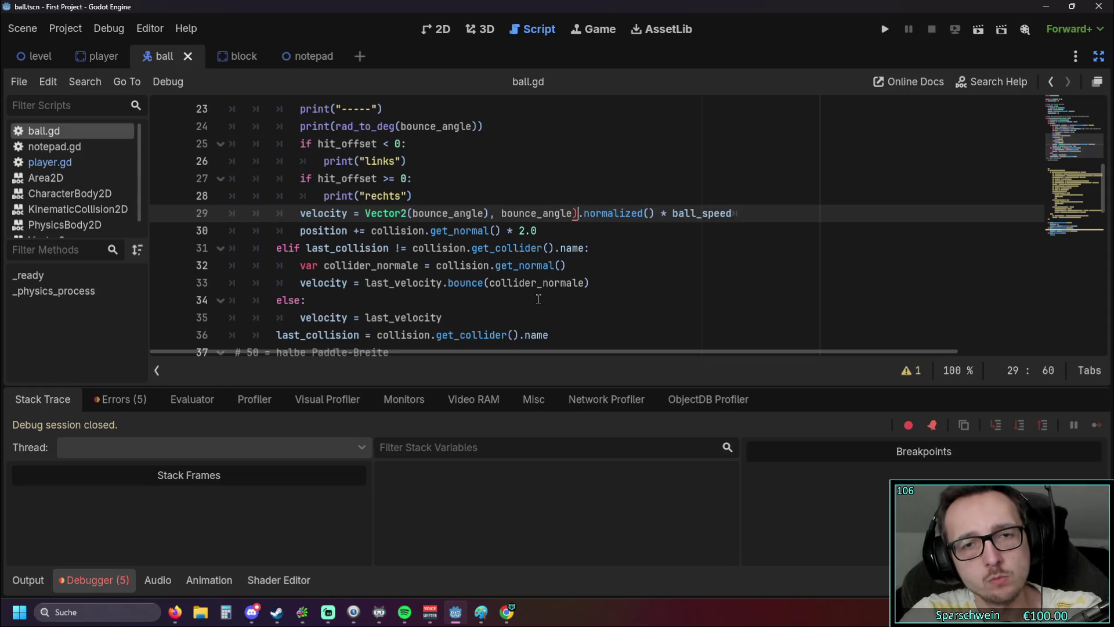
key(ctrl+z)
key(ctrl+z)
click(539, 313)
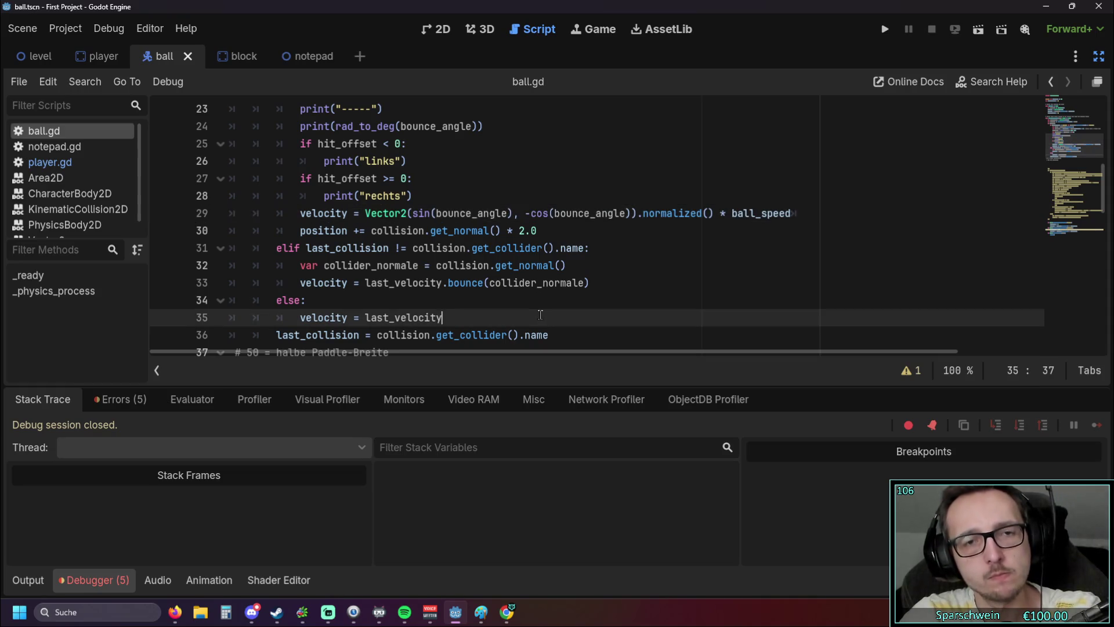
key(alt+Tab)
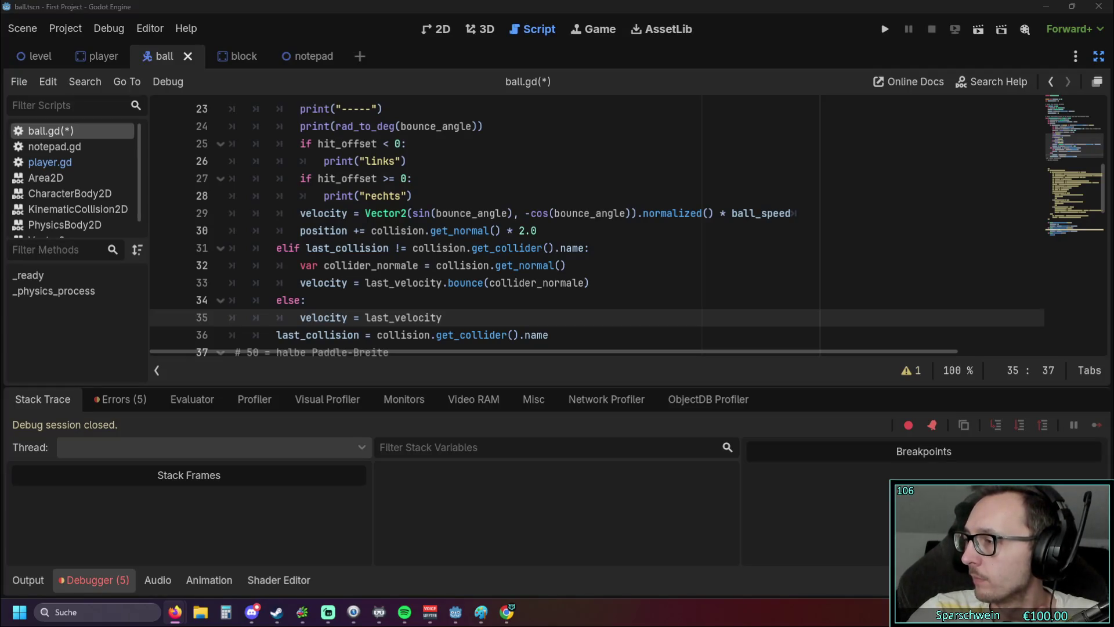
click(644, 282)
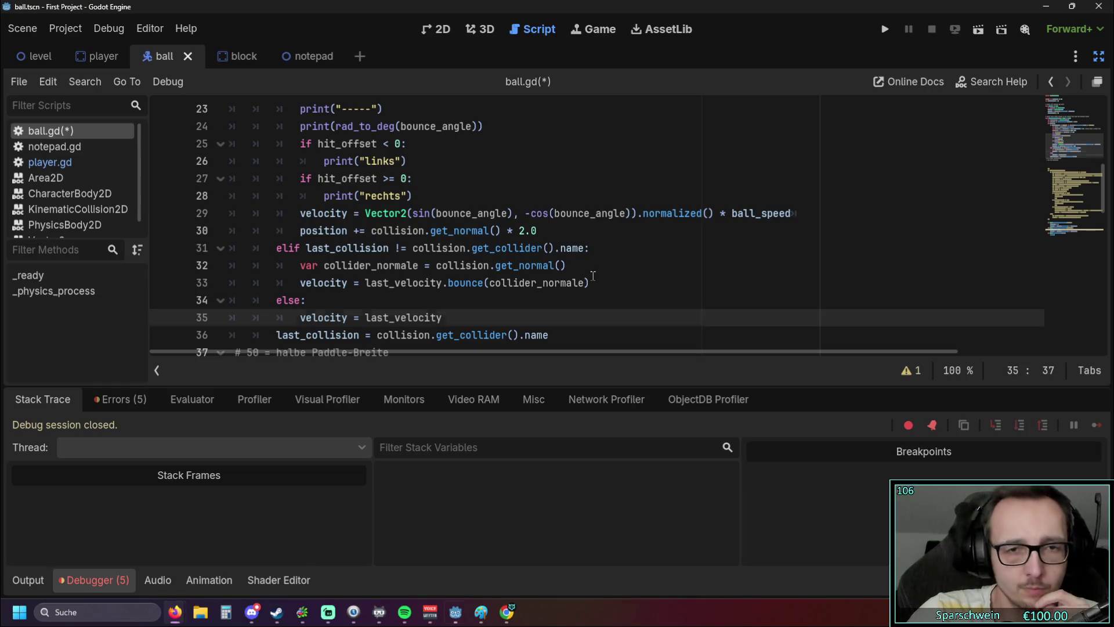
Step: Run the game with the restored code, move the paddle right, then stop it
click(882, 30)
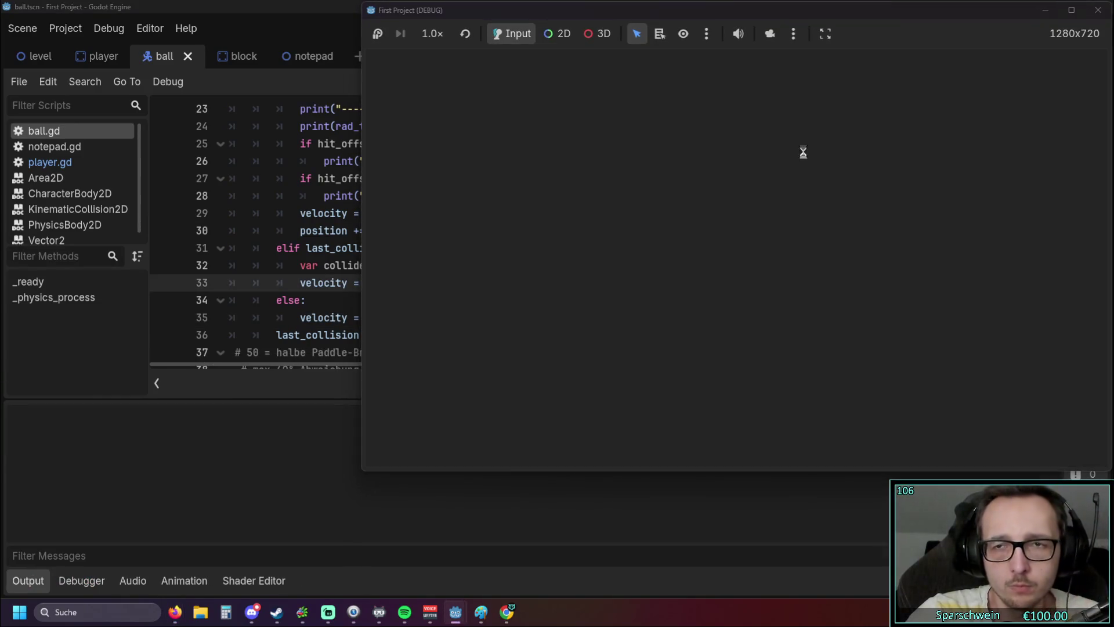
key(Right)
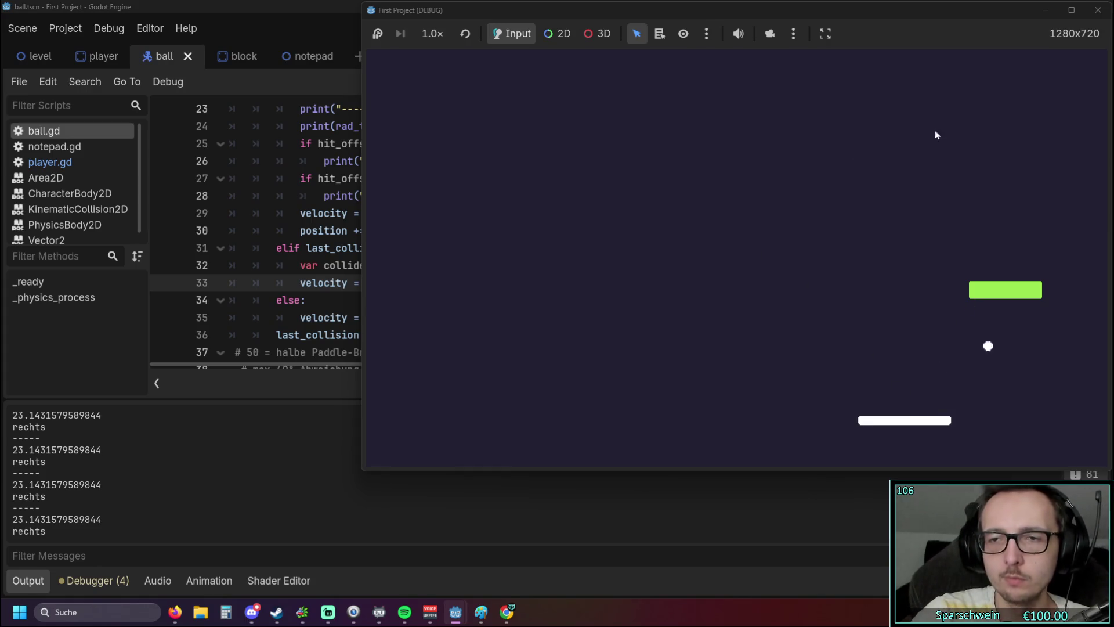
click(1098, 10)
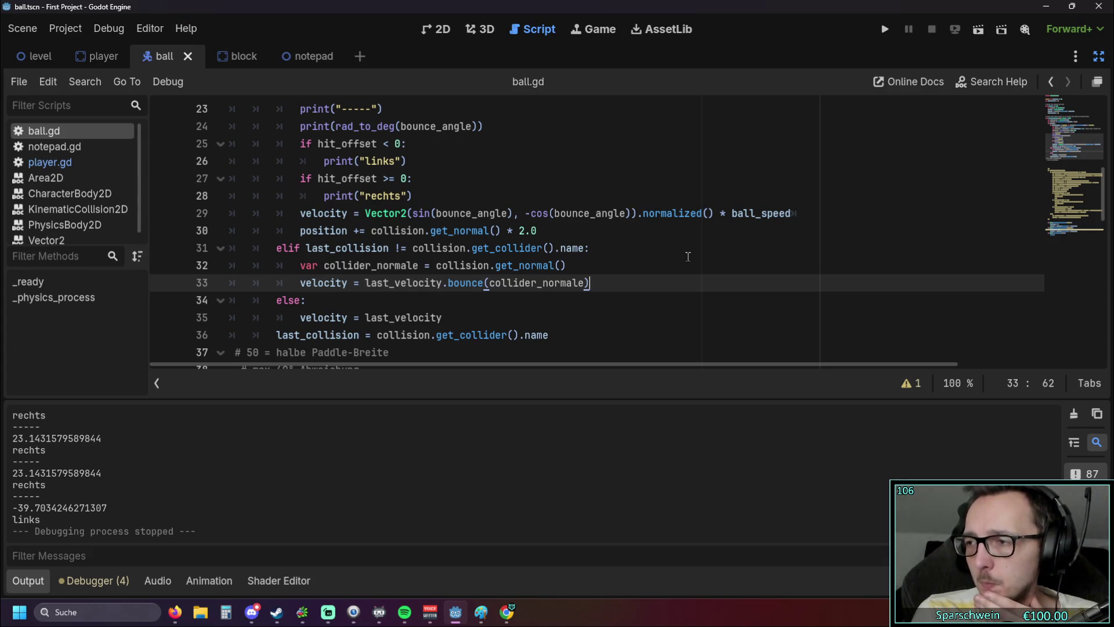
Step: Scroll through the hit-offset and bounce-angle code in _physics_process, then launch the game again
scroll(517, 257, up, 1)
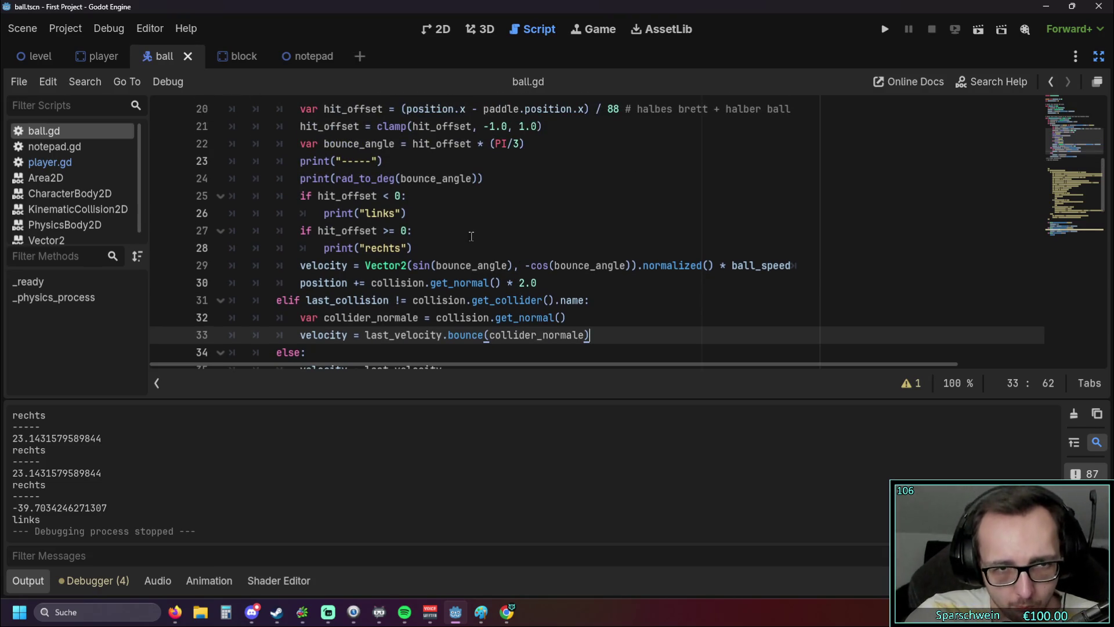
scroll(442, 260, up, 1)
scroll(438, 255, down, 1)
scroll(436, 249, up, 1)
scroll(432, 241, up, 1)
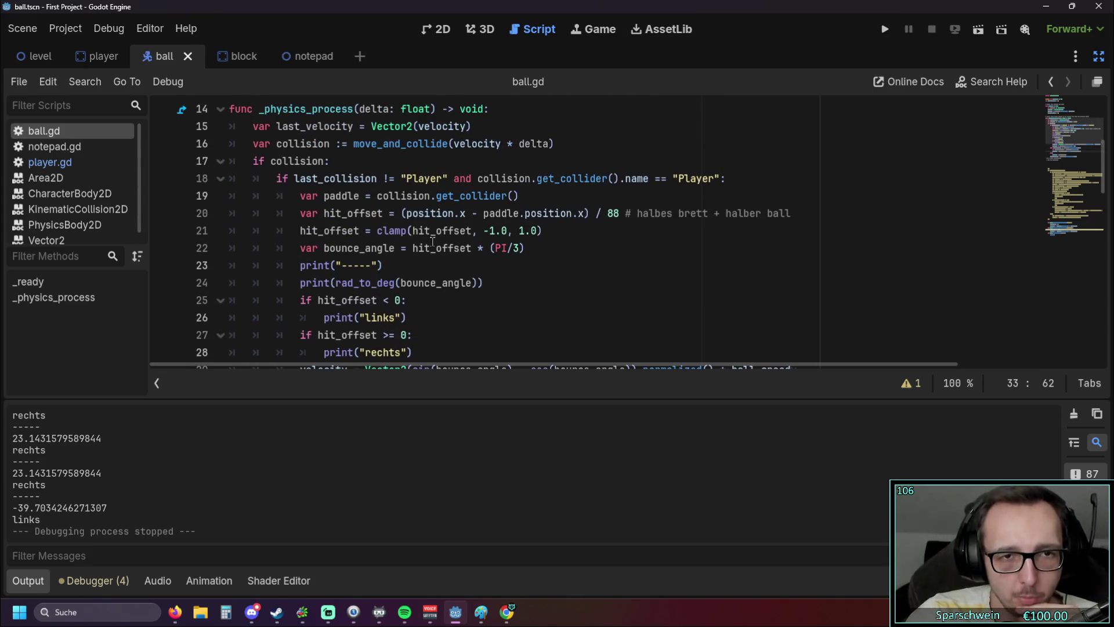
scroll(432, 242, down, 1)
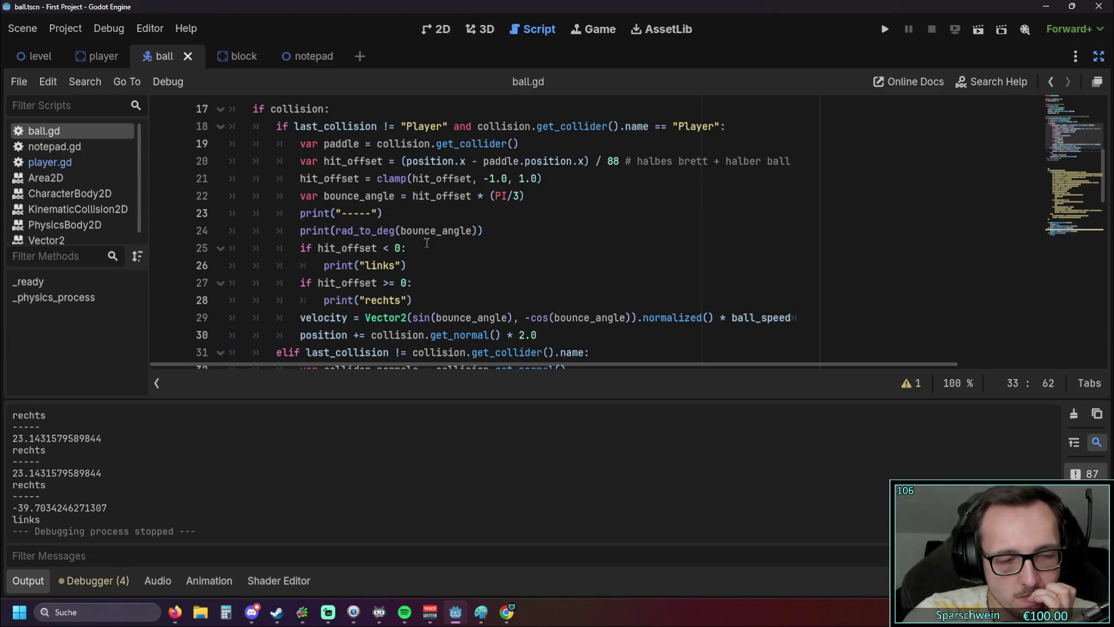
click(885, 29)
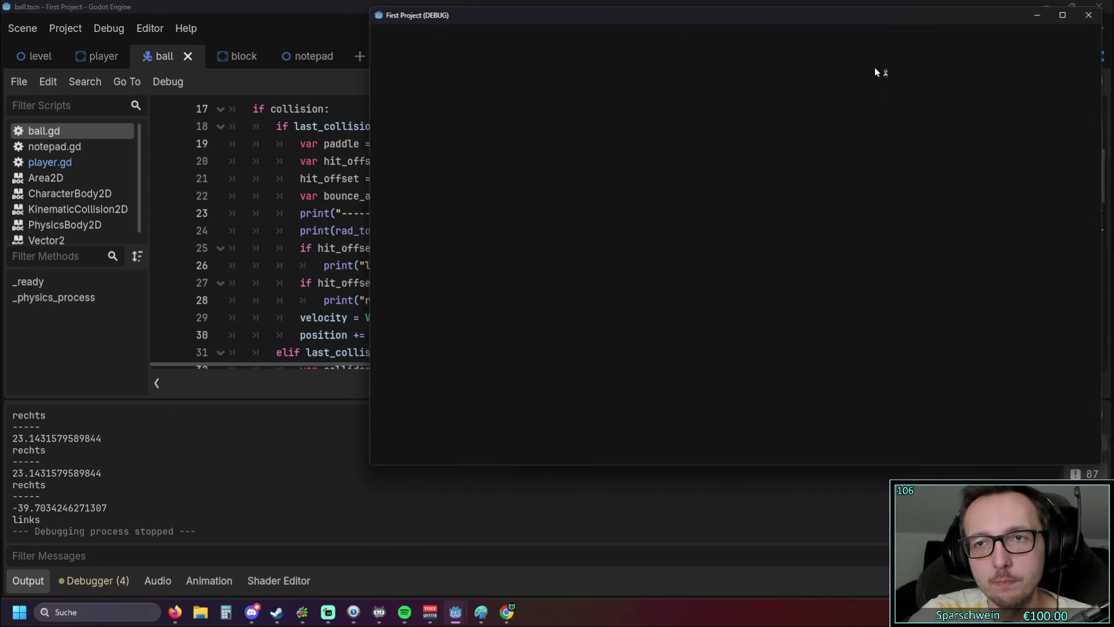
Step: Steer the paddle so the ball hits both ends, logging 60.0 rechts and -42.51 links angles
key(Right)
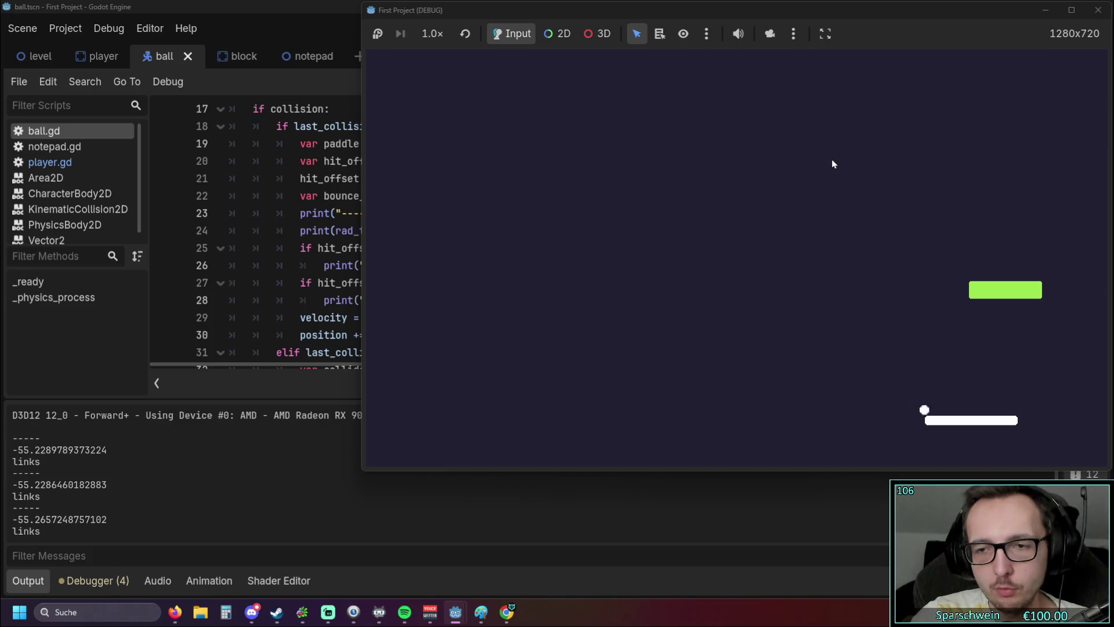
key(Left)
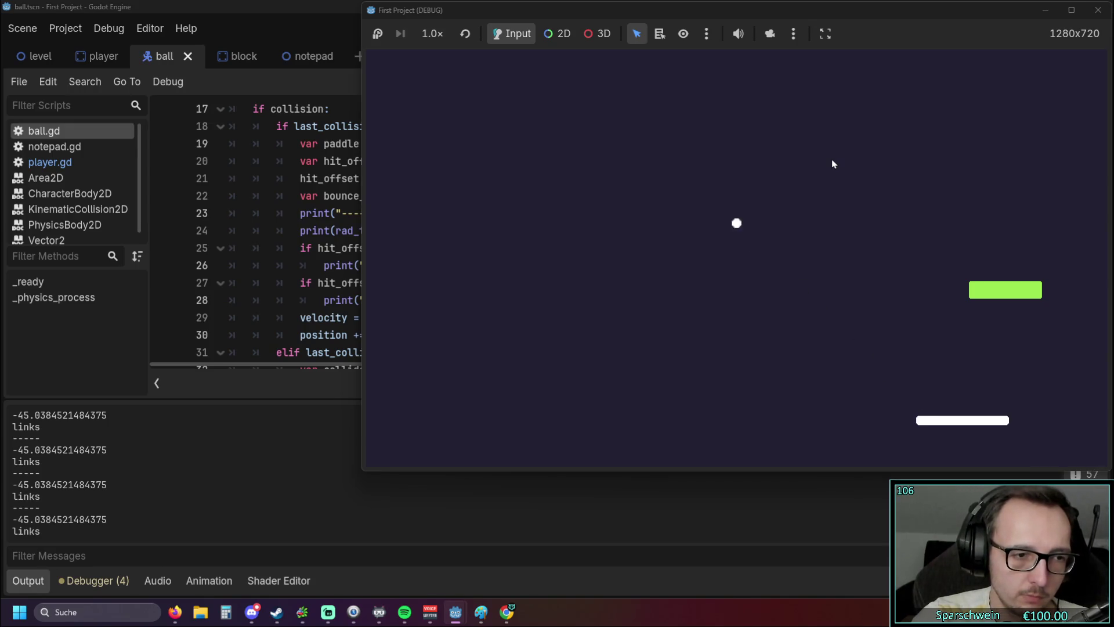
key(Left)
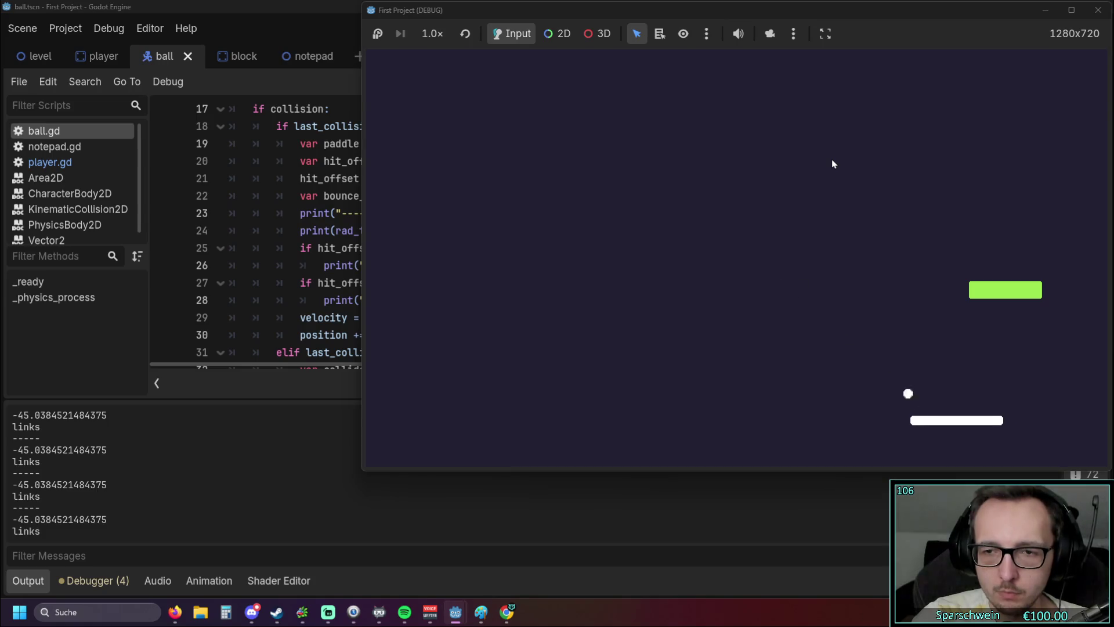
key(Right)
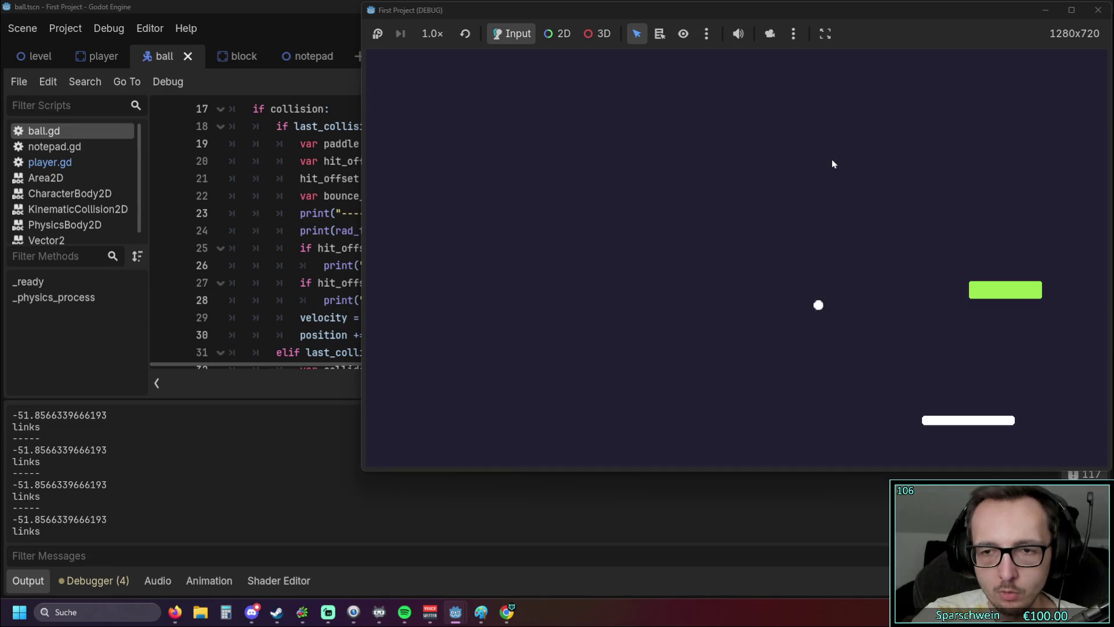
key(Left)
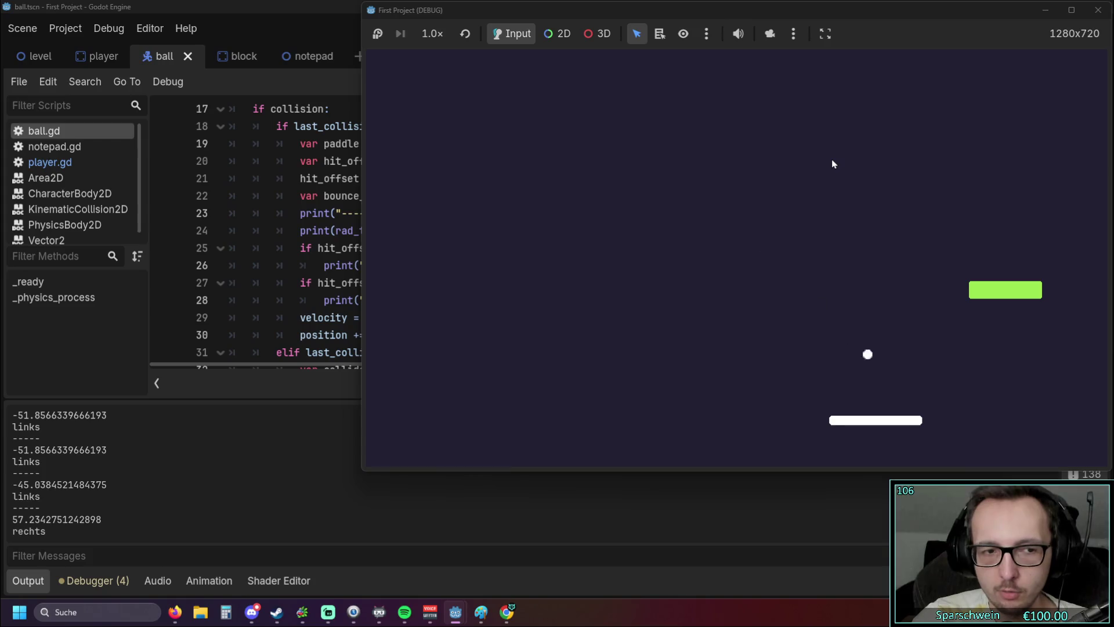
key(Right)
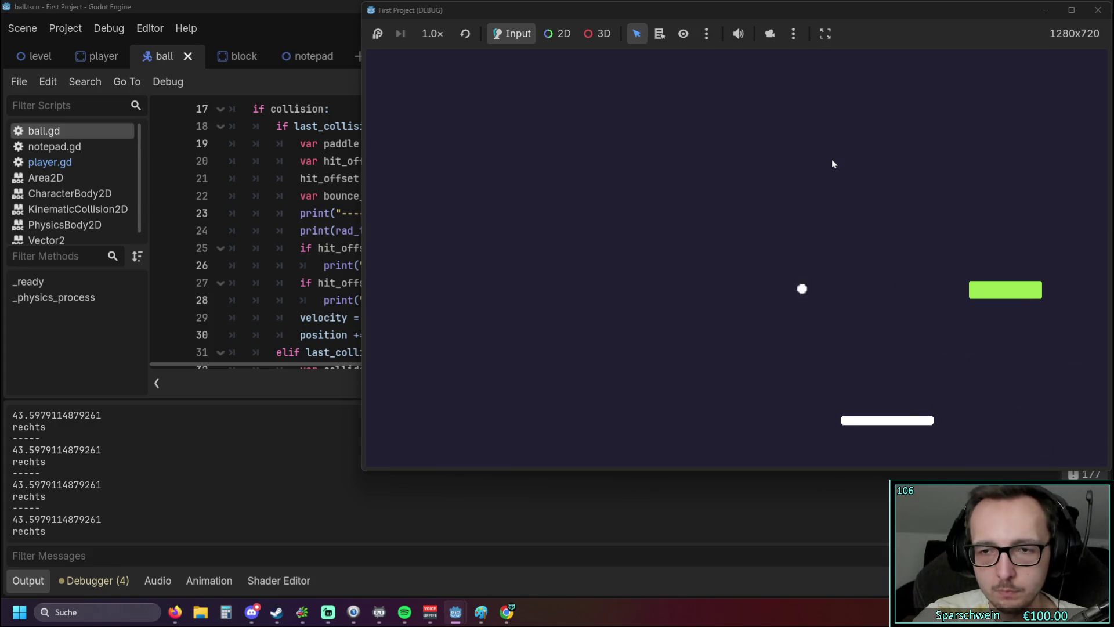
key(Left)
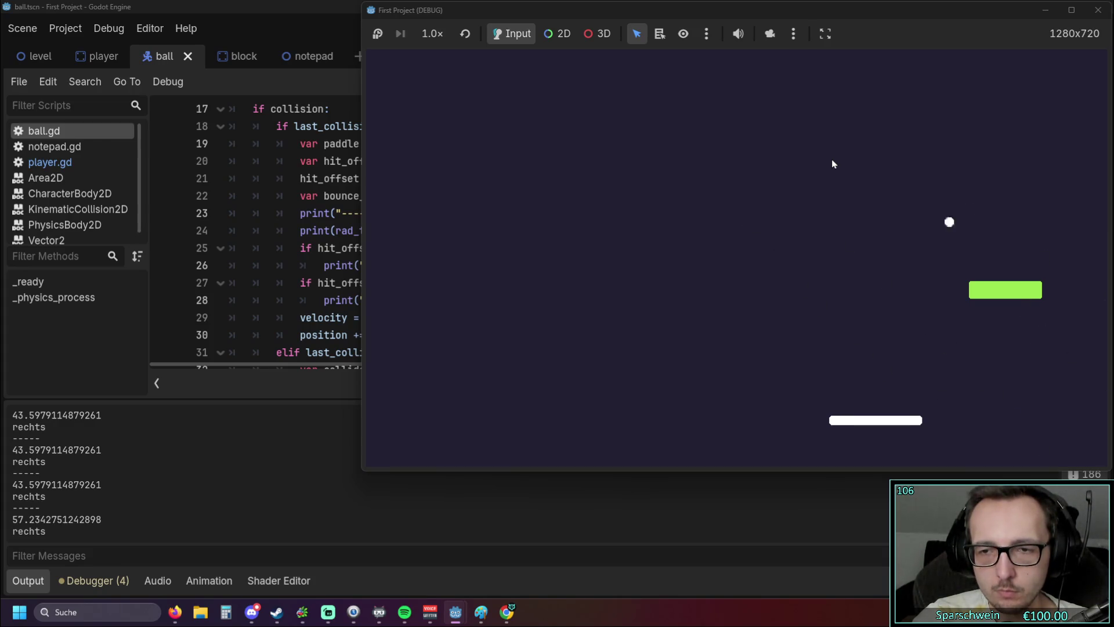
key(Right)
key(Right)
key(Right)
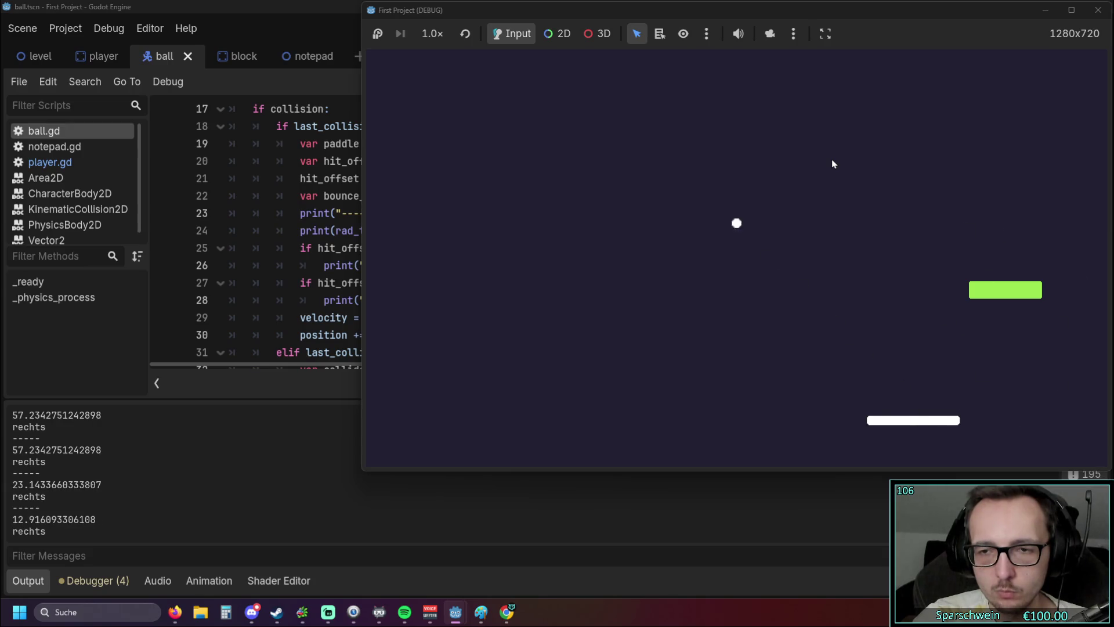
key(Right)
key(Left)
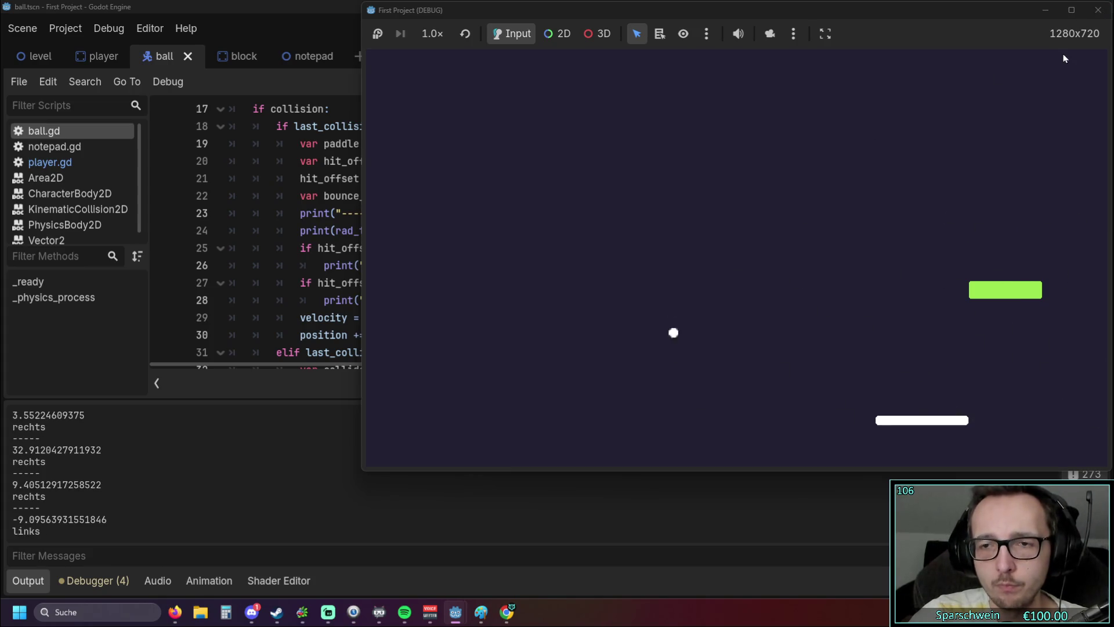
key(Right)
key(Right)
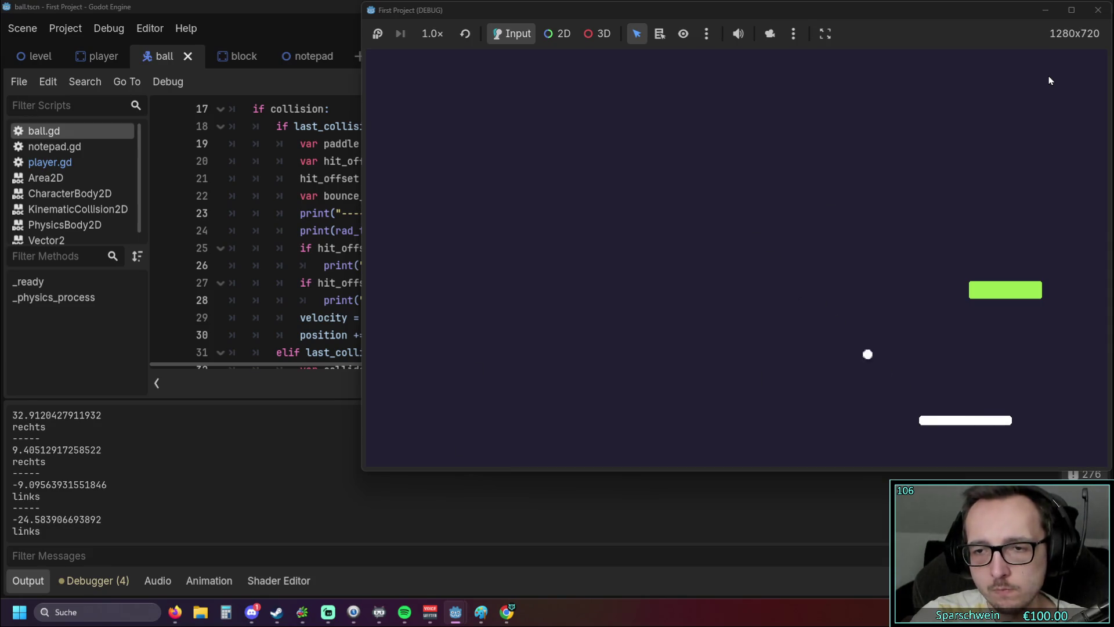
key(Right)
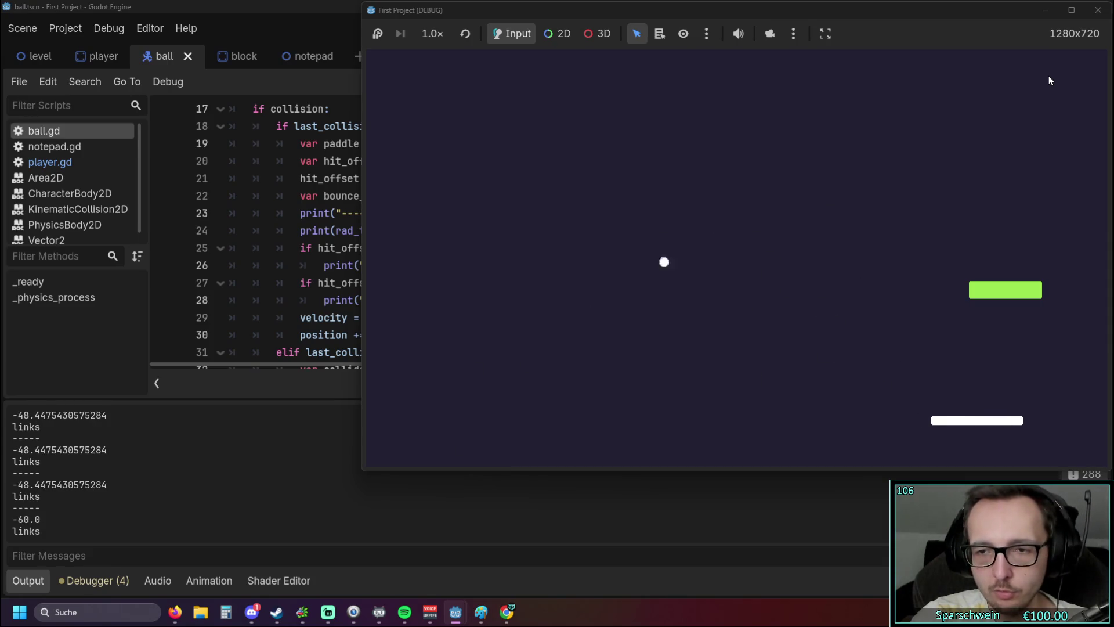
key(Left)
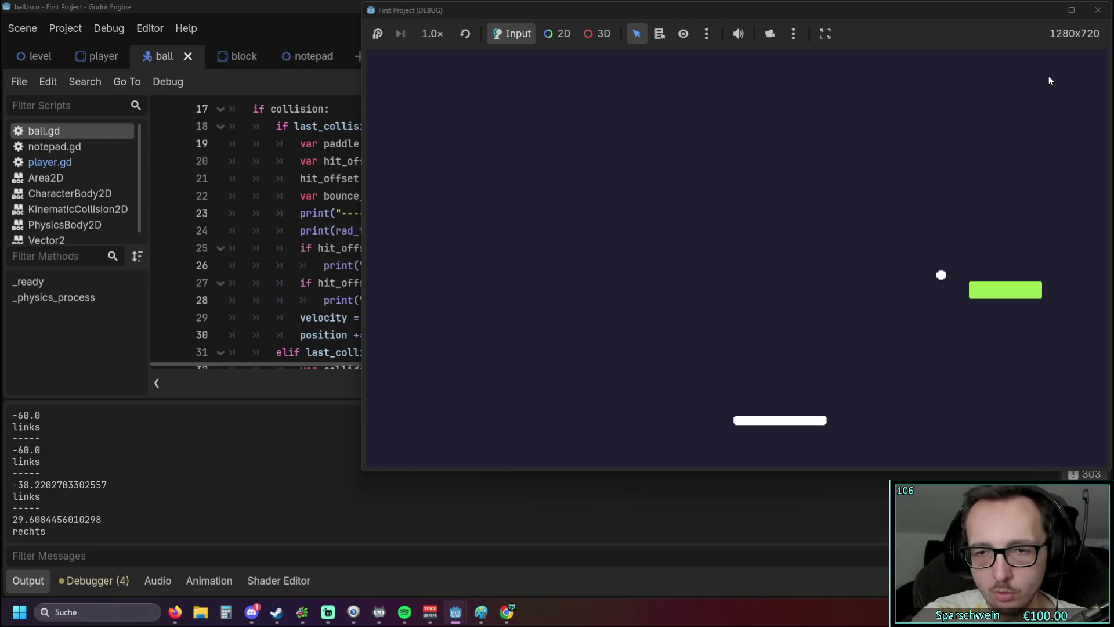
key(Right)
key(Left)
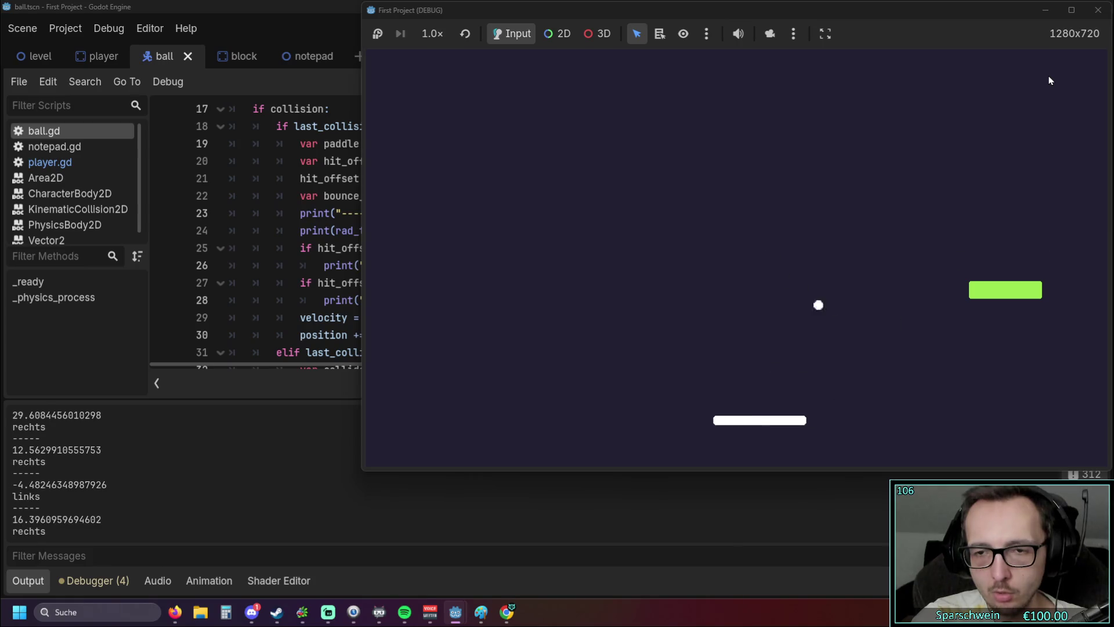
key(Left)
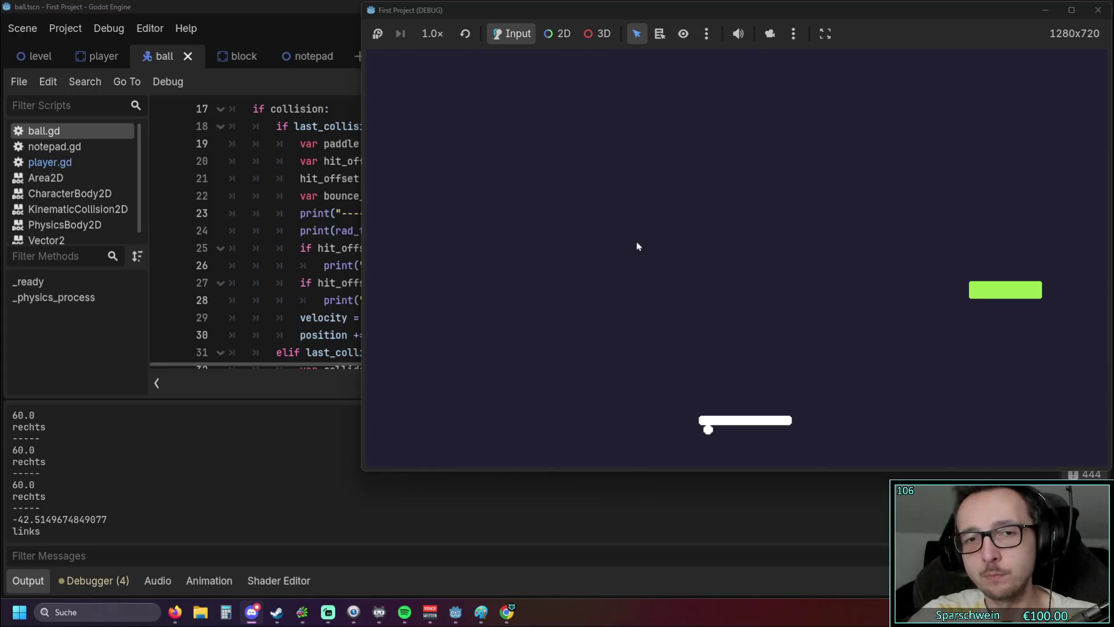
Step: Close the game window and put the caret at the end of ball.gd line 27
click(1097, 12)
click(620, 290)
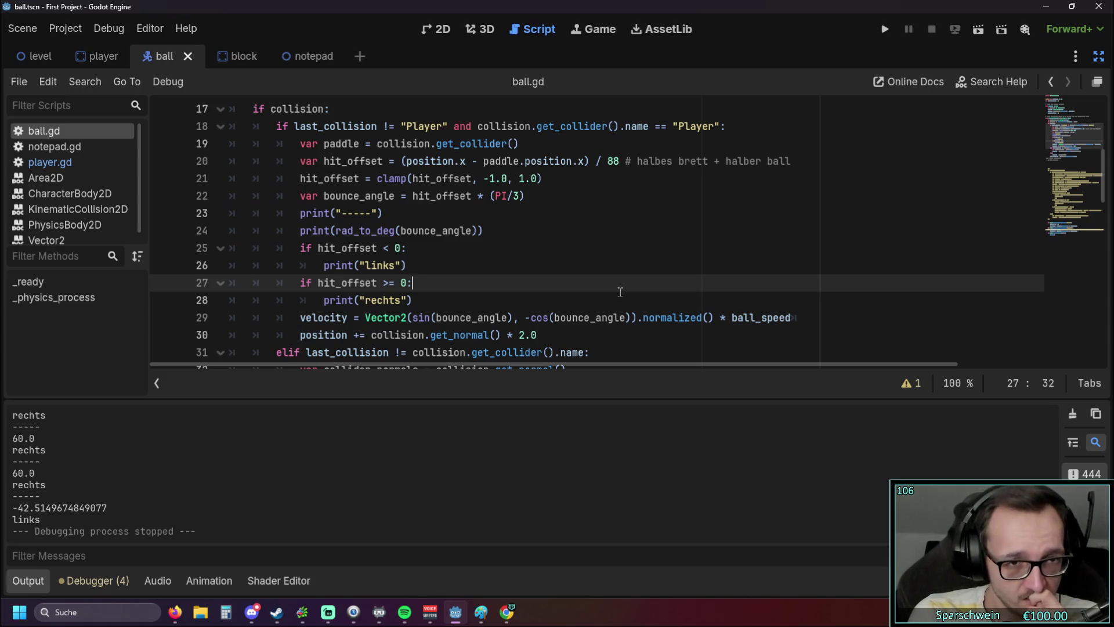
Step: Scroll back to the collision block and place the caret in line 24's bounce-angle print
scroll(555, 283, up, 1)
drag(483, 283, 314, 283)
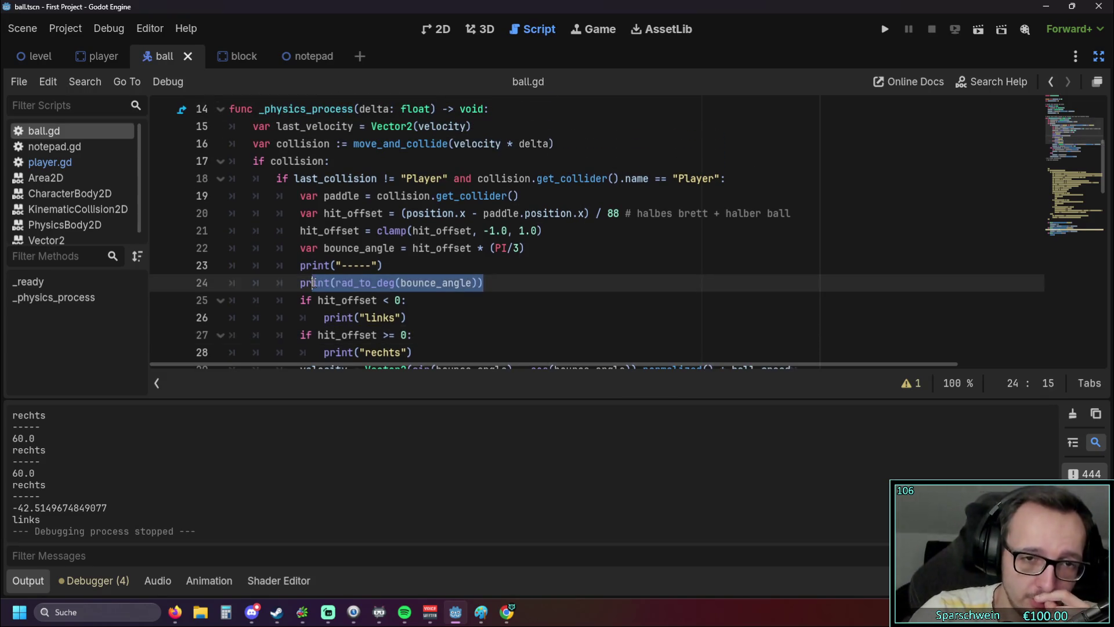
click(471, 283)
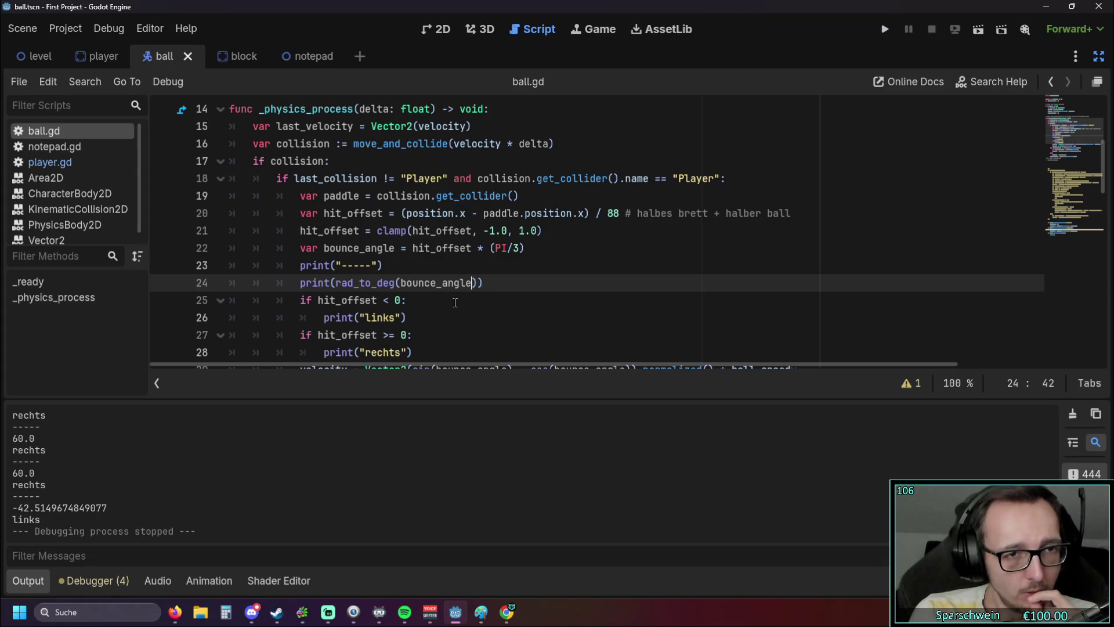
Step: Add print(rad_to_deg(position.x)) as line 25, right below the bounce-angle print
click(489, 283)
key(Return)
text(print()
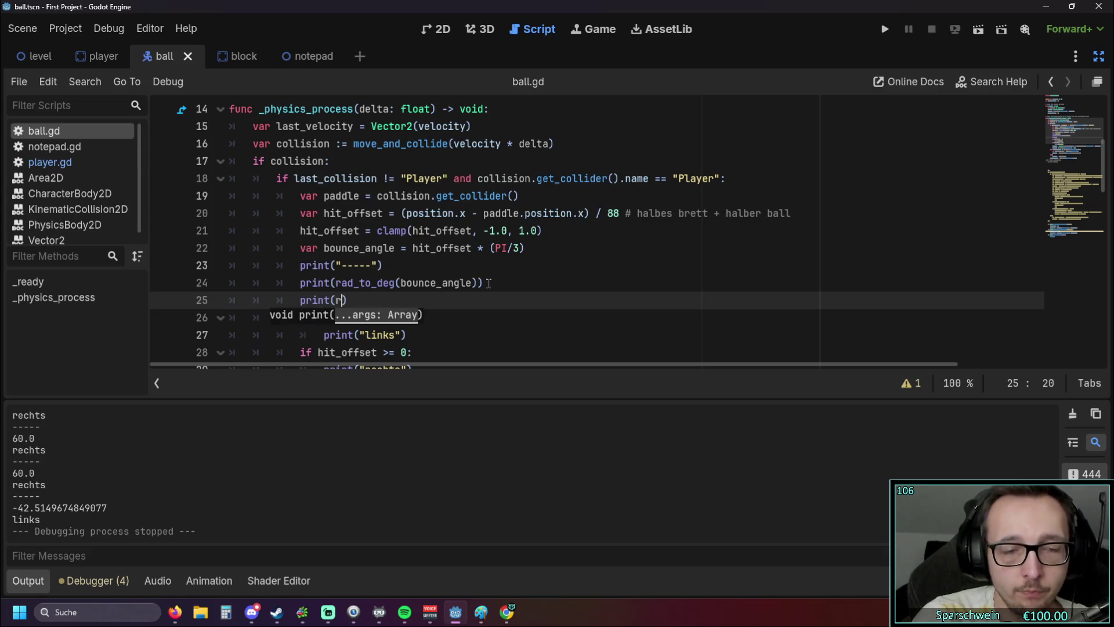
text(rad_to)
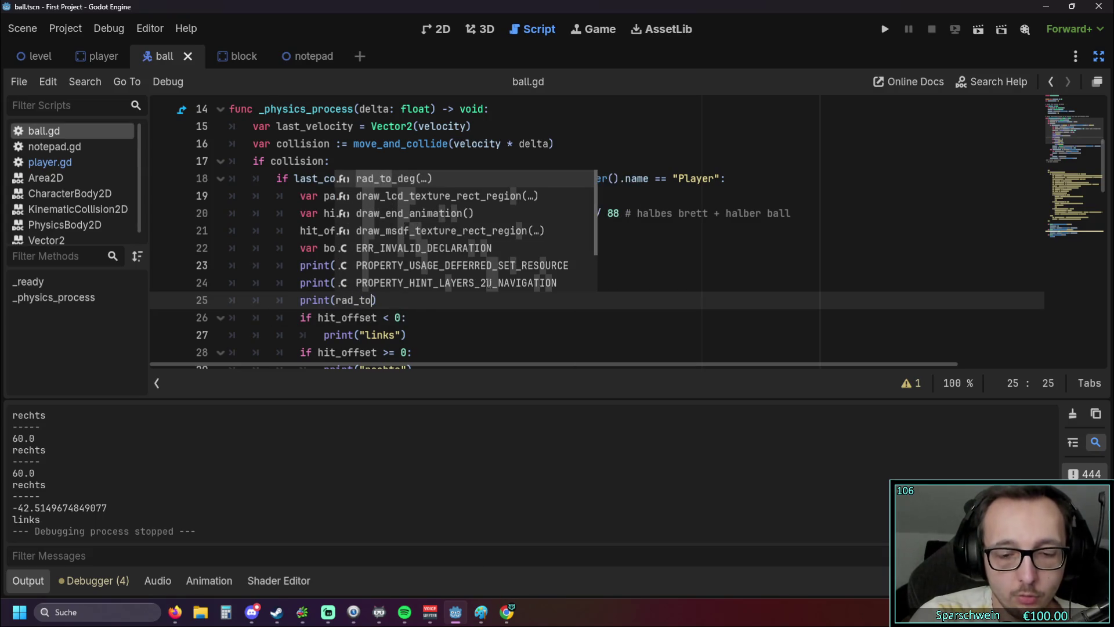
key(Return)
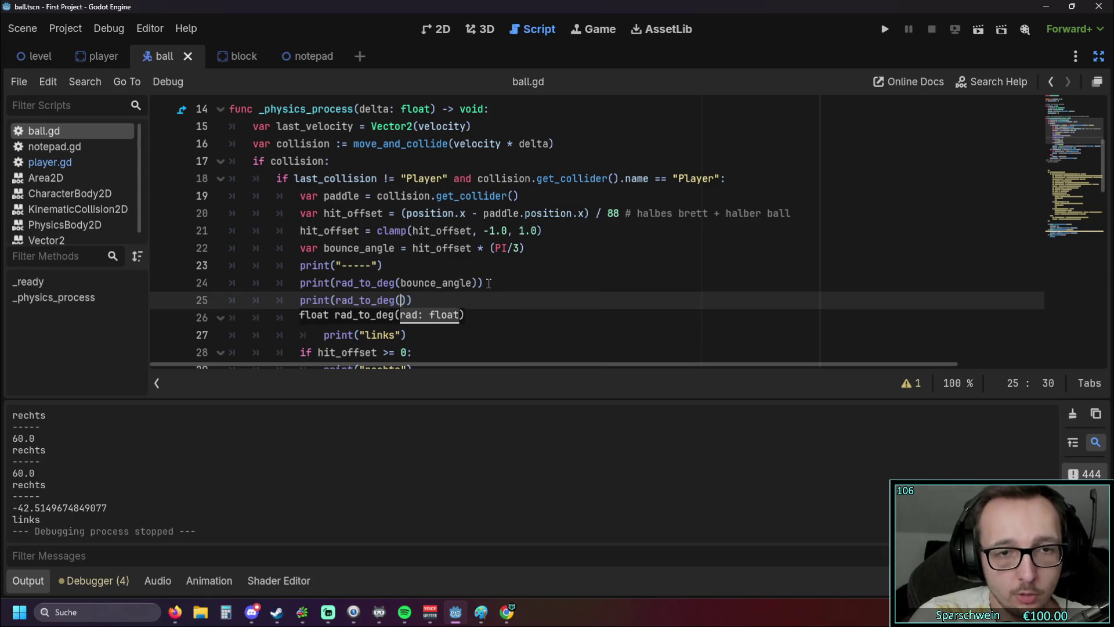
text(prosi)
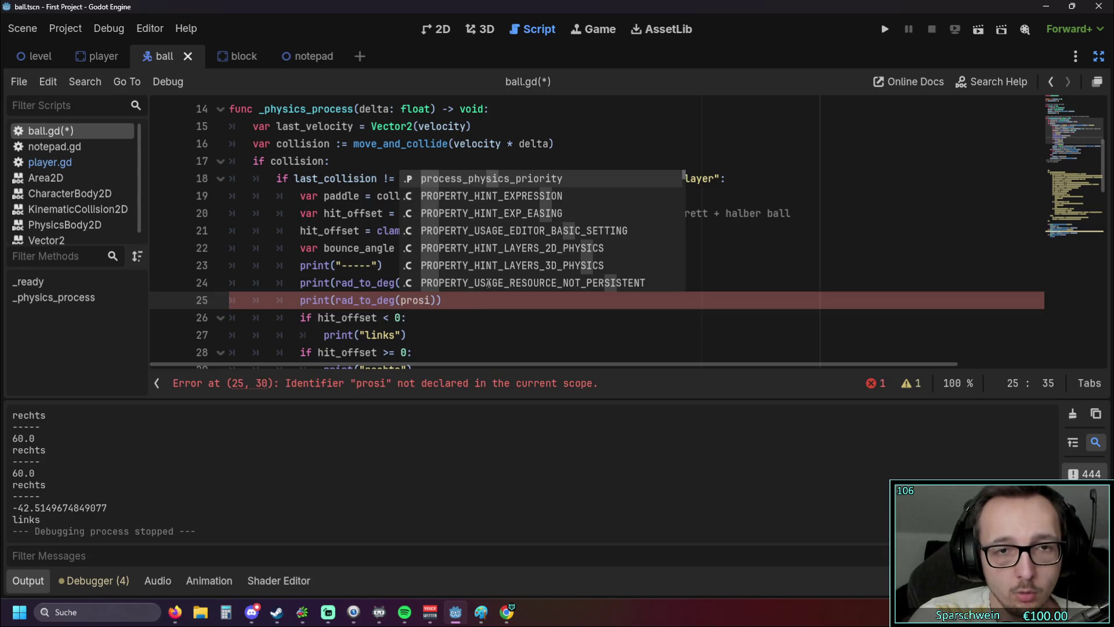
key(BackSpace)
key(BackSpace)
key(BackSpace)
text(posi)
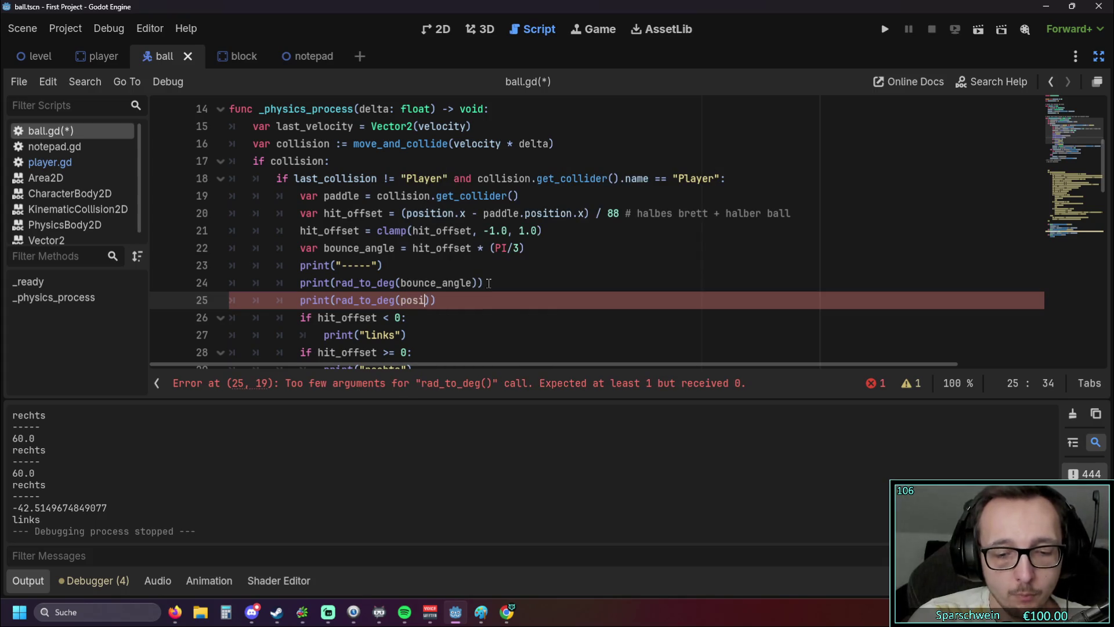
key(Return)
text(.x)
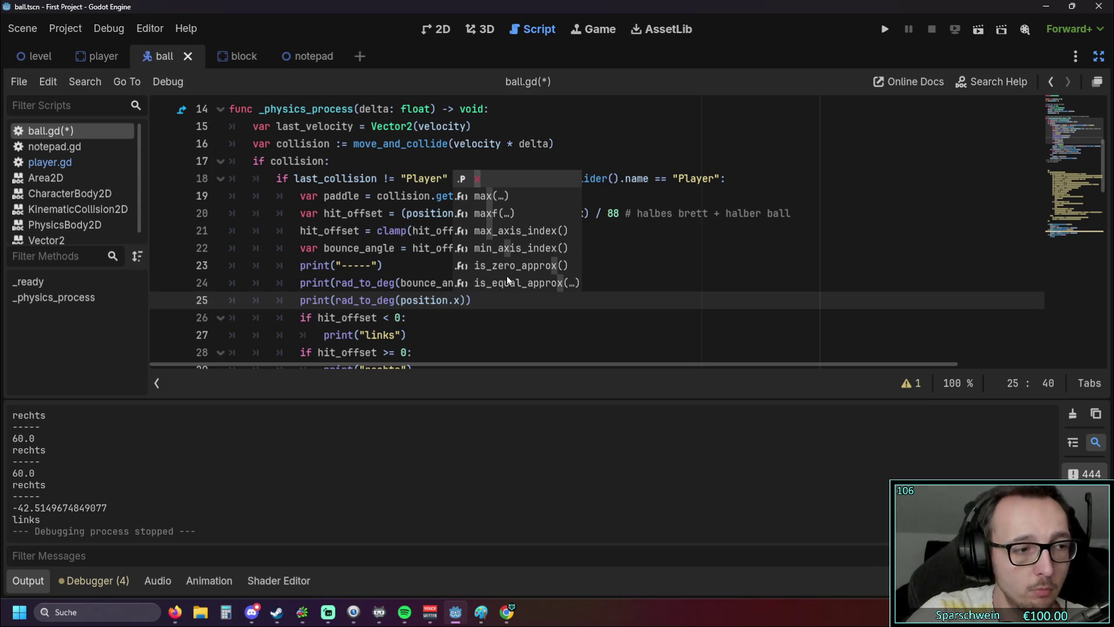
click(508, 319)
key(Up)
key(Up)
key(Up)
click(884, 29)
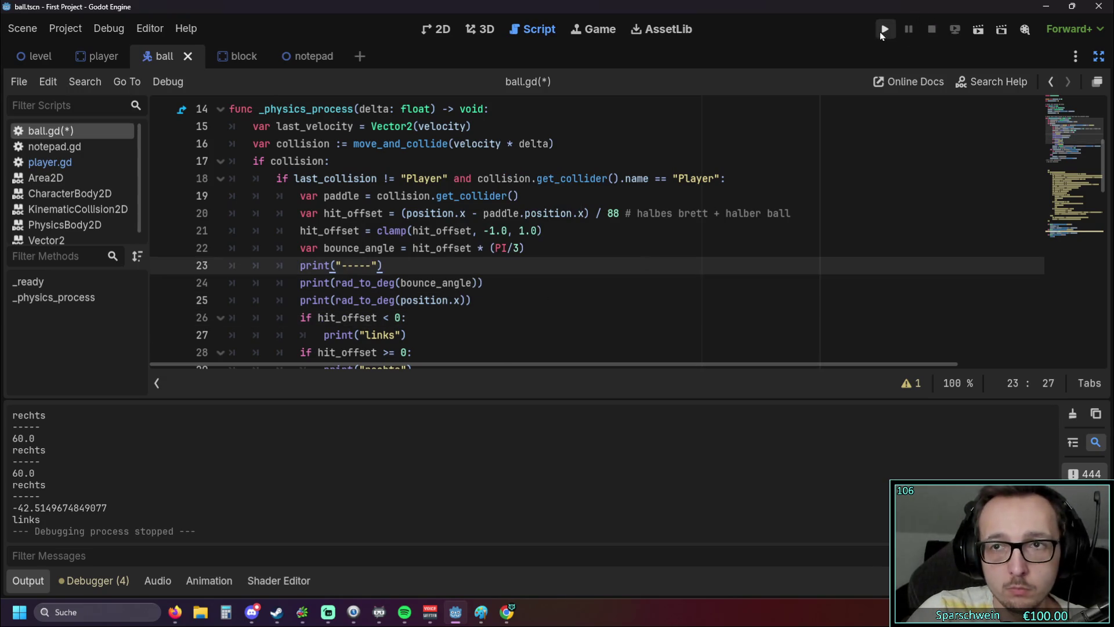
Step: Steer the paddle right to return the ball, logging angle and converted x per bounce
key(Right)
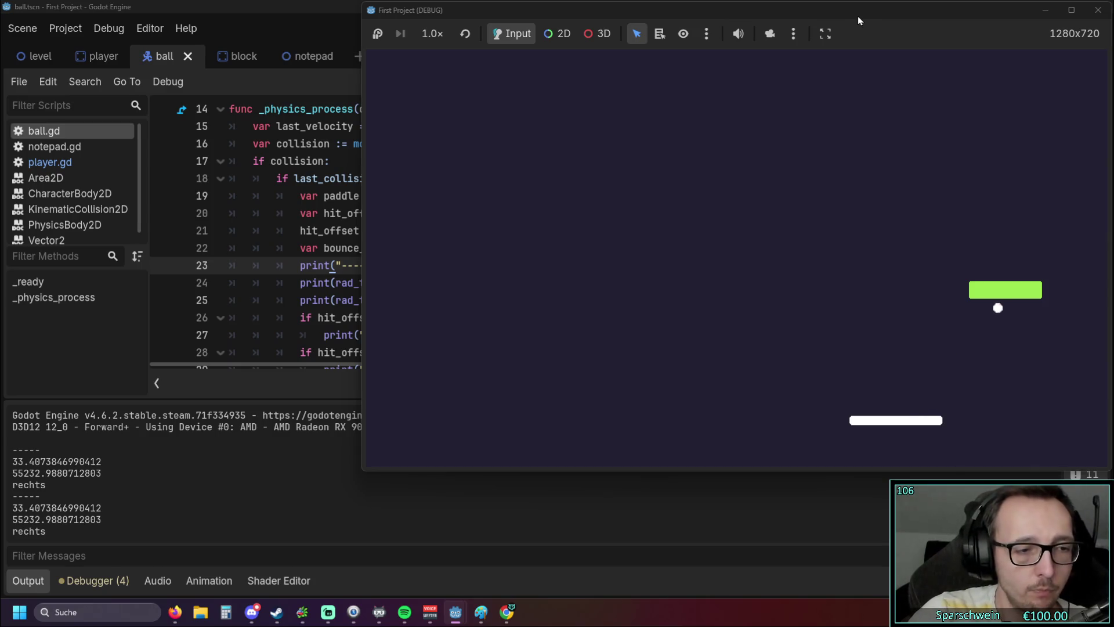
key(Right)
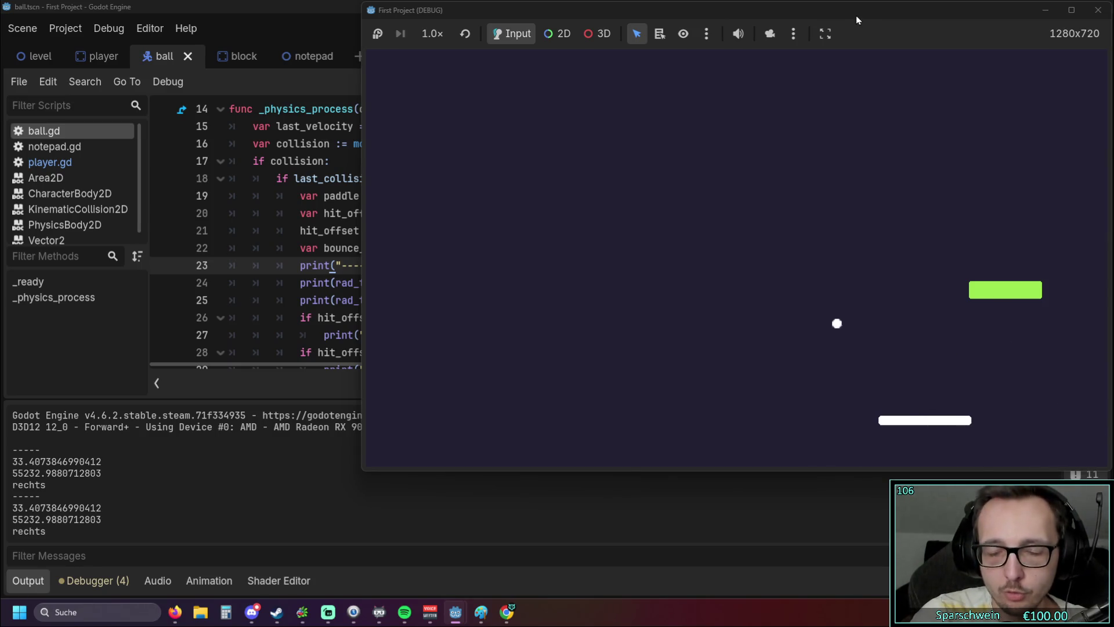
key(Right)
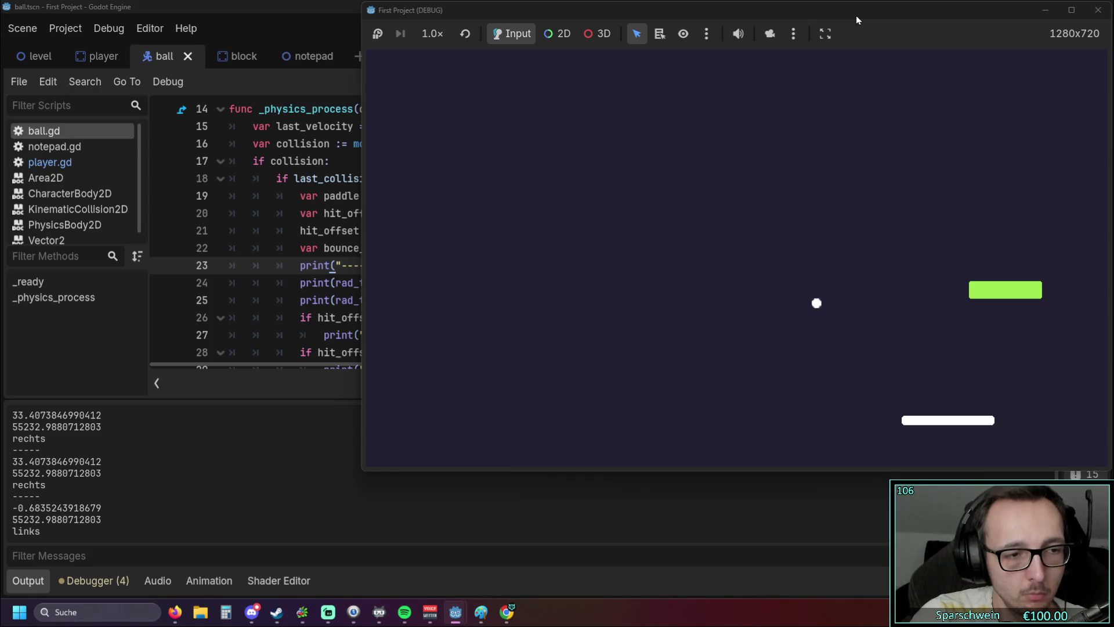
key(Right)
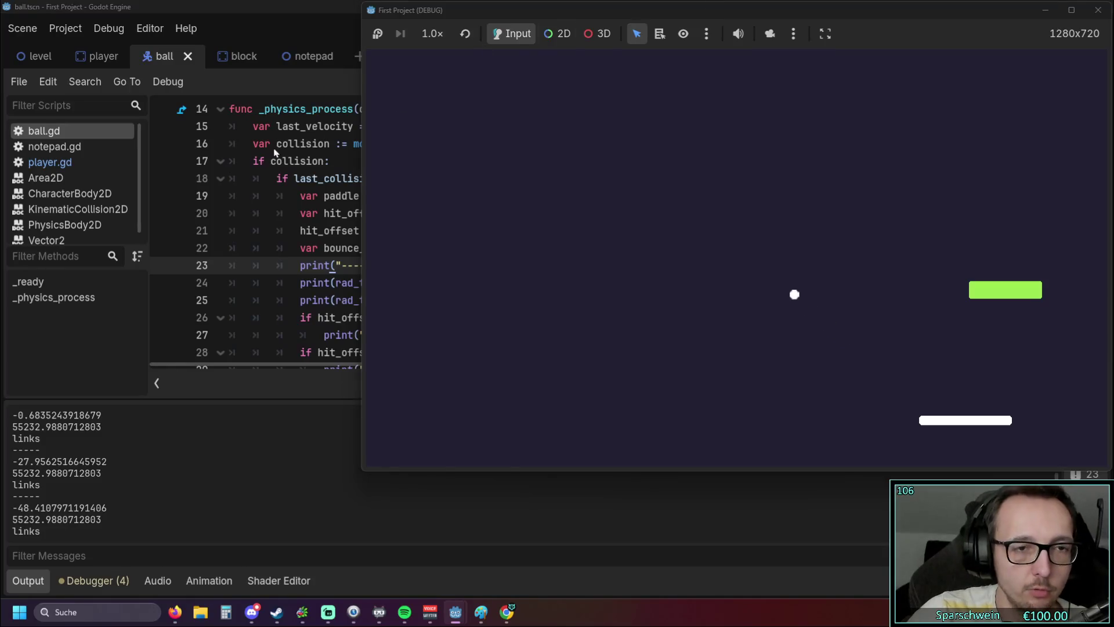
click(639, 139)
Step: Back in ball.gd, inspect bounce_angle on line 24 and hit_offset on line 22
click(502, 278)
scroll(502, 273, up, 1)
scroll(502, 273, down, 1)
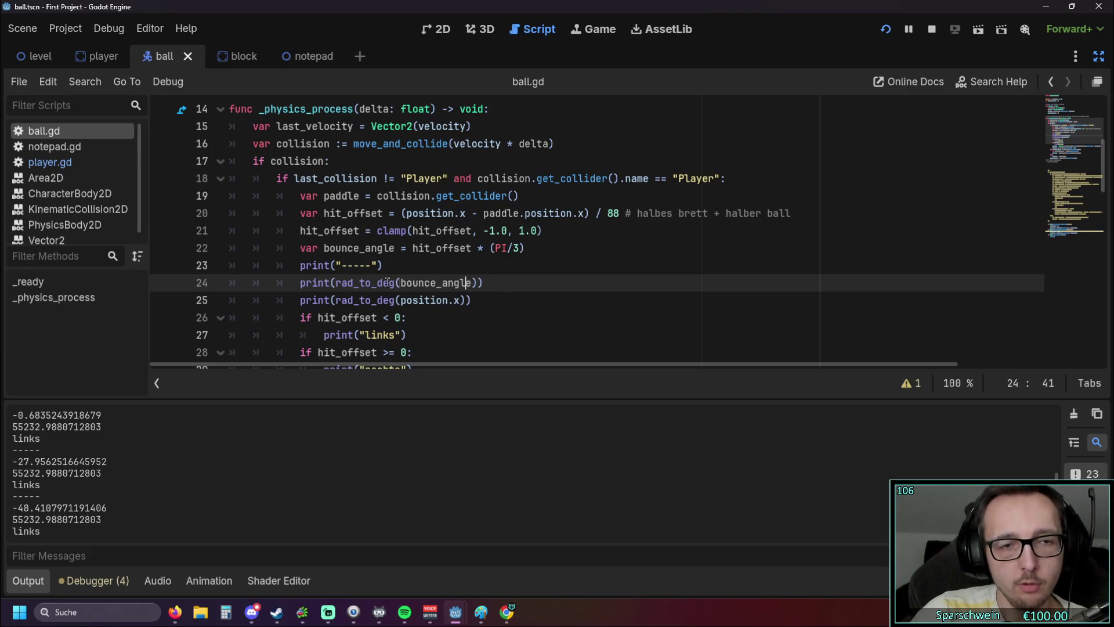
drag(400, 283, 480, 284)
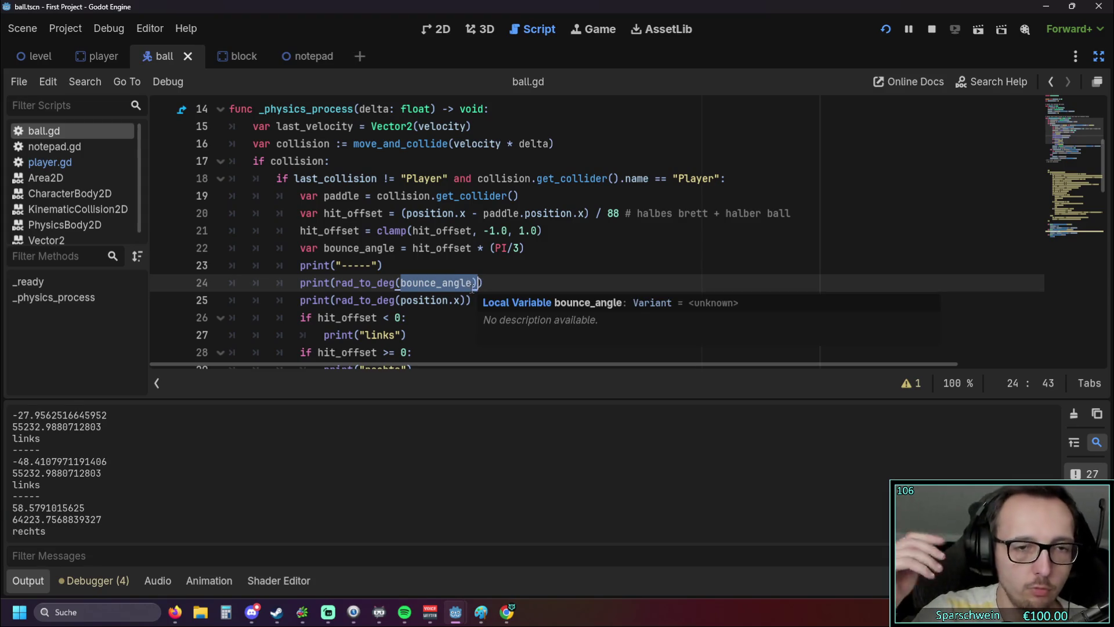
click(409, 249)
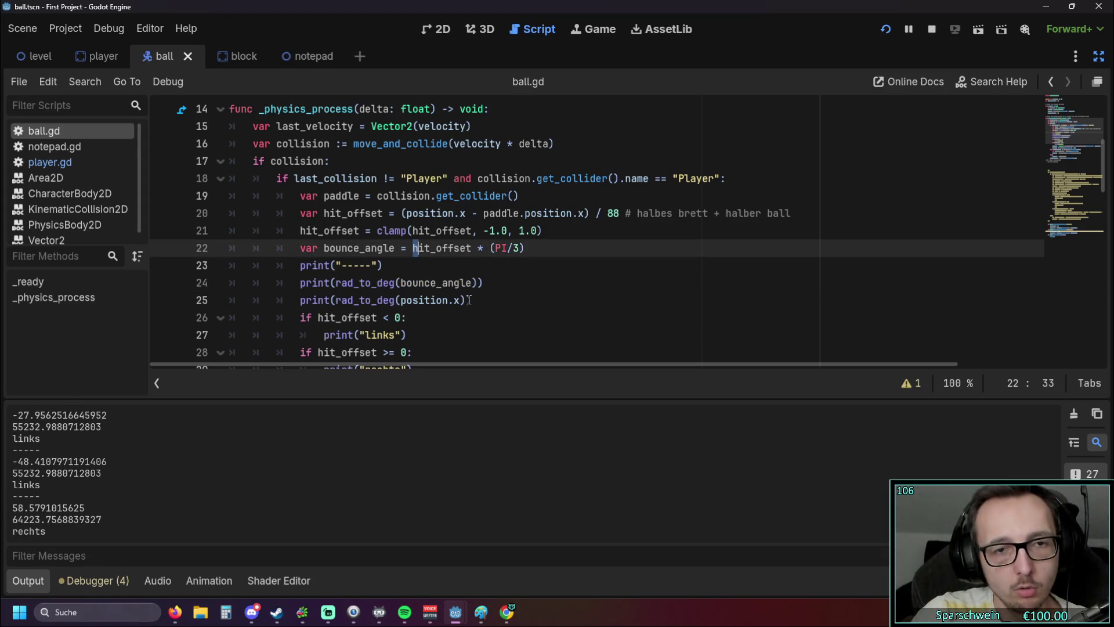
Step: Attempt a relaunch and dismiss the window-creation and video-driver error dialogs
click(885, 29)
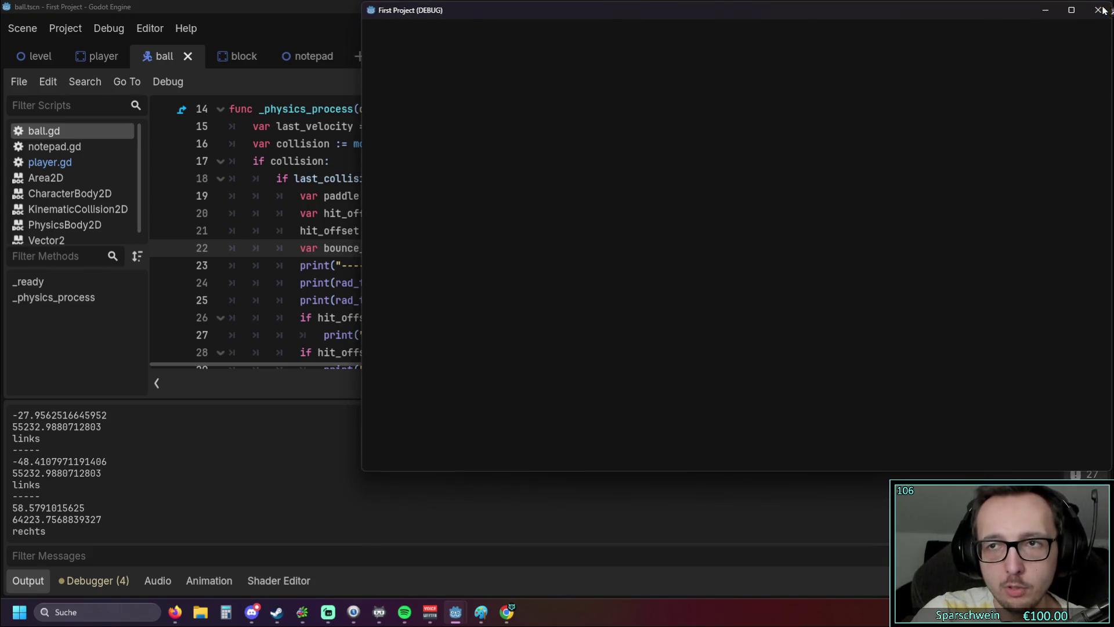
click(590, 342)
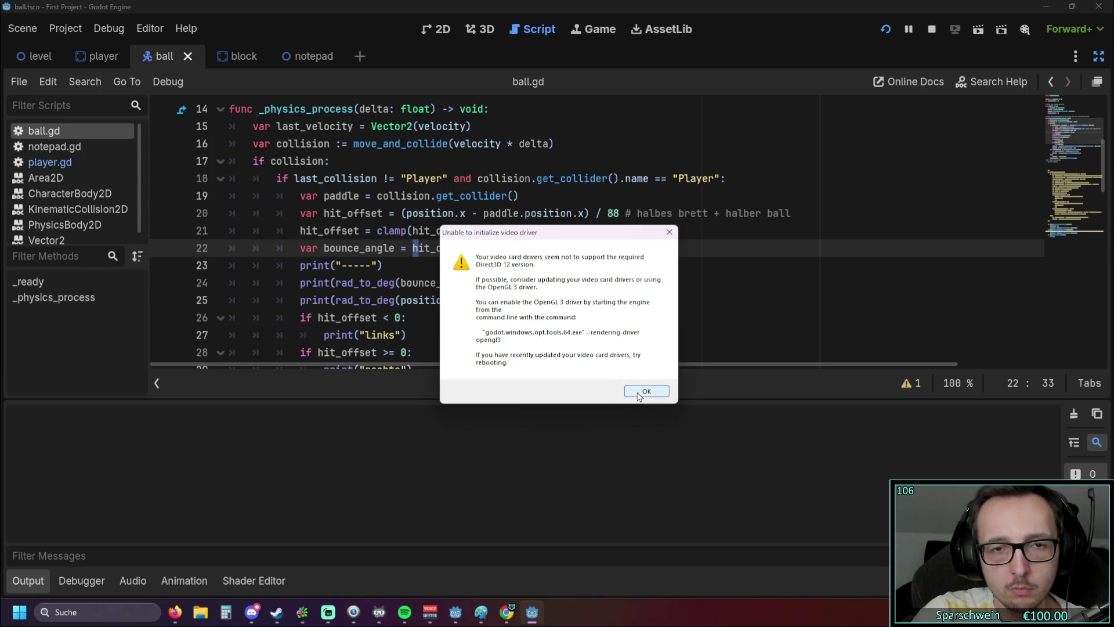
click(639, 393)
Step: Comment out line 25 so it reads #print(rad_to_deg(position.x))
click(580, 323)
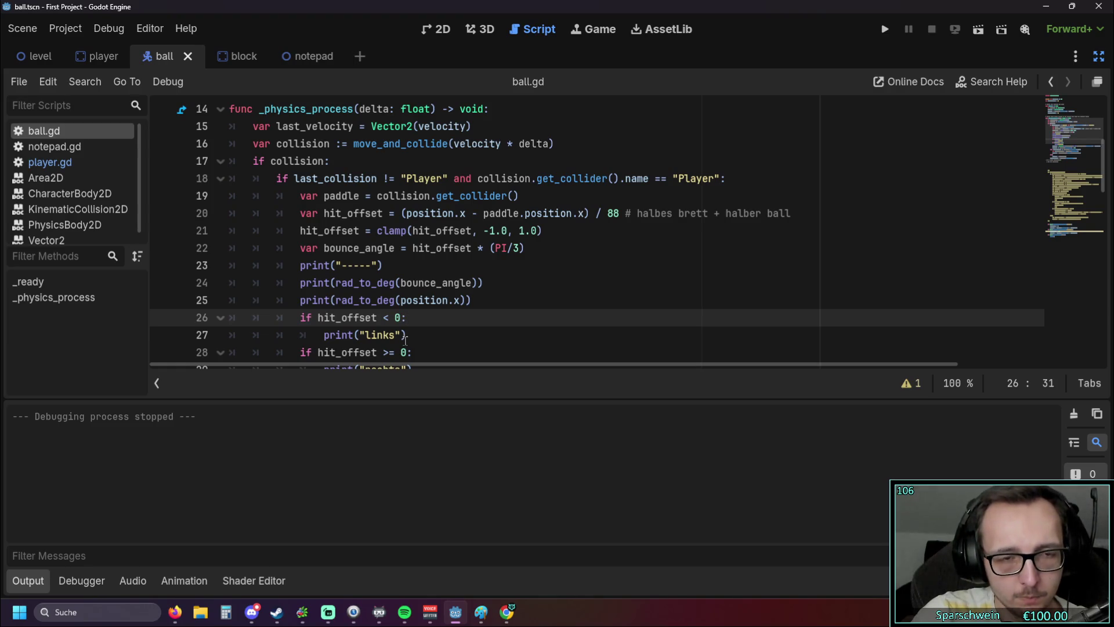
click(462, 301)
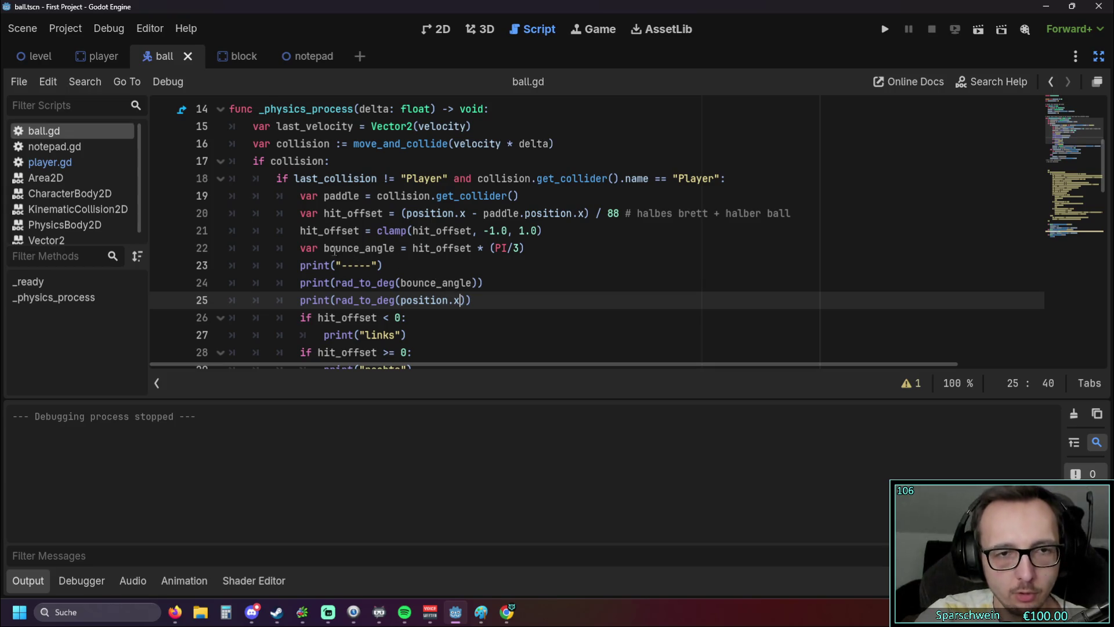
drag(324, 249, 357, 249)
click(483, 282)
drag(471, 300, 278, 300)
key(Home)
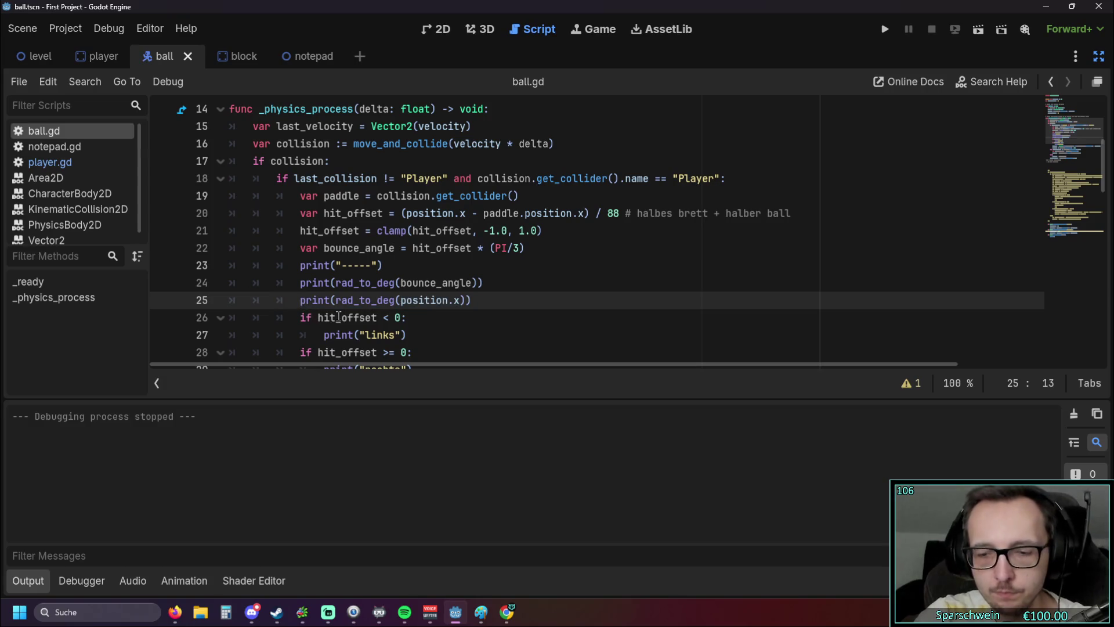
text(#)
click(384, 265)
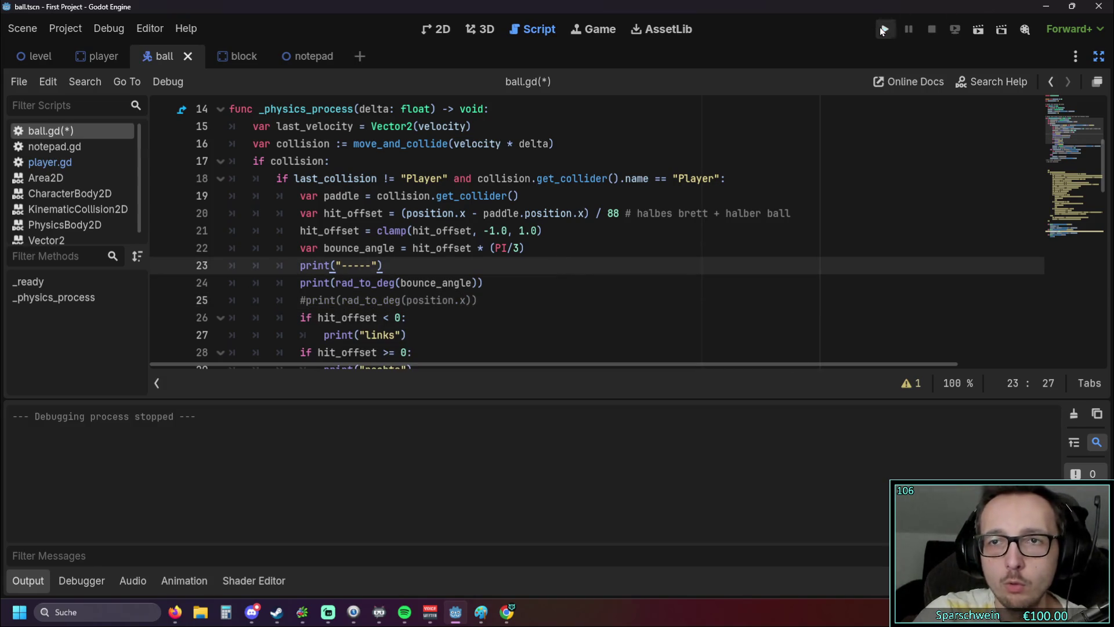
Step: Rerun the game and return the ball repeatedly, last angle 13.96 rechts, then close it
click(882, 30)
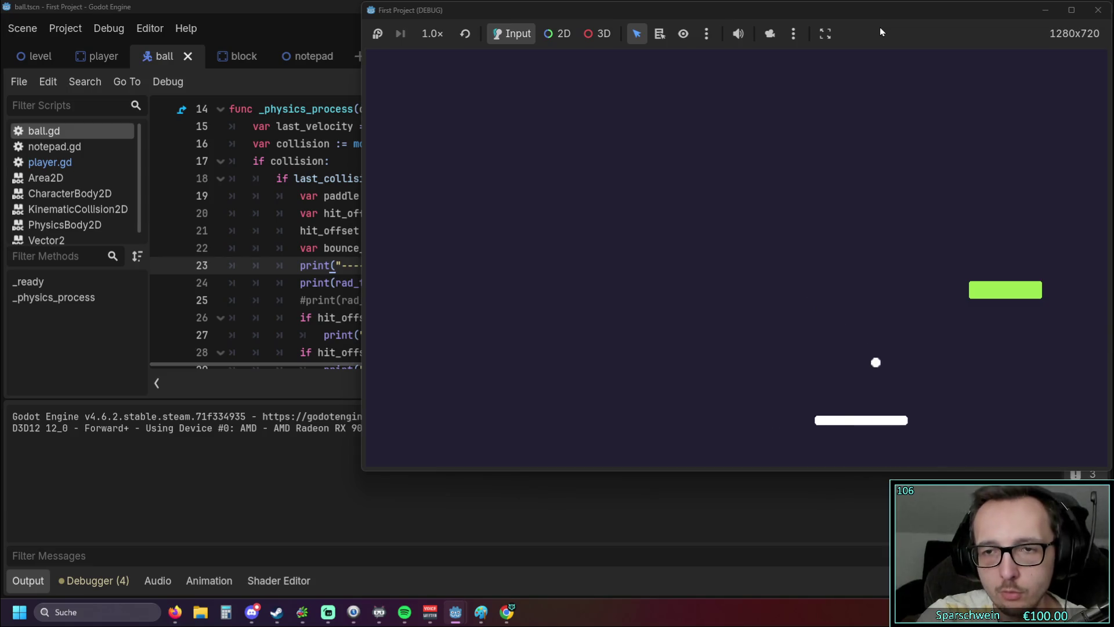
key(Right)
key(Right)
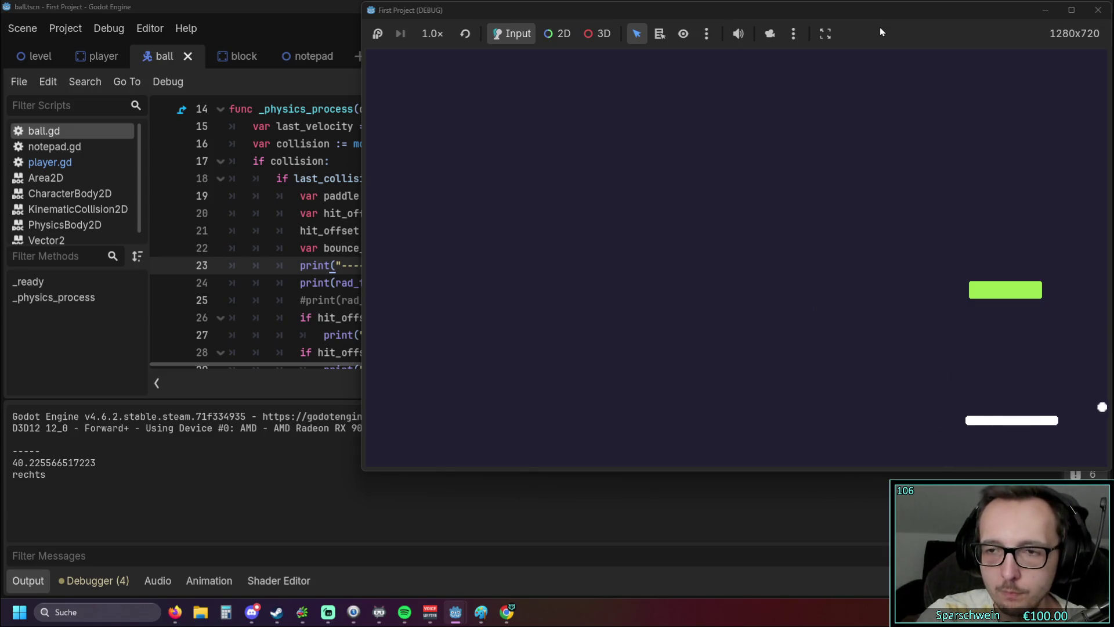
key(Left)
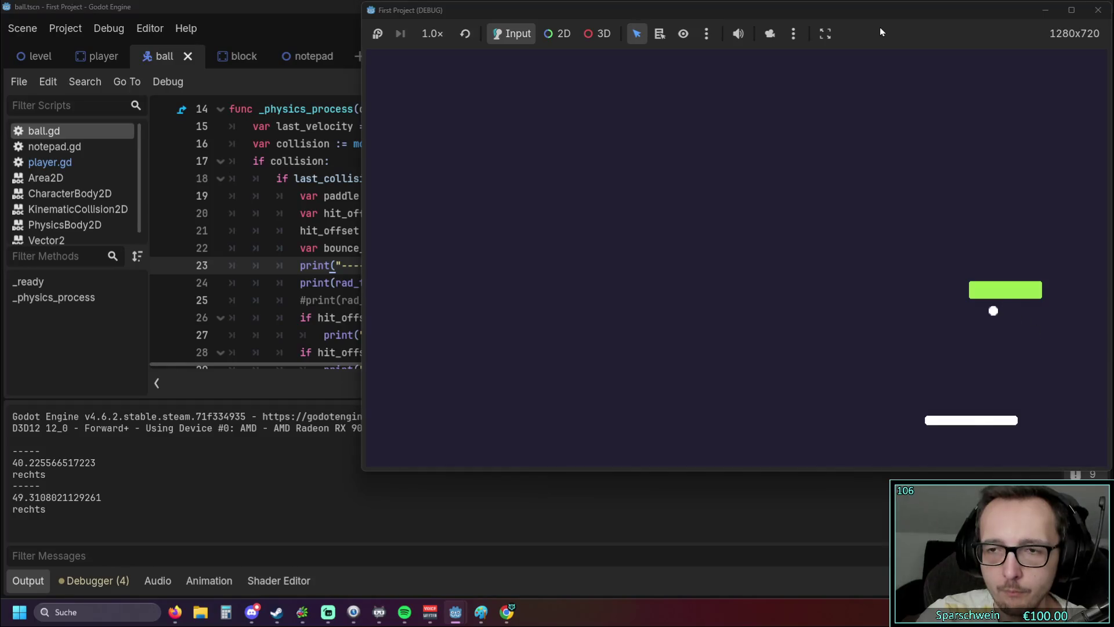
key(Left)
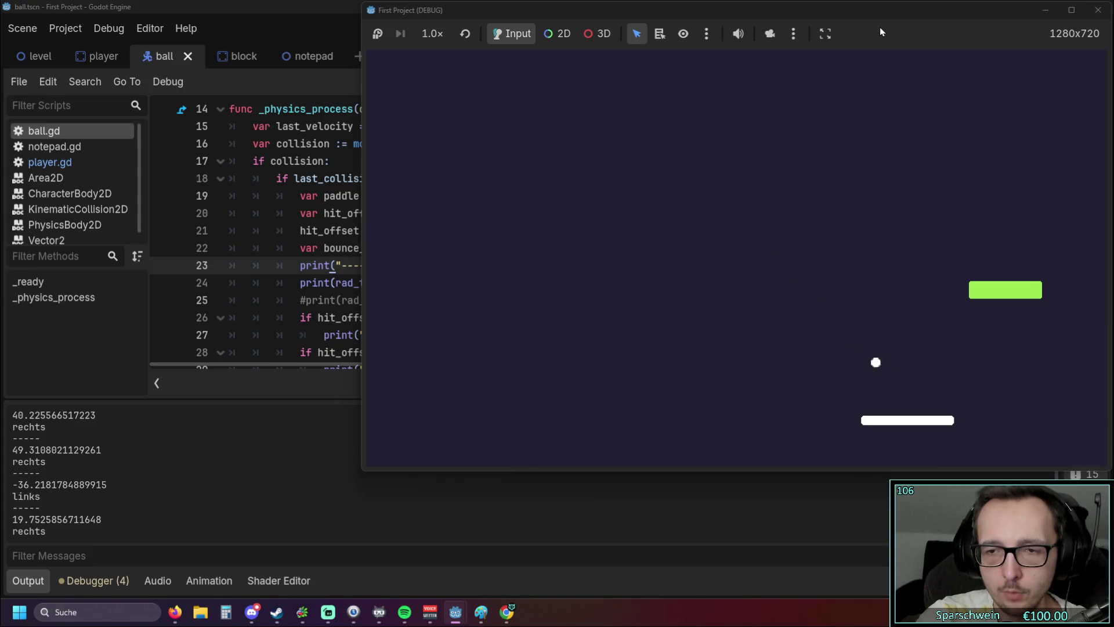
key(Left)
key(Left)
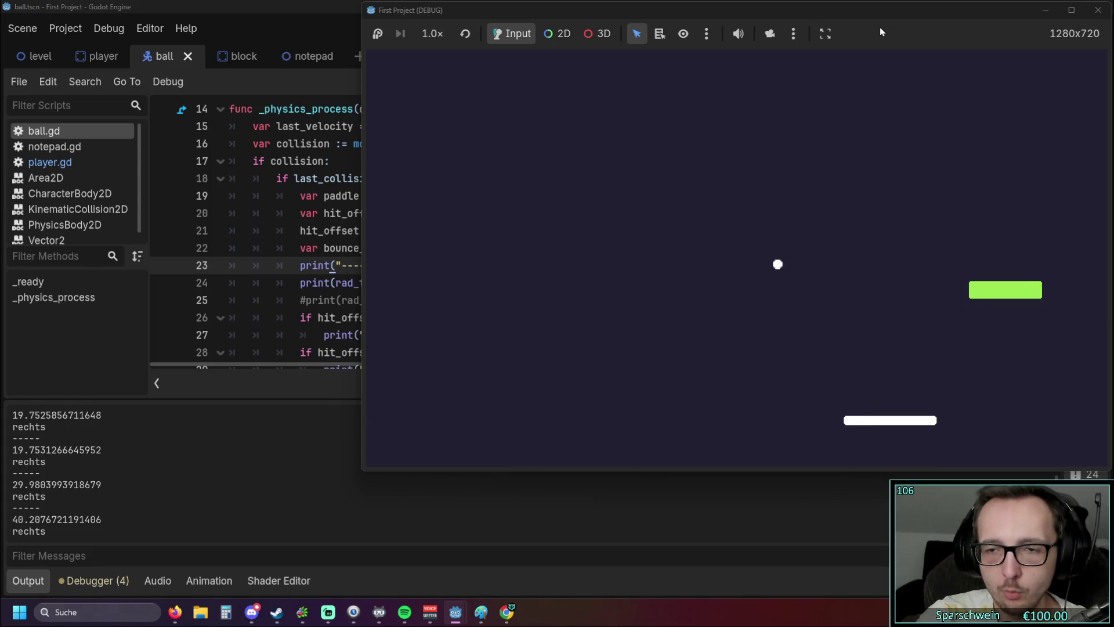
key(Left)
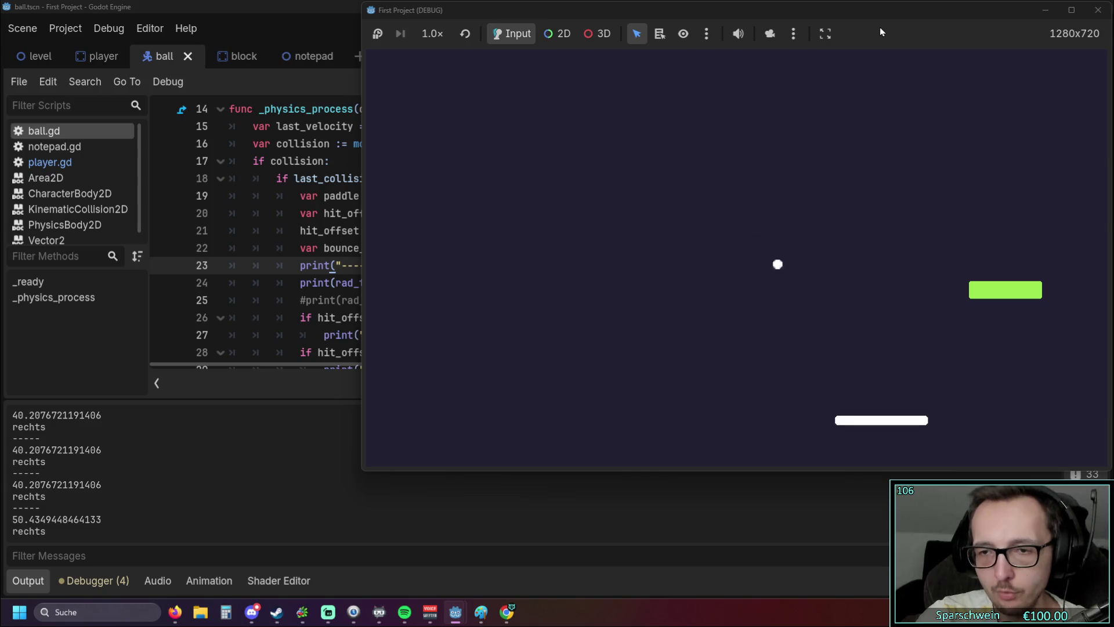
key(Right)
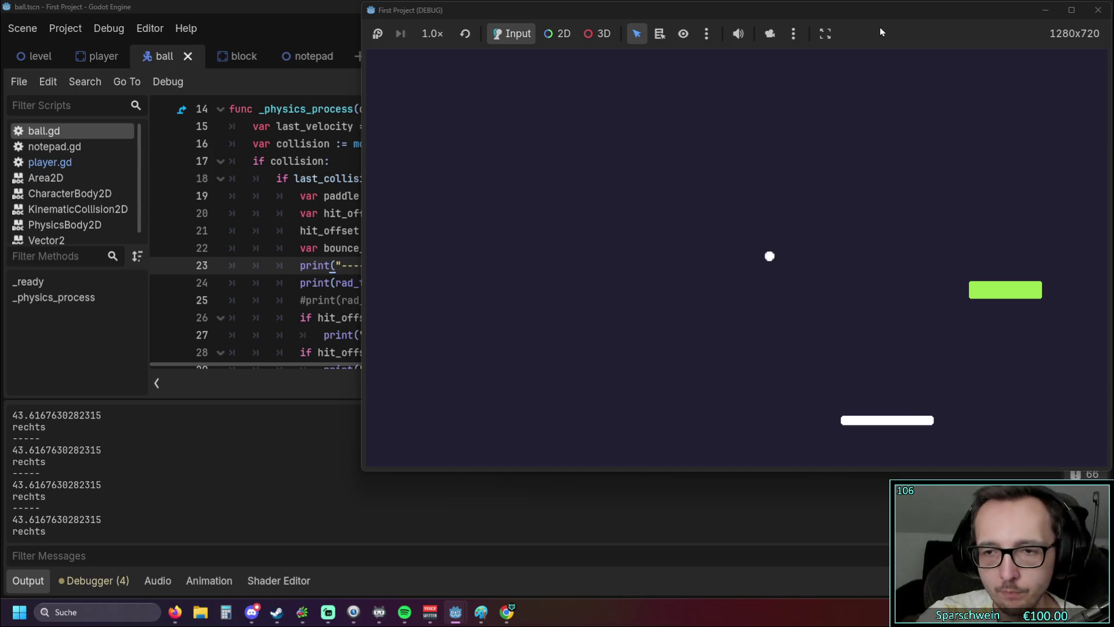
key(Left)
key(Left)
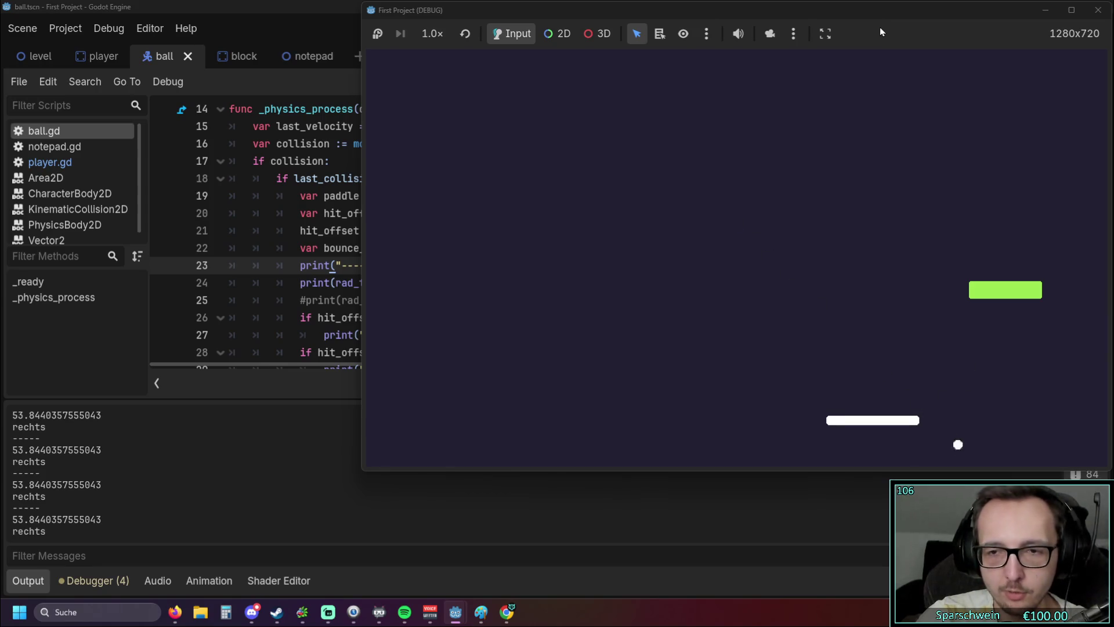
key(Right)
key(Left)
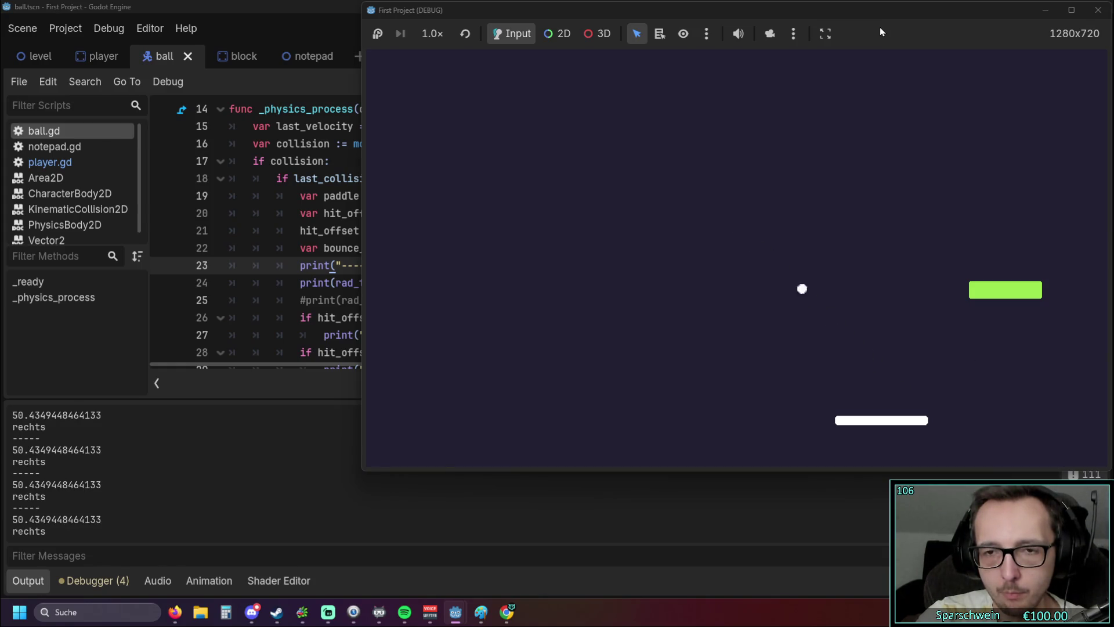
key(Right)
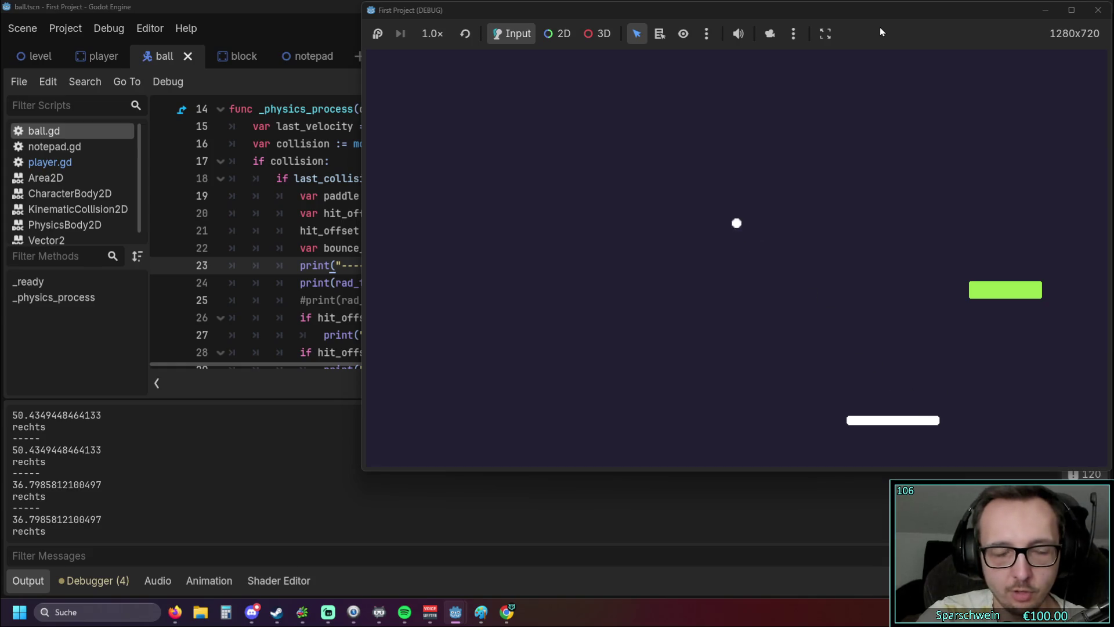
click(1098, 10)
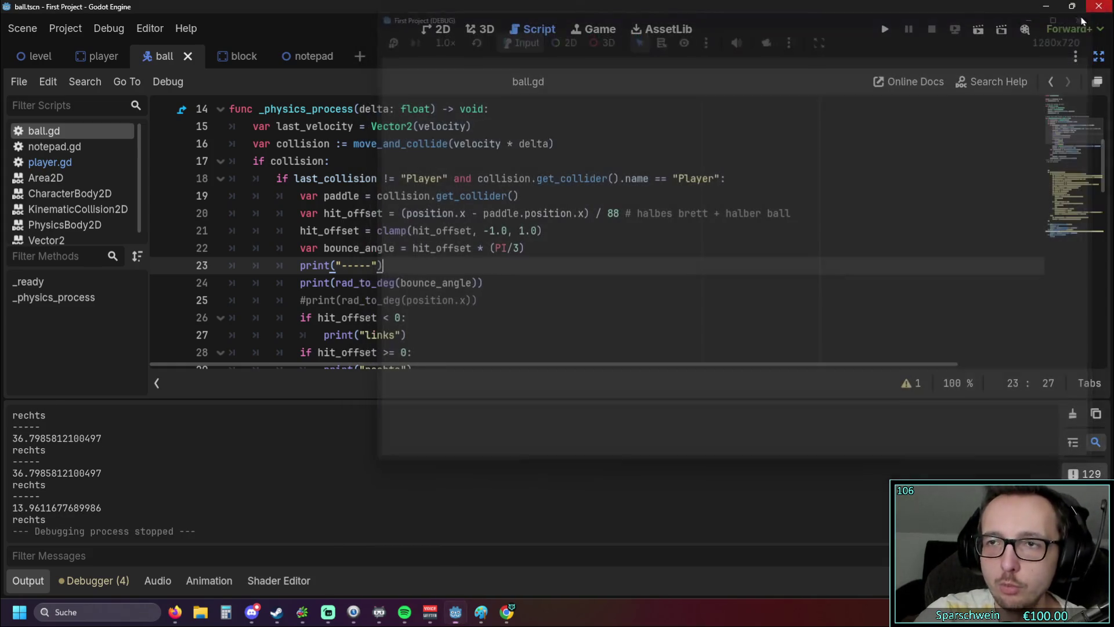
Step: Append /60x90 to the bounce_angle expression in line 24's print, reworking the parentheses
click(490, 283)
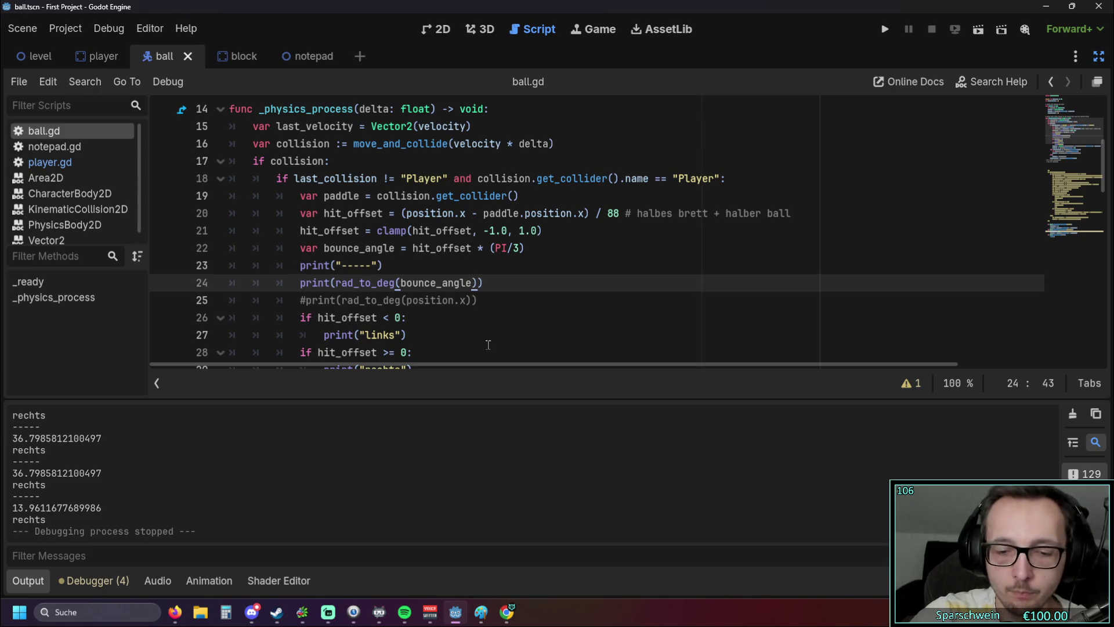
text(/60x90)
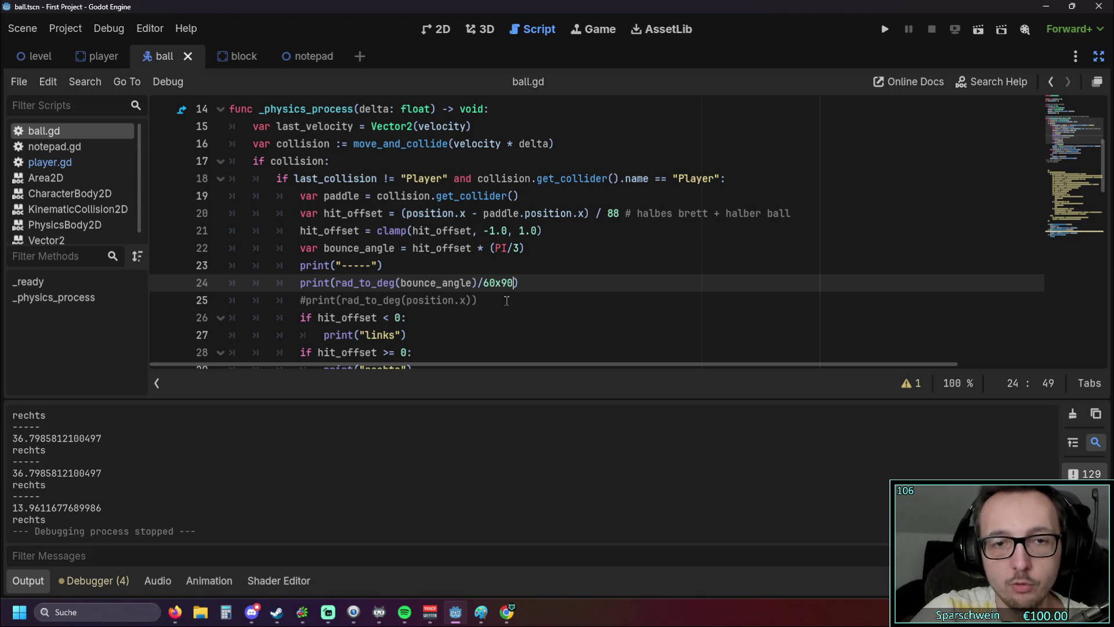
click(505, 320)
click(494, 288)
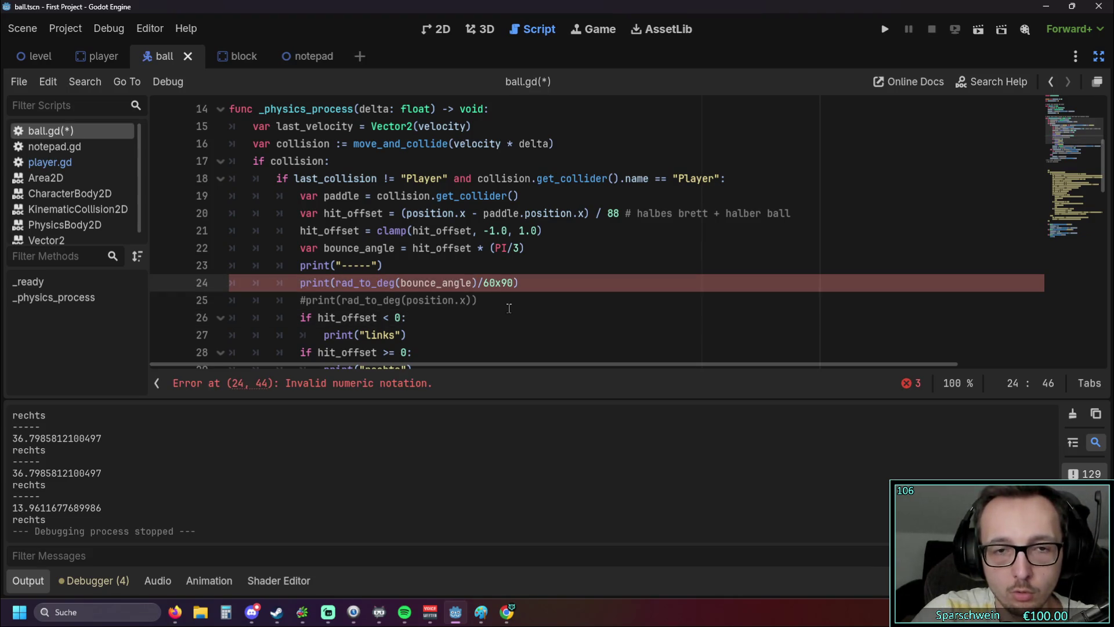
text())
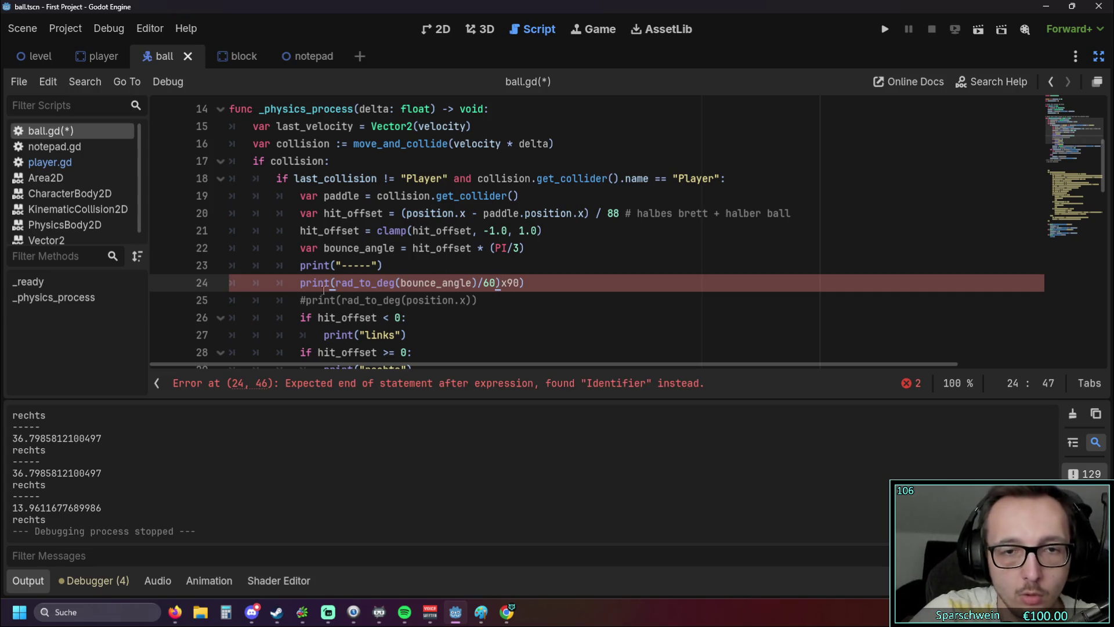
click(332, 283)
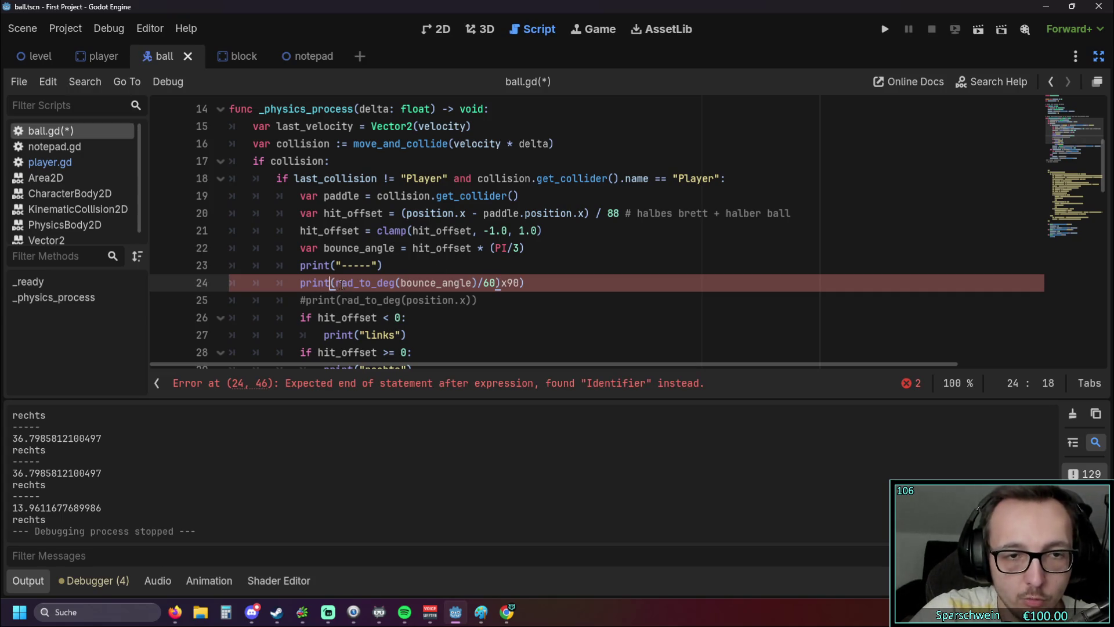
mouse_move(322, 283)
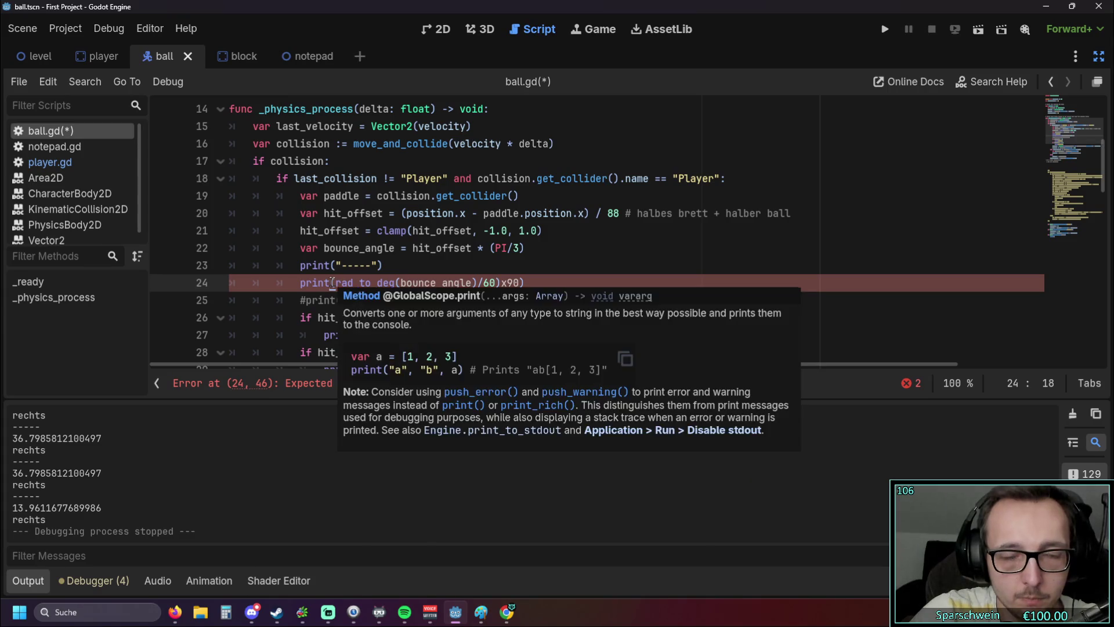
click(480, 282)
drag(519, 283, 479, 285)
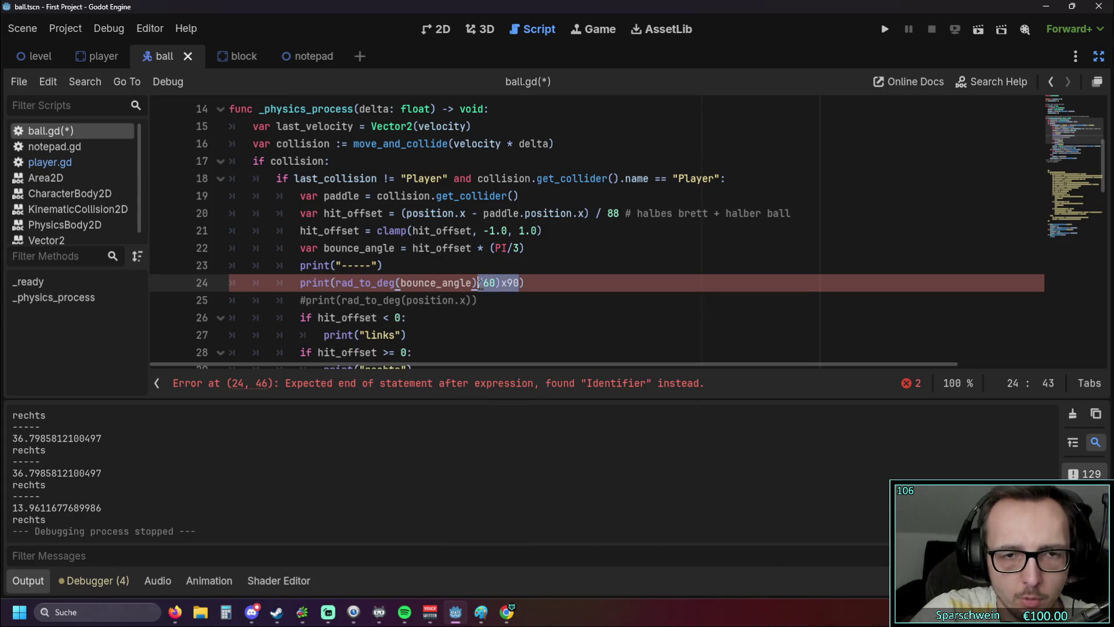
key(BackSpace)
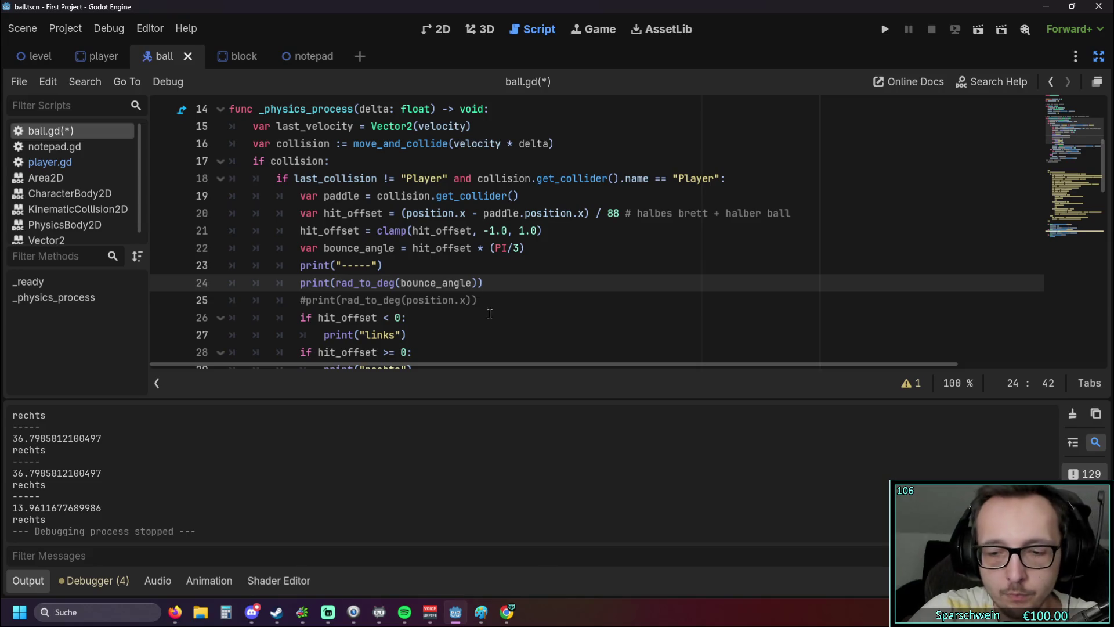
text(/60)
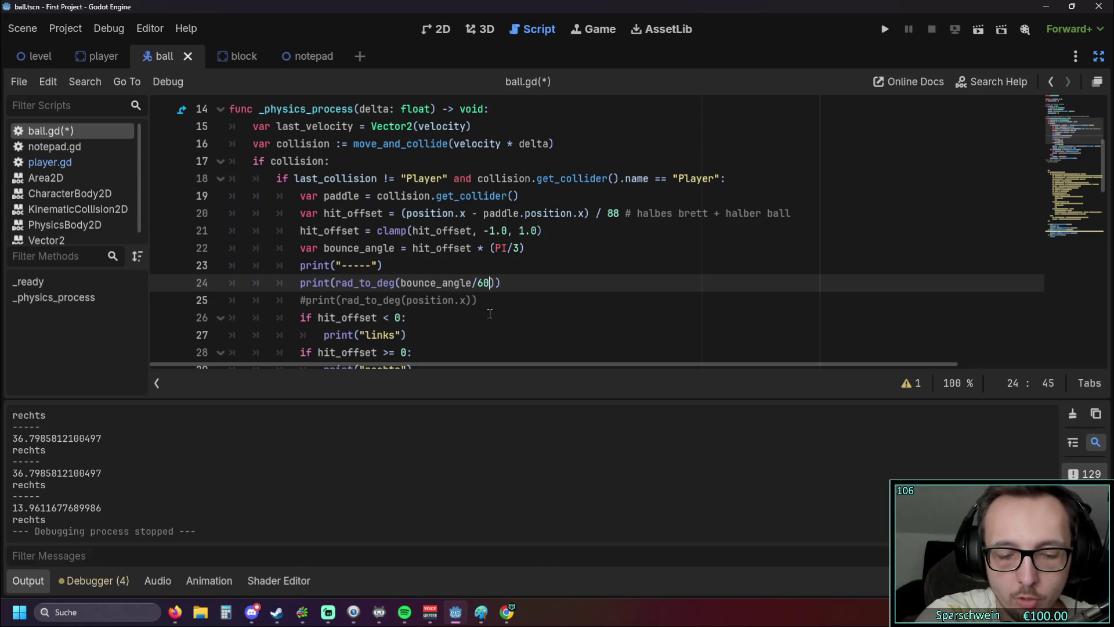
text(x90)
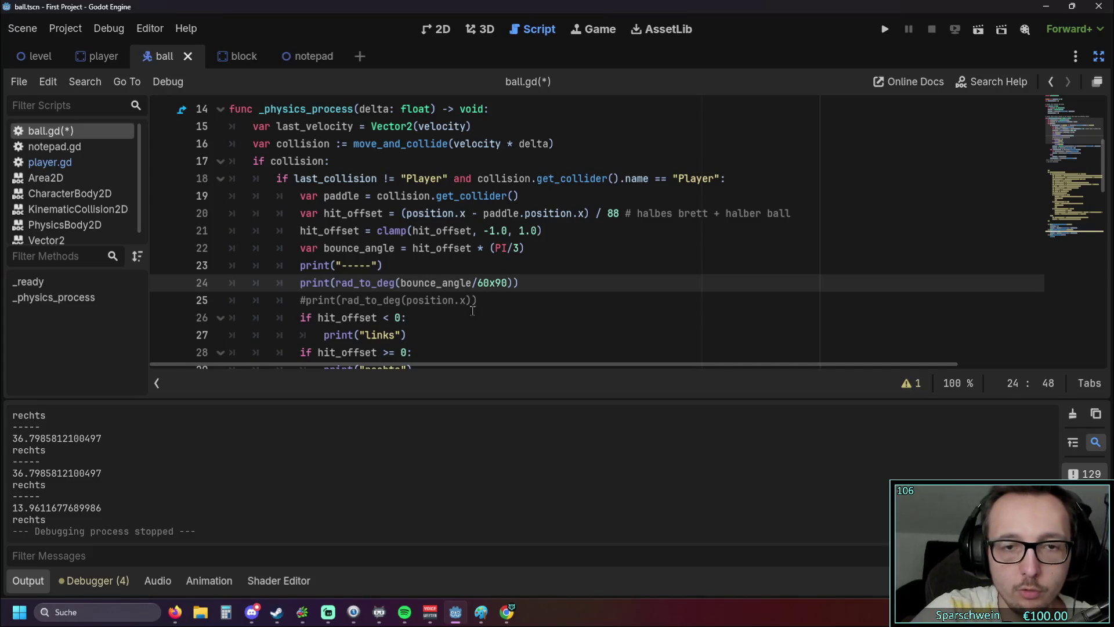
Step: Wrap bounce_angle/60 in parentheses and change x to * to clear the parse error
click(886, 30)
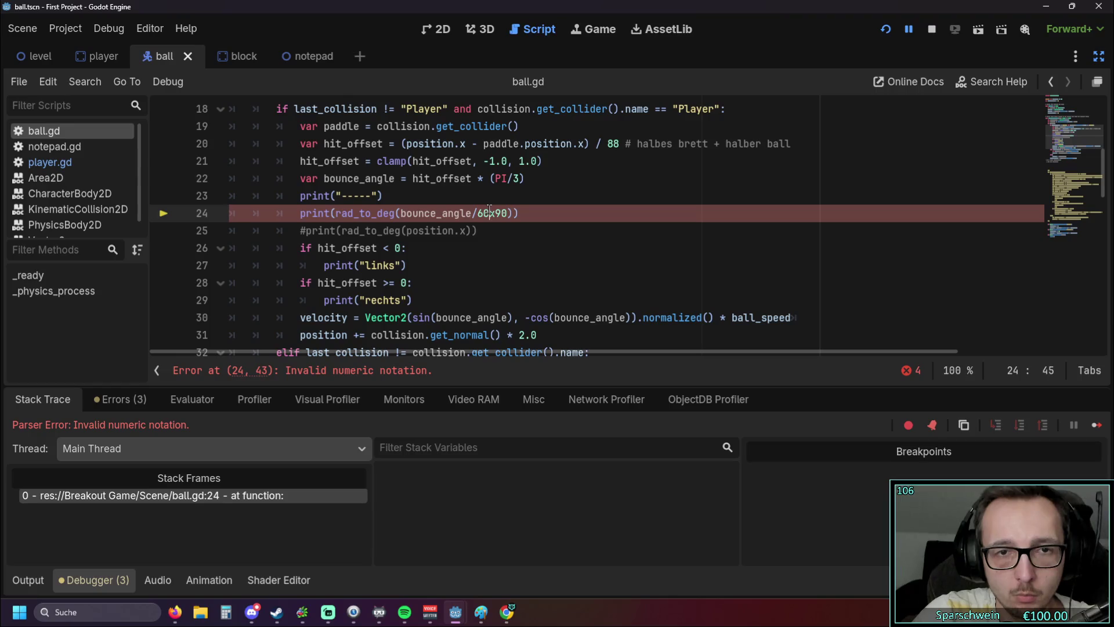
scroll(498, 249, up, 1)
scroll(503, 252, down, 1)
text())
text(()
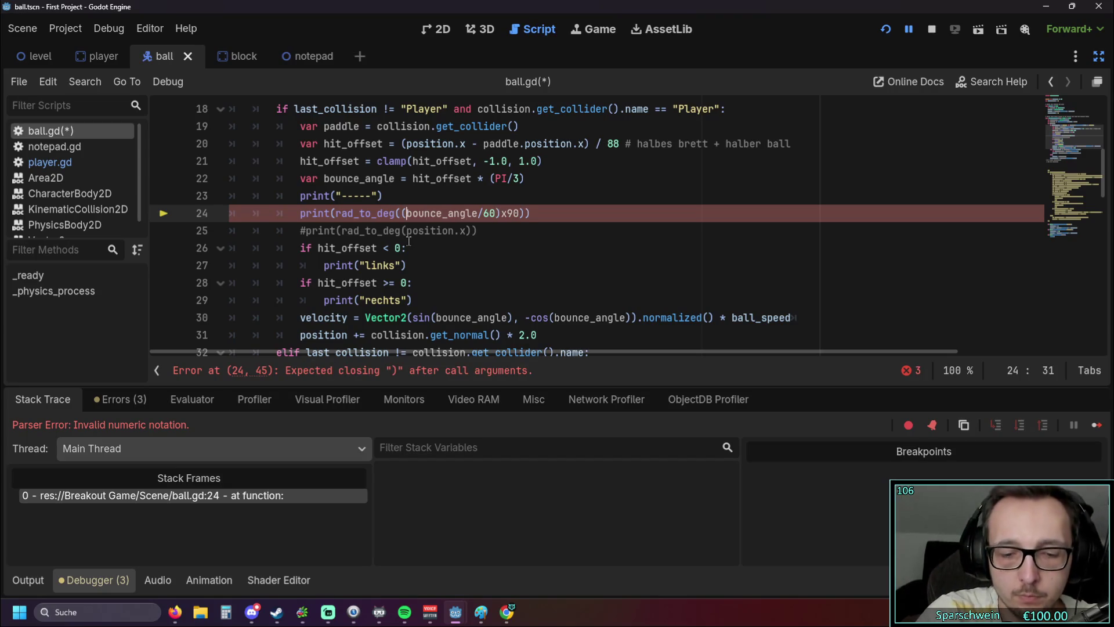
click(513, 248)
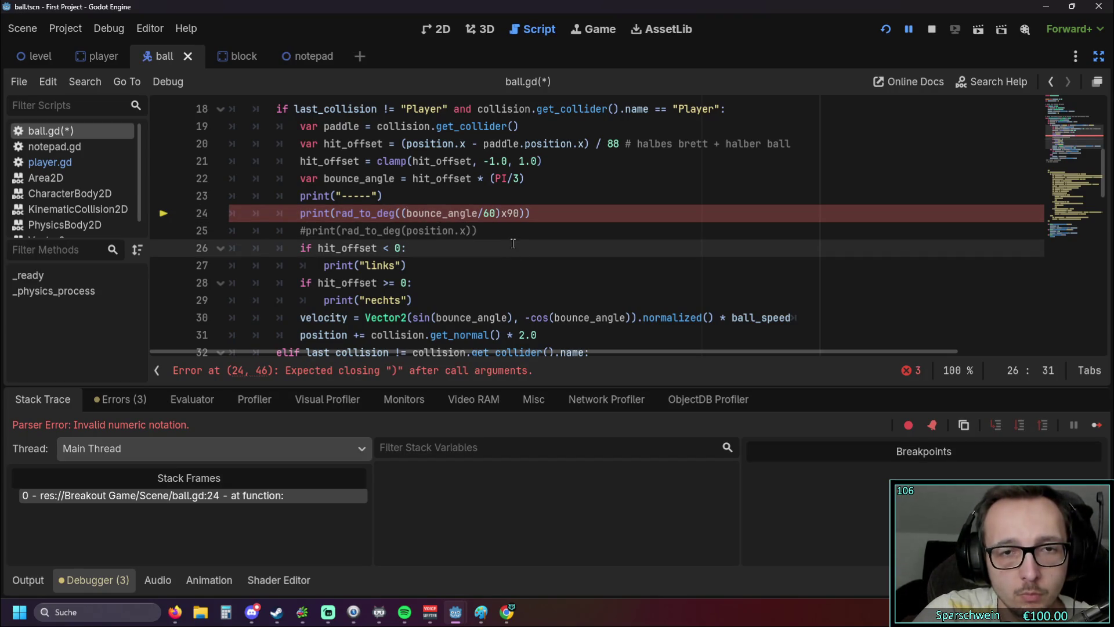
click(513, 214)
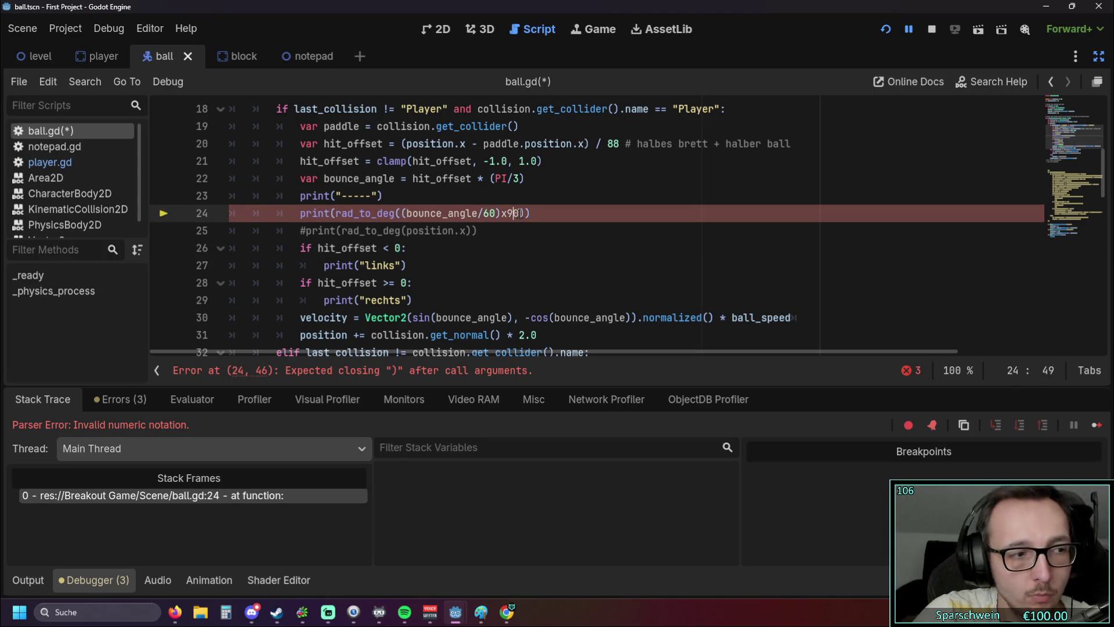
key(BackSpace)
text(*)
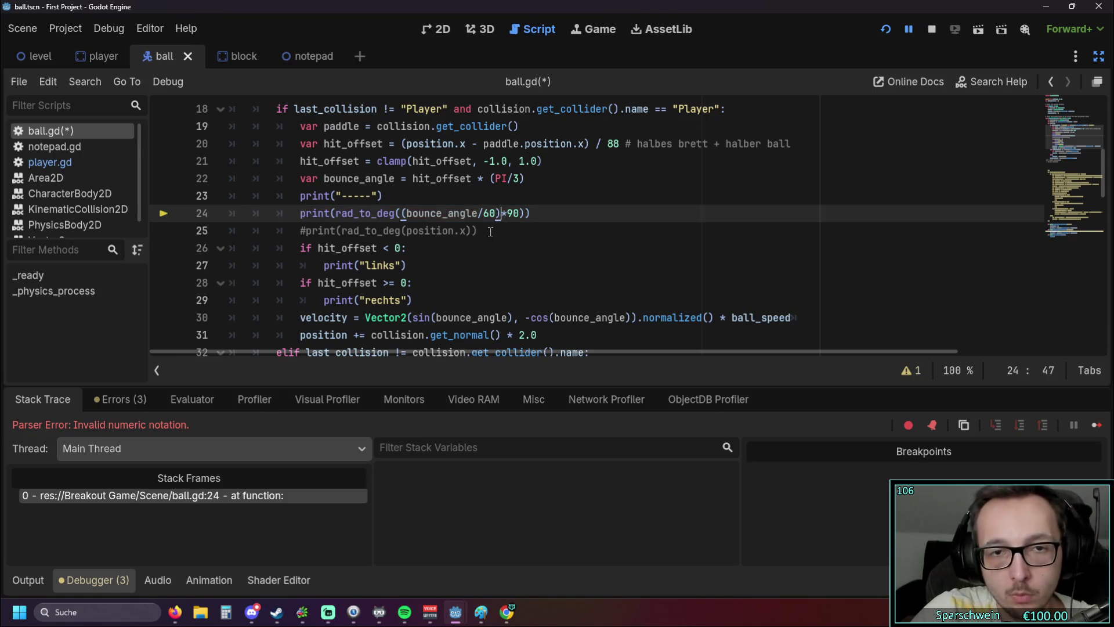
Step: Run the game and return the ball off left and right paddle spots, ending at -88.35 links
click(888, 32)
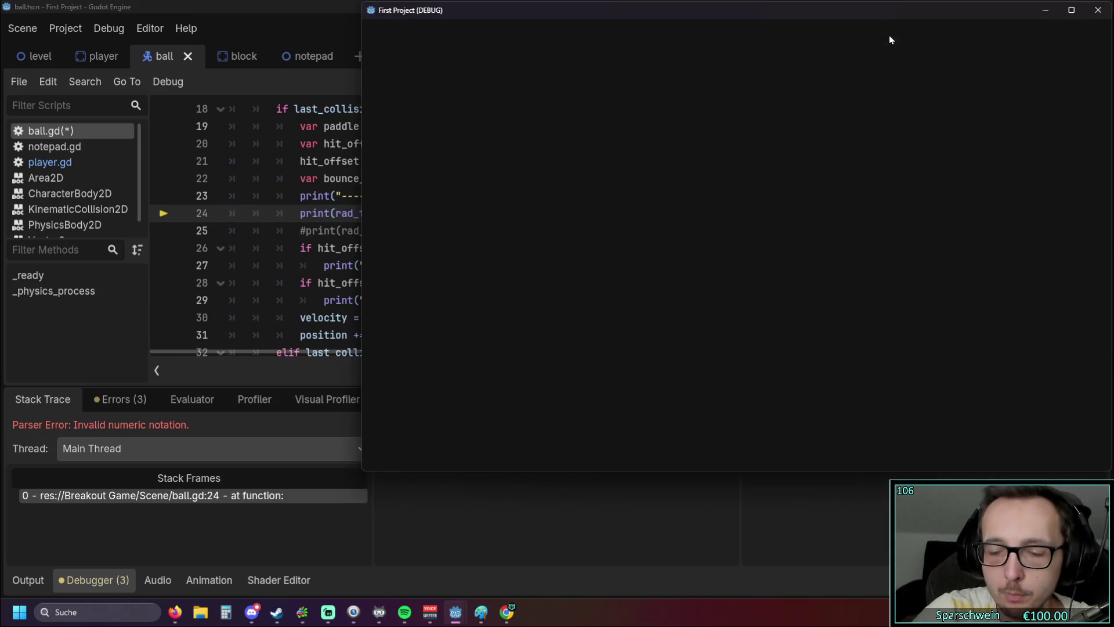
key(Right)
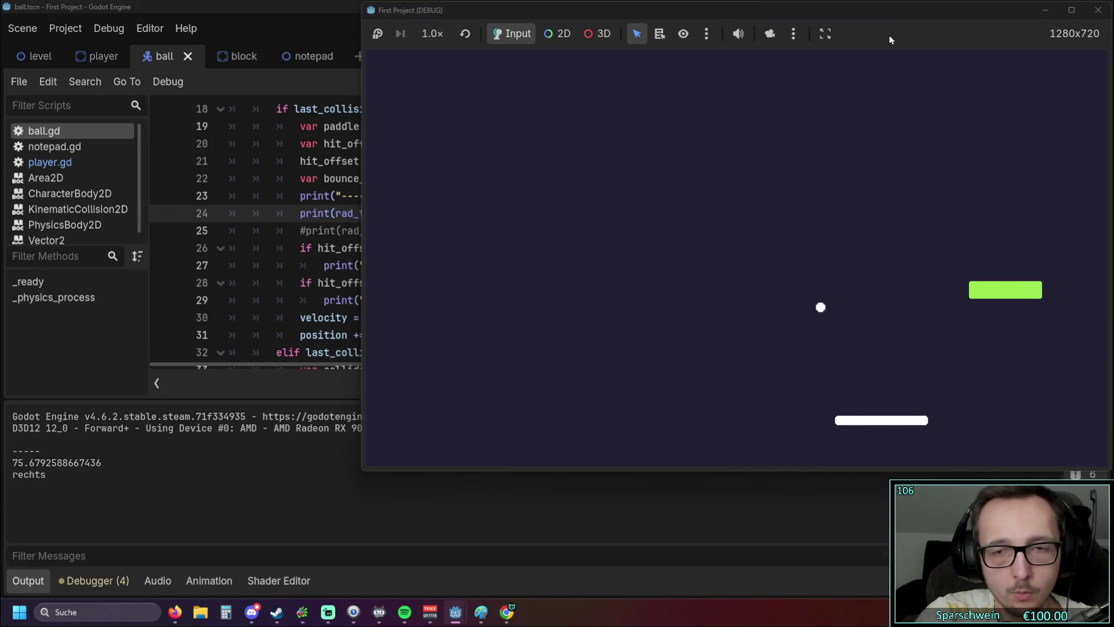
key(Left)
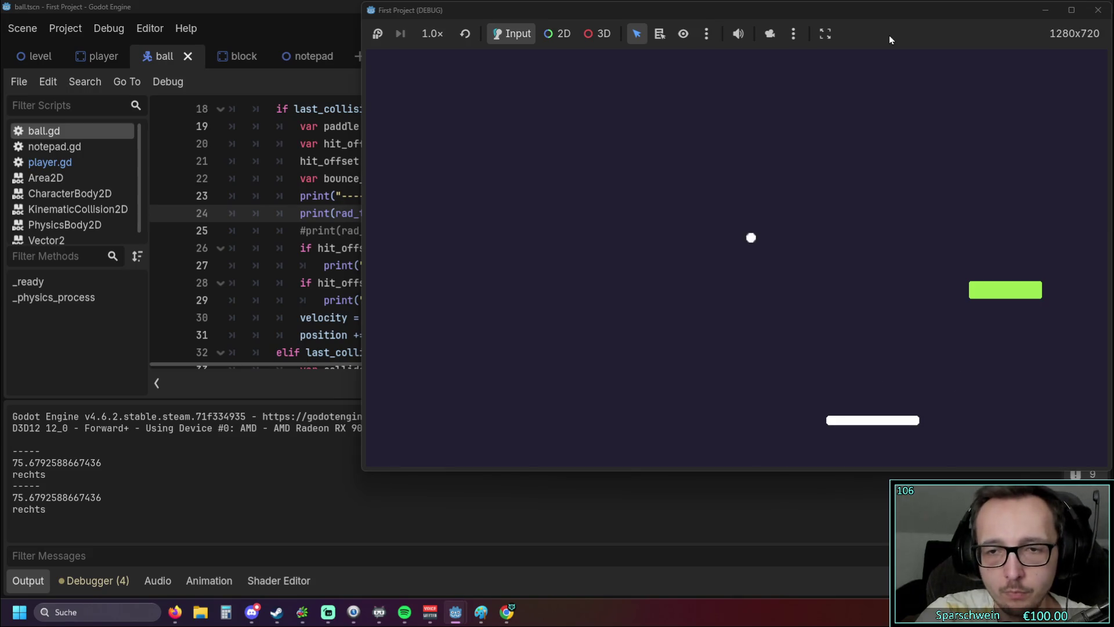
key(Right)
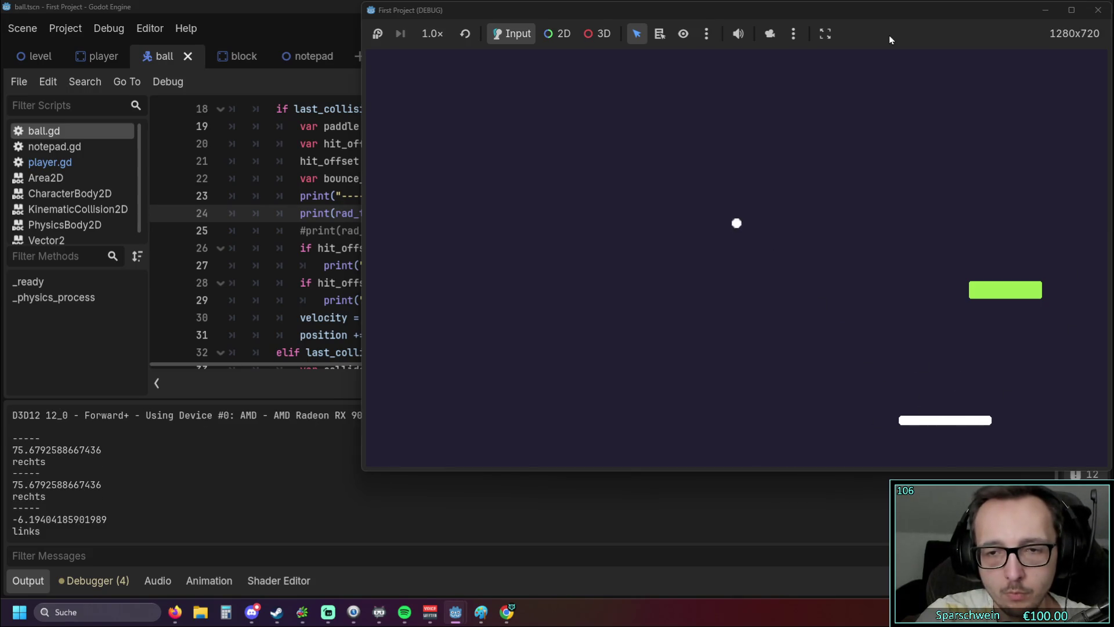
key(Right)
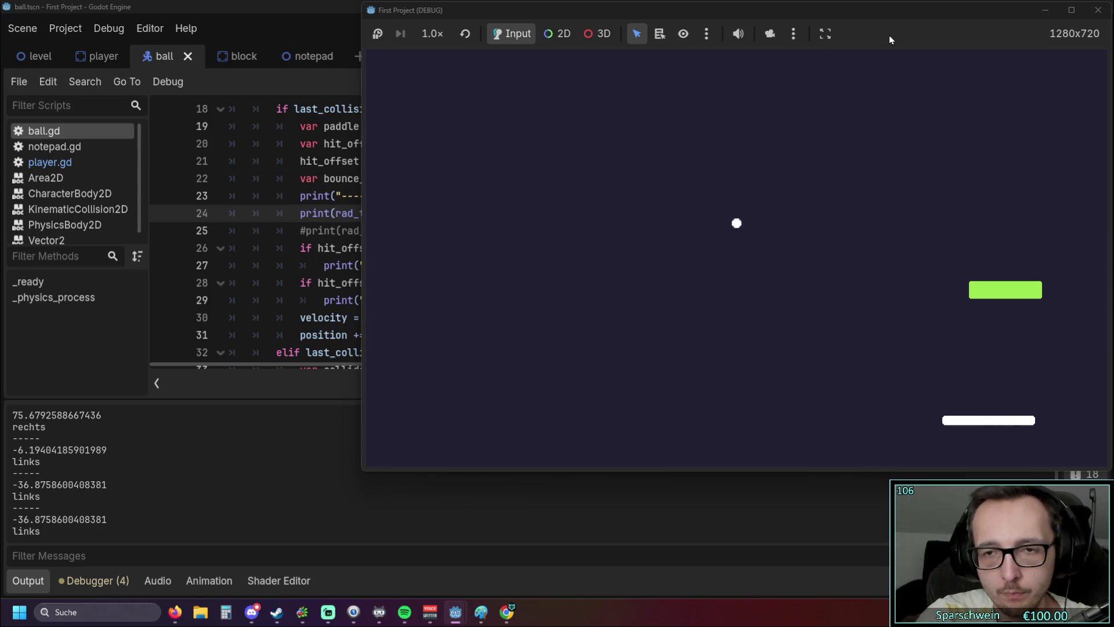
key(Left)
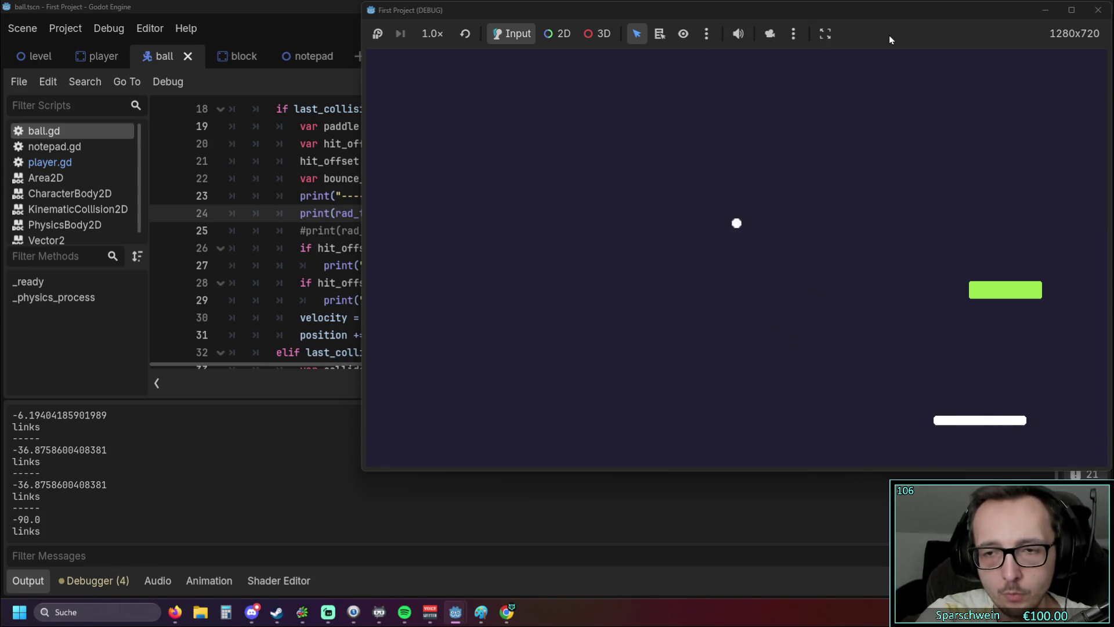
key(Right)
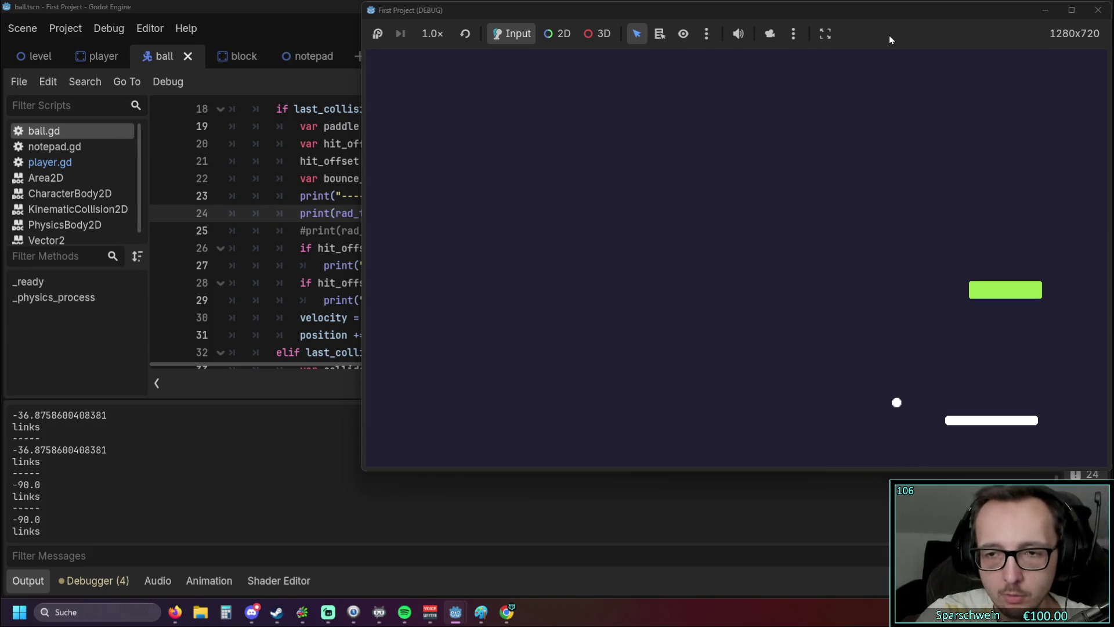
key(Left)
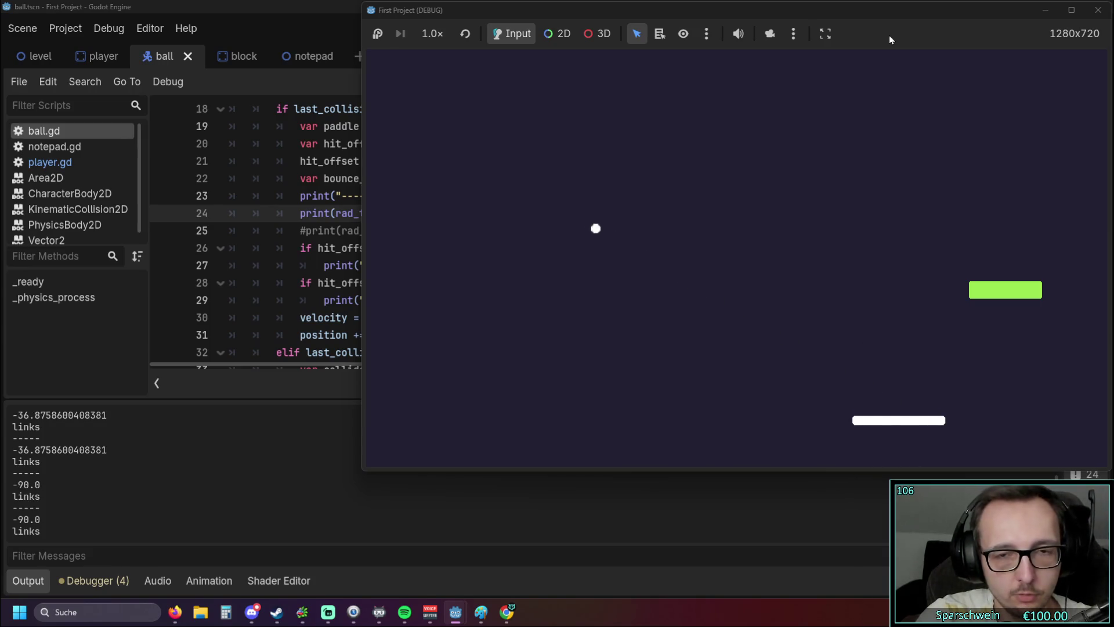
key(Right)
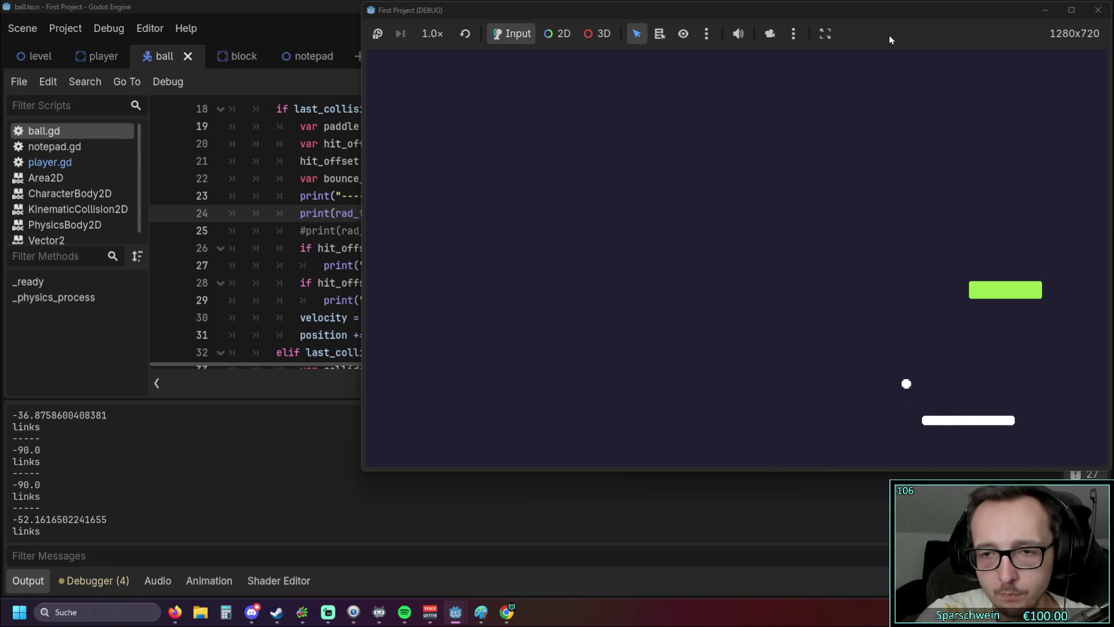
key(Right)
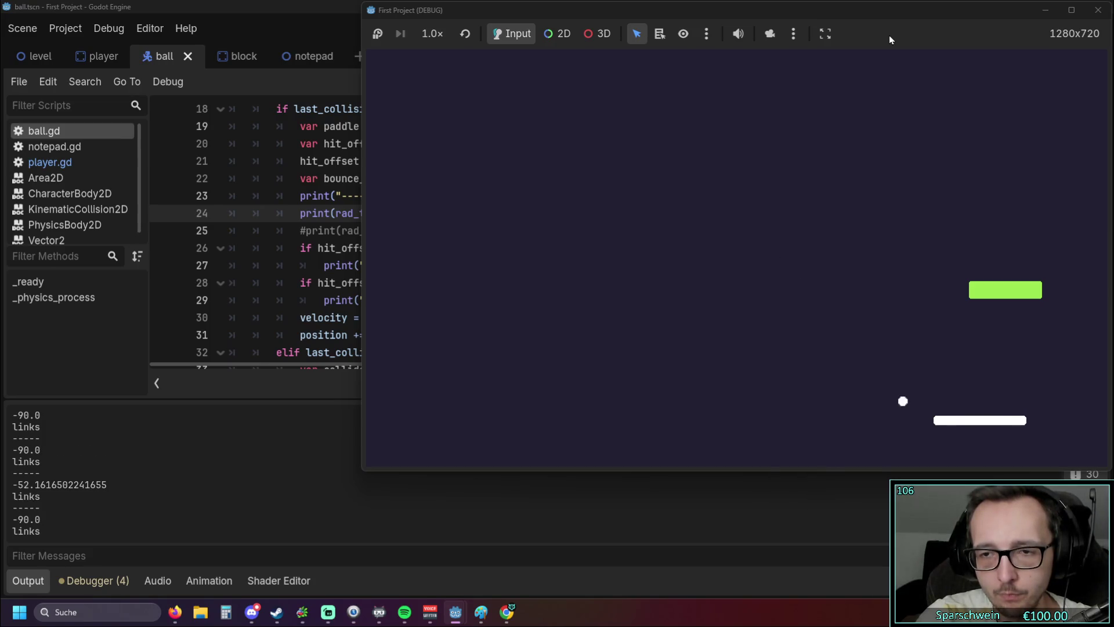
key(Left)
key(Right)
key(Right)
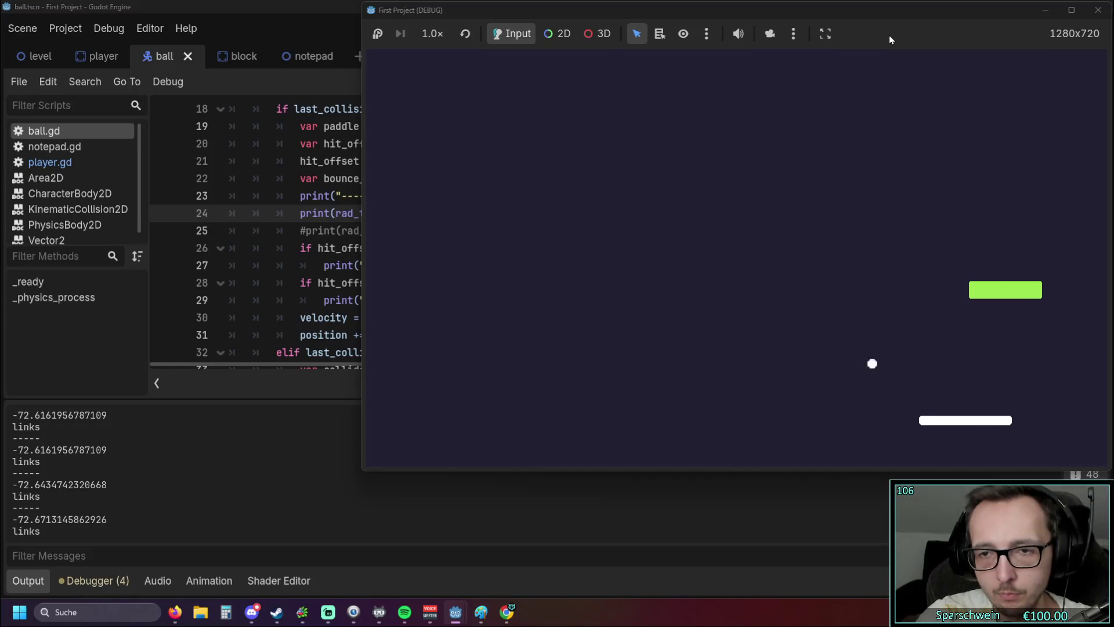
key(Left)
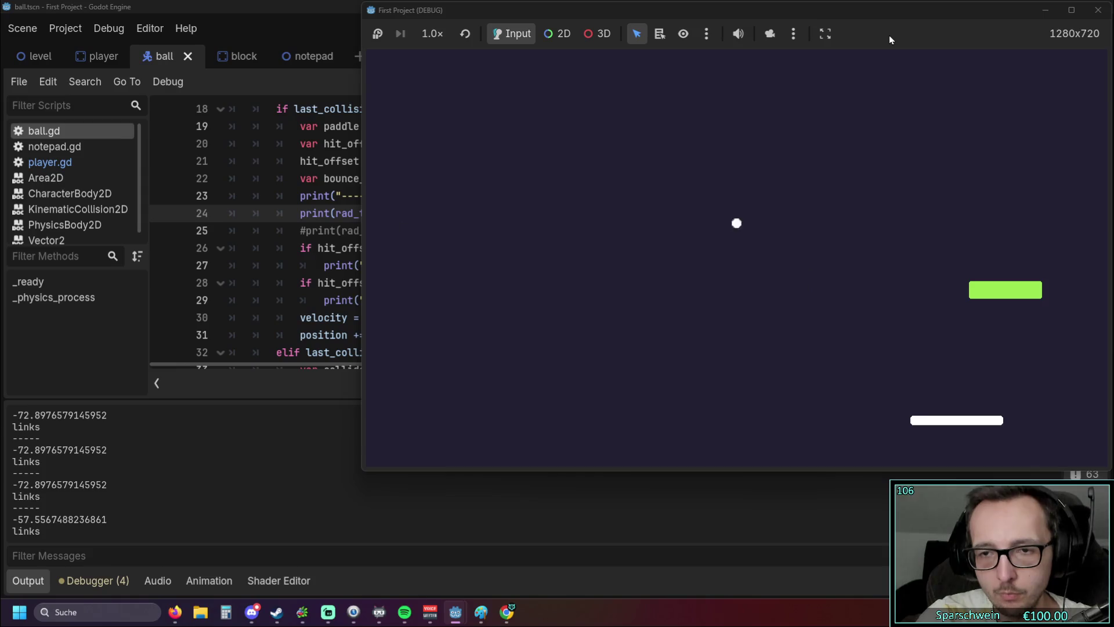
key(Right)
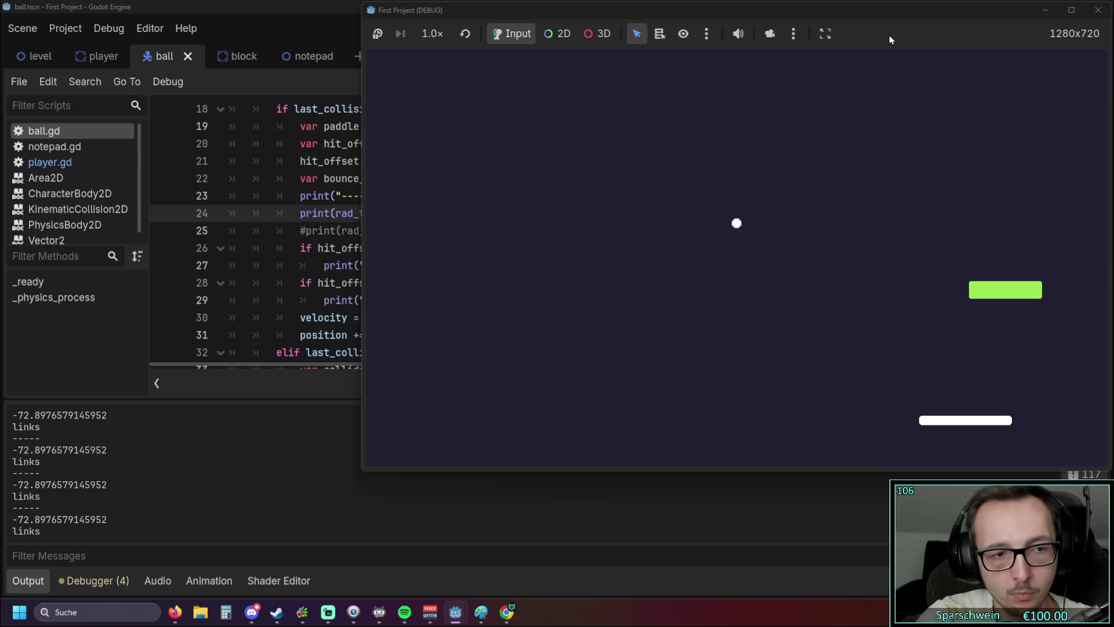
key(Left)
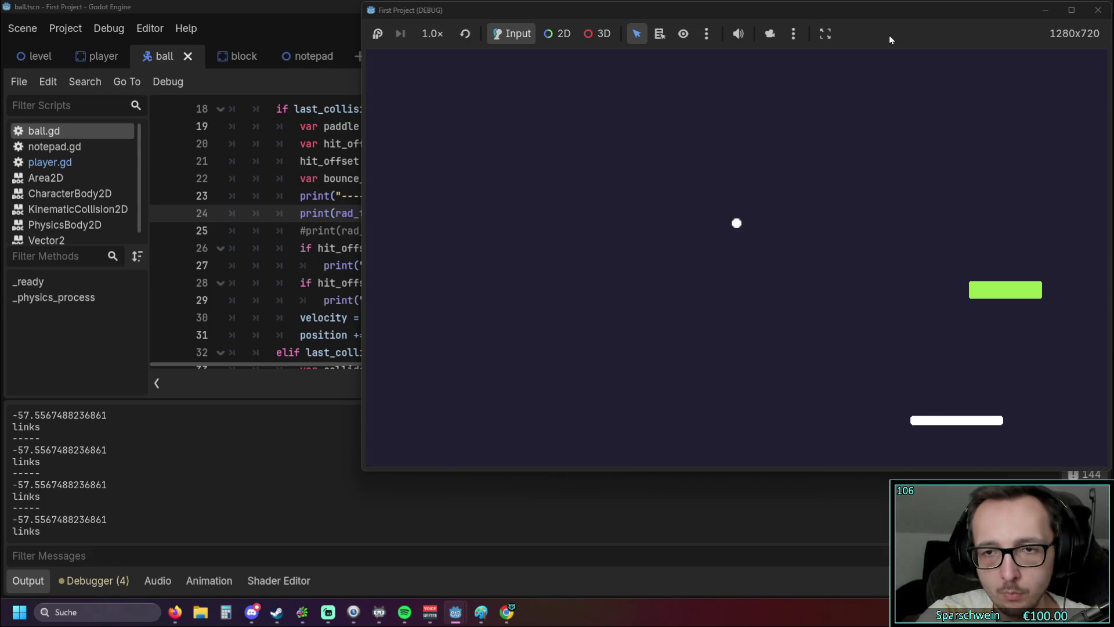
key(Left)
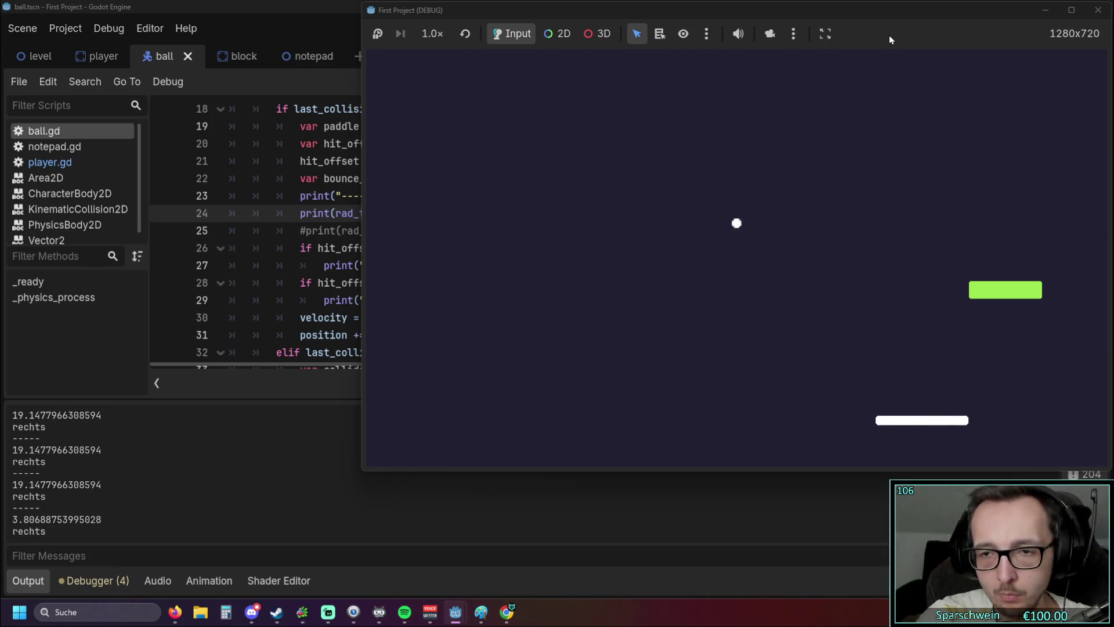
key(Left)
key(Left)
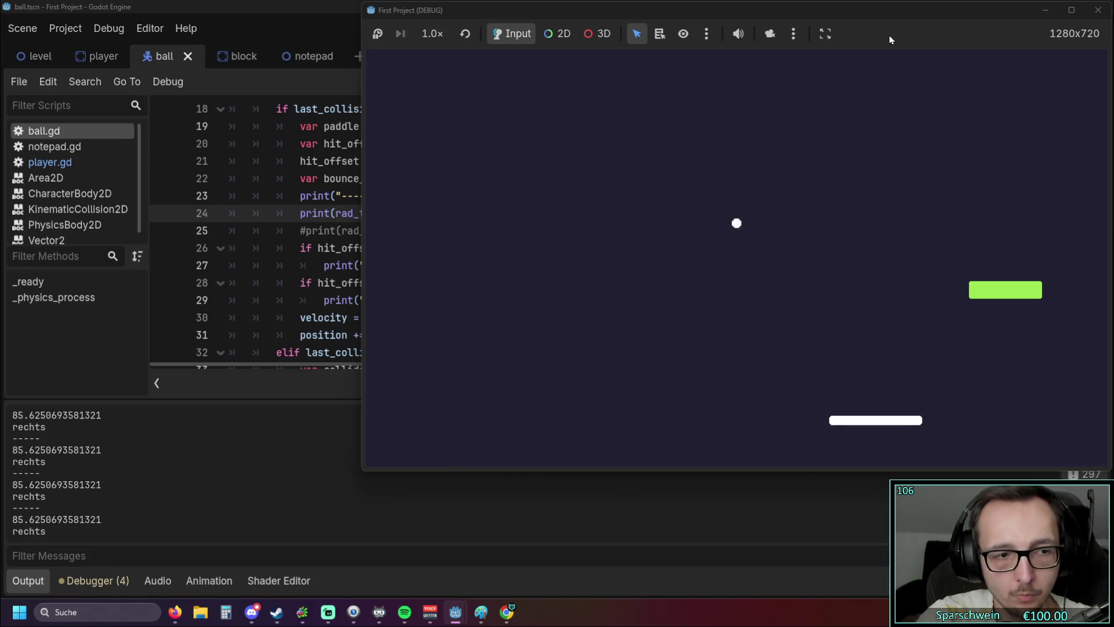
key(Left)
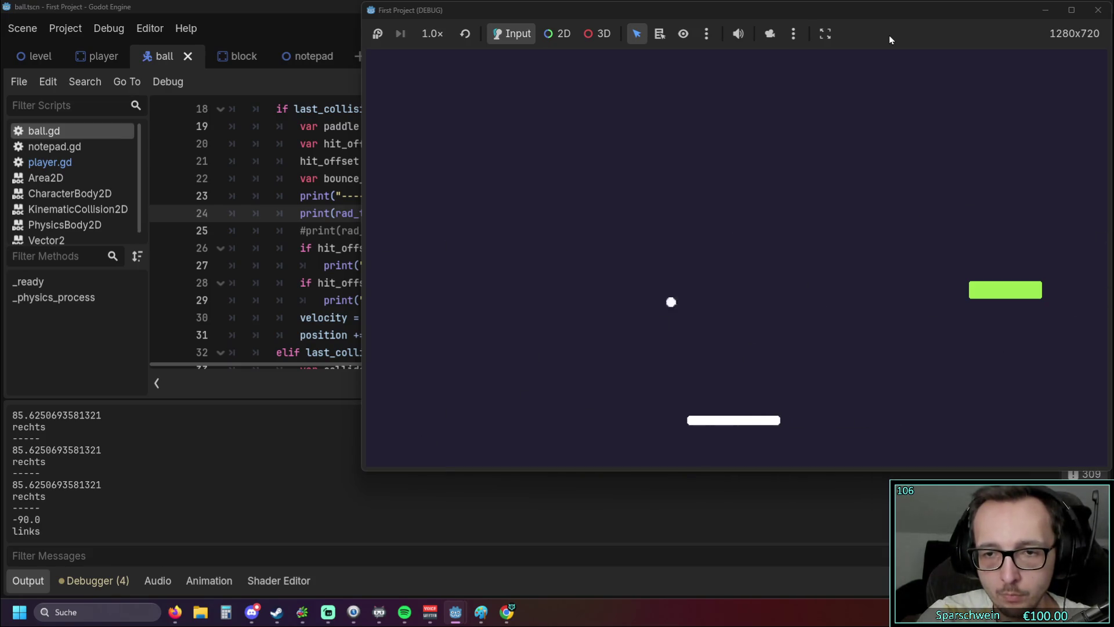
key(Left)
key(Right)
key(Right)
key(Right)
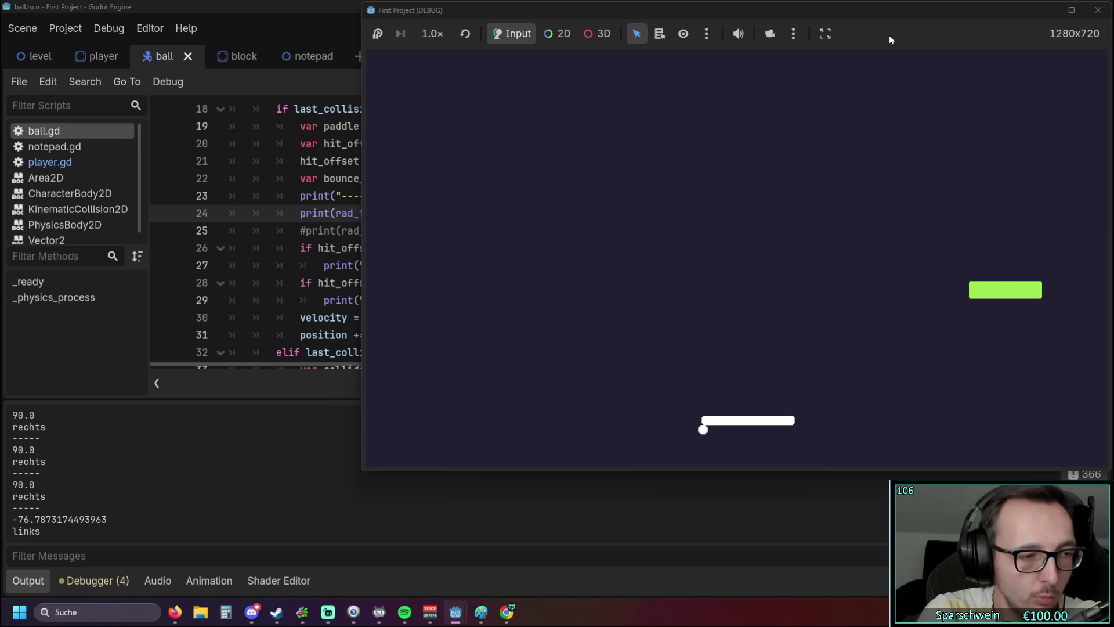
key(Right)
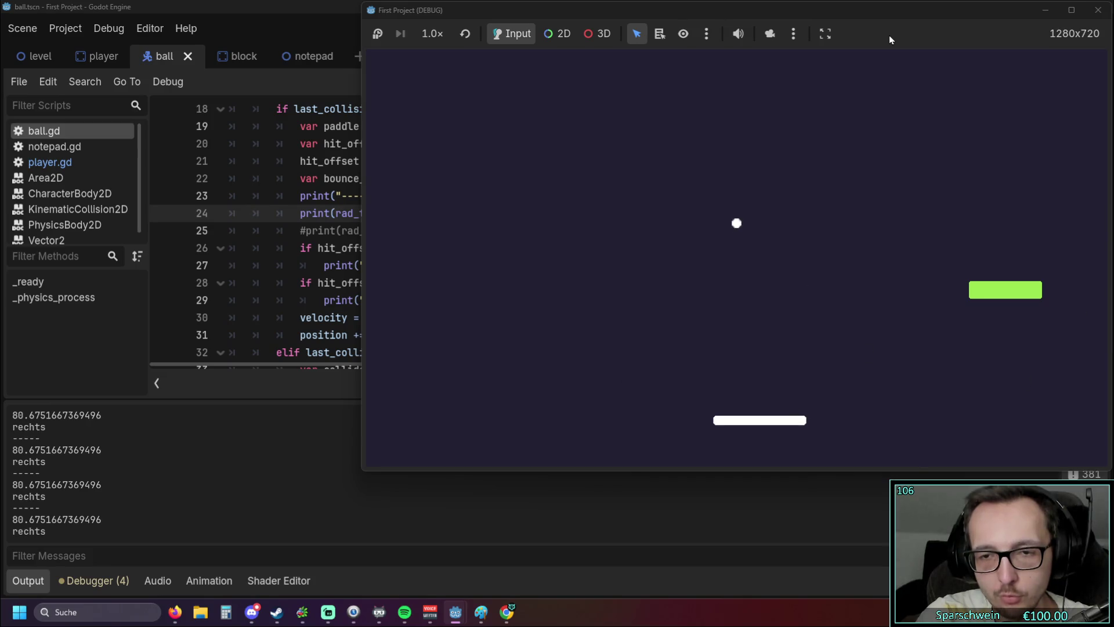
key(Left)
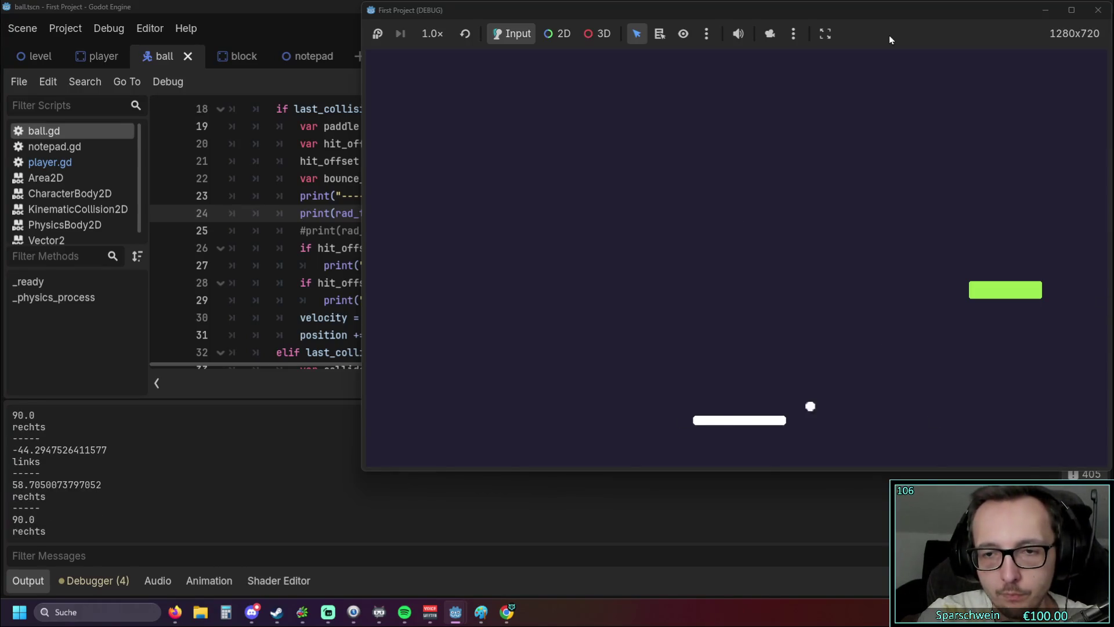
key(Right)
key(Right)
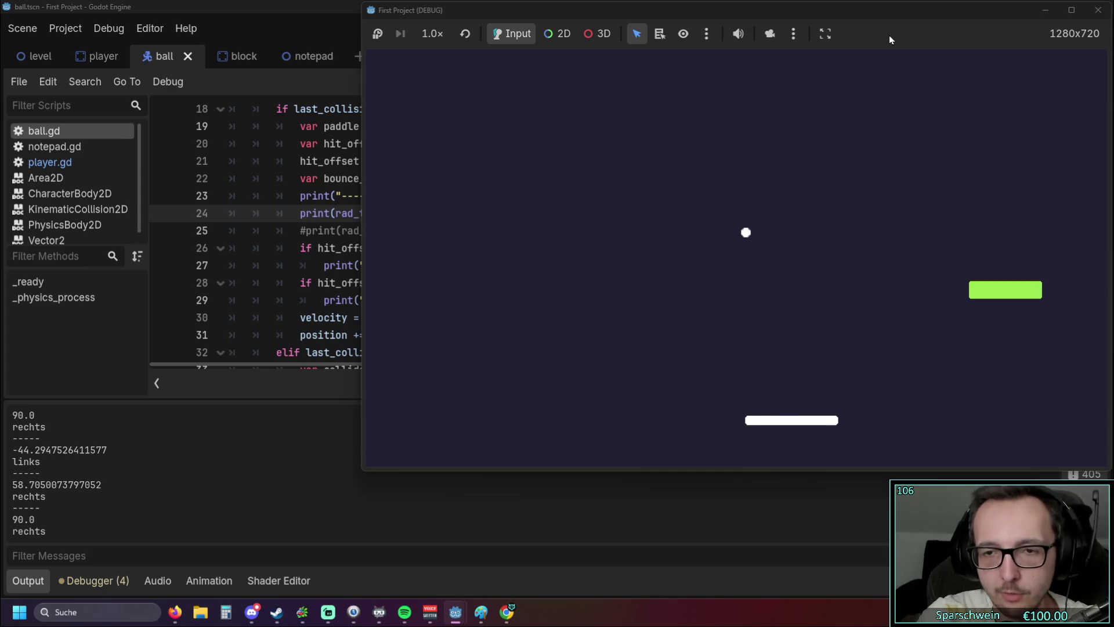
key(Right)
key(Right)
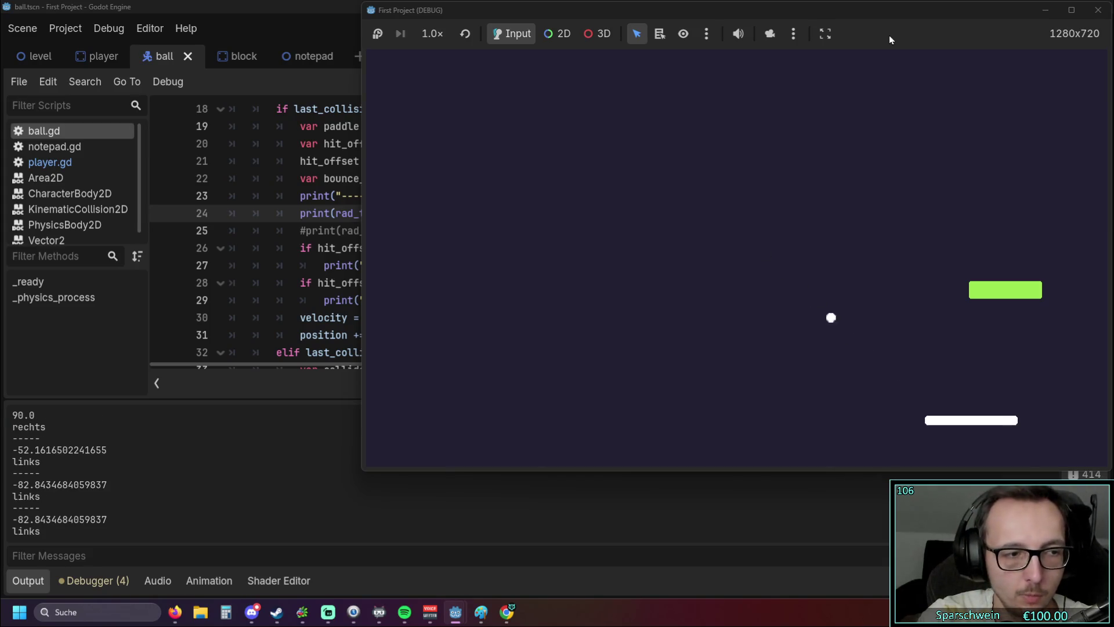
key(Left)
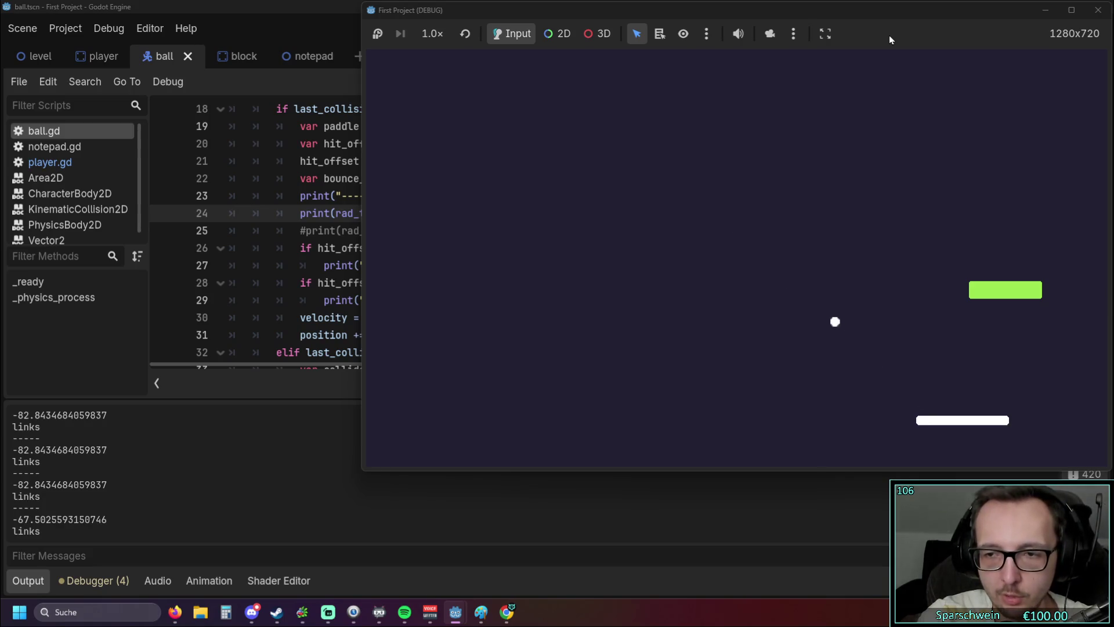
key(Right)
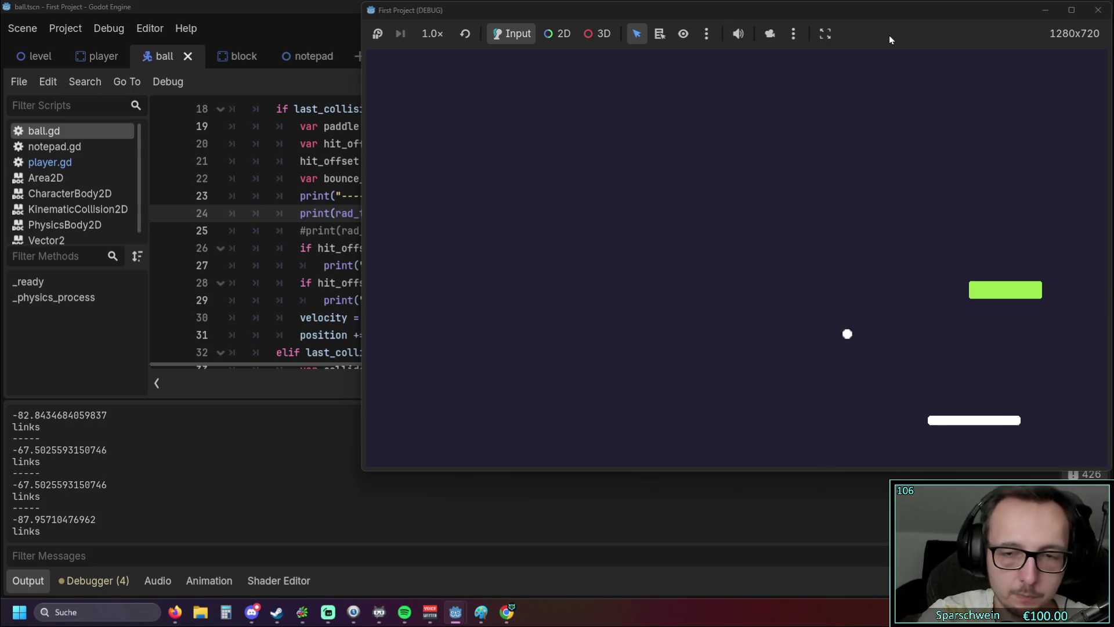
key(Right)
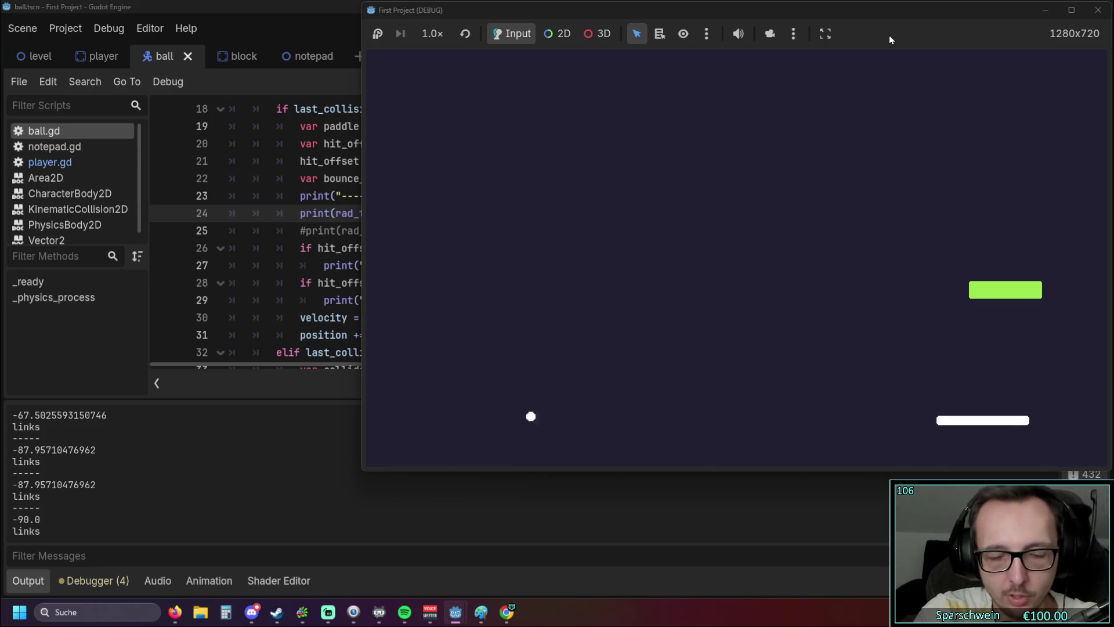
key(Left)
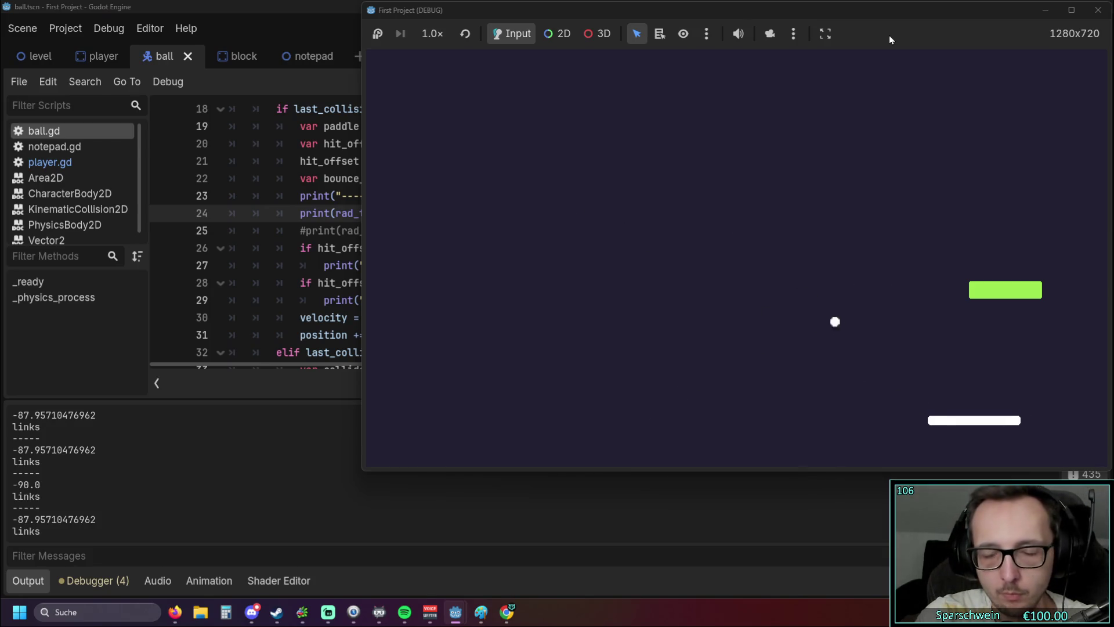
key(Left)
key(Left)
key(Left)
key(Left)
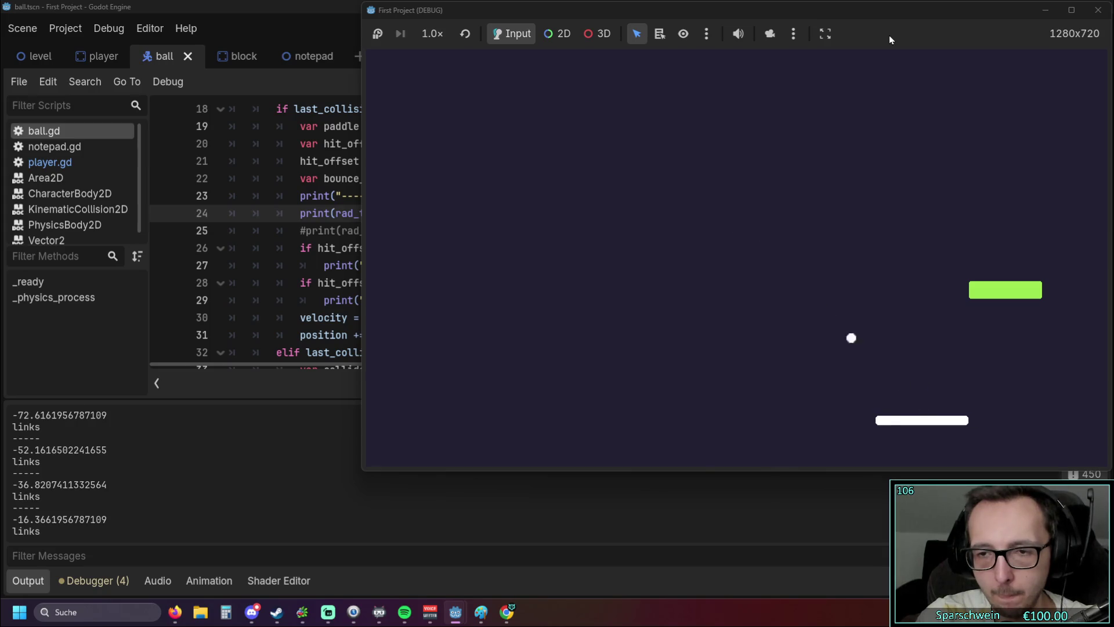
key(Right)
key(Left)
key(Right)
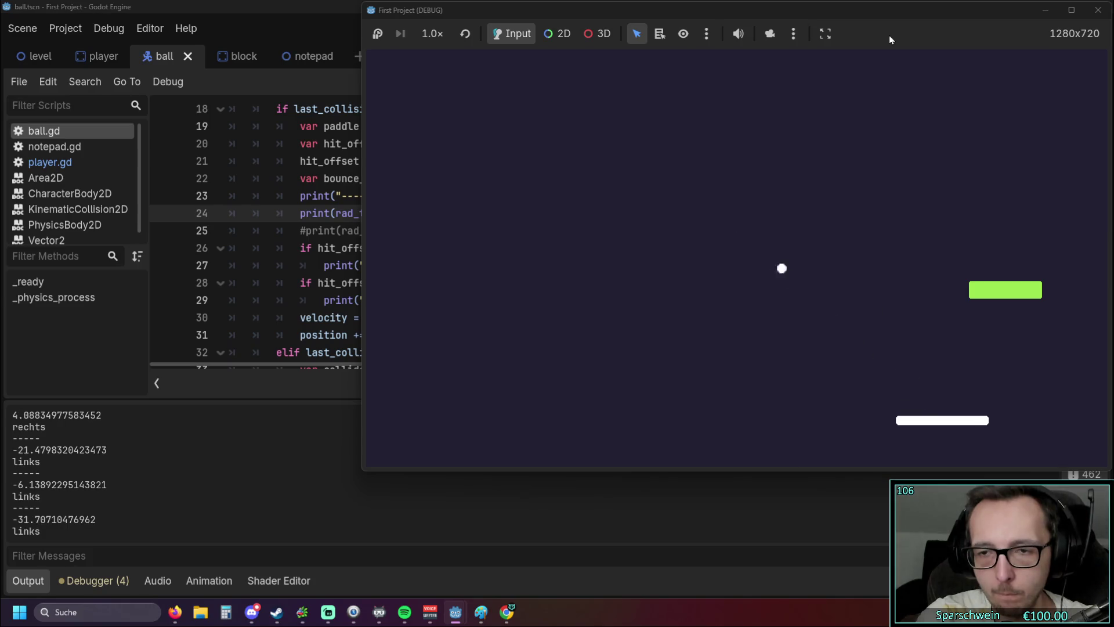
key(Left)
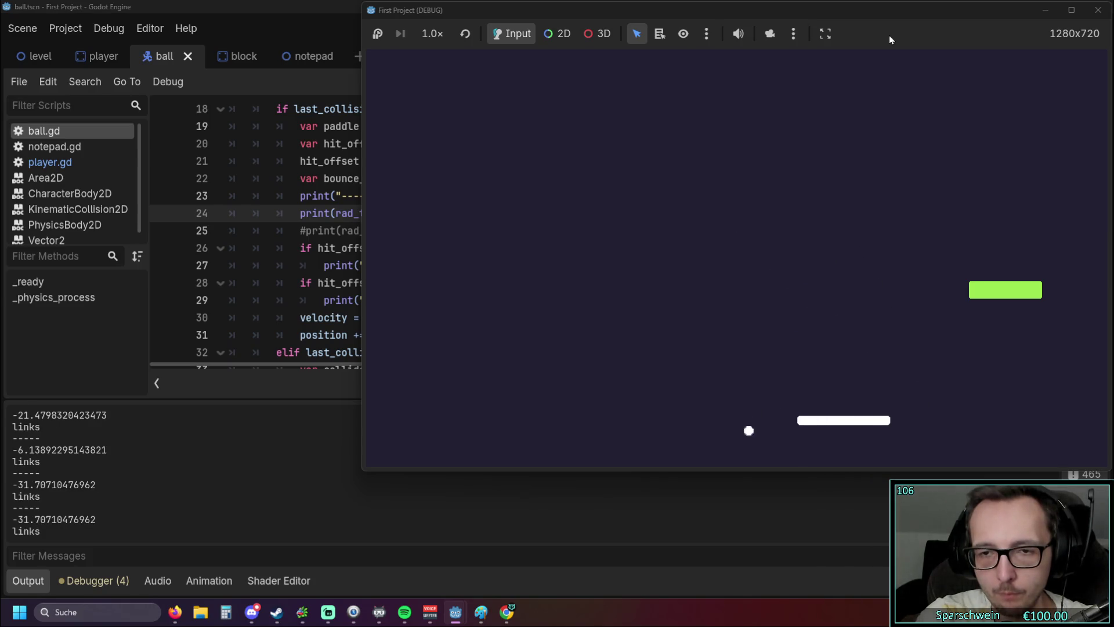
key(Right)
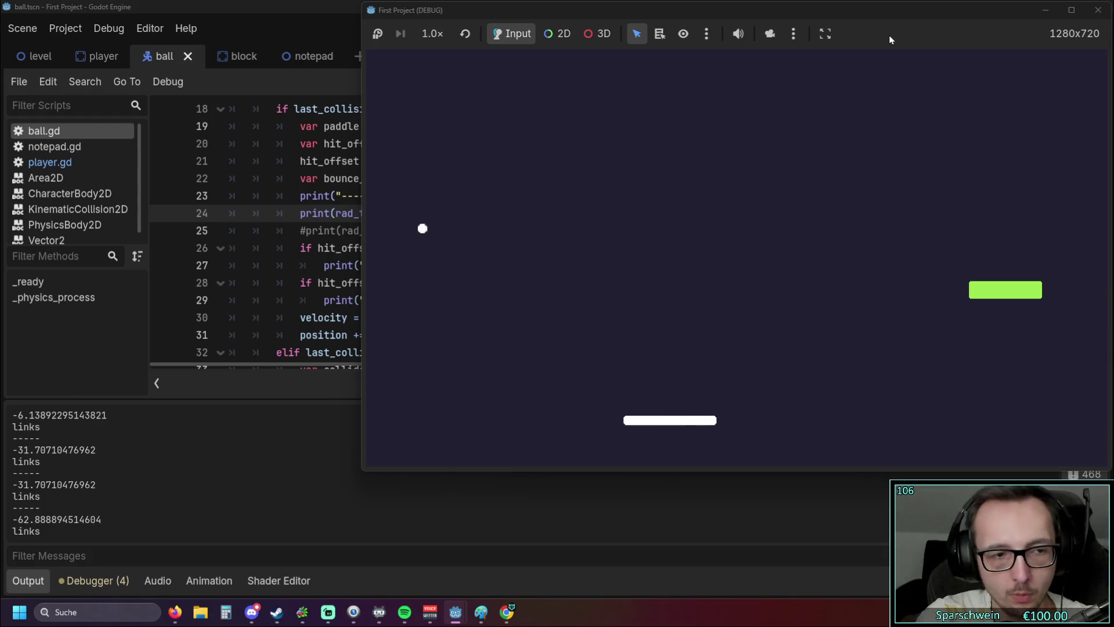
key(Right)
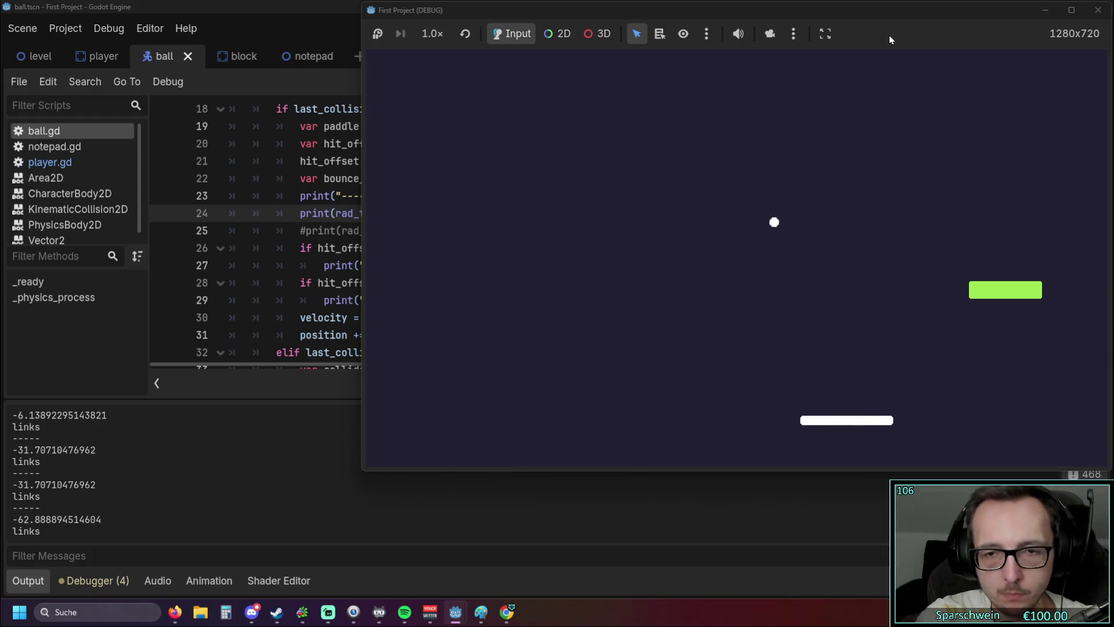
key(Right)
key(Right)
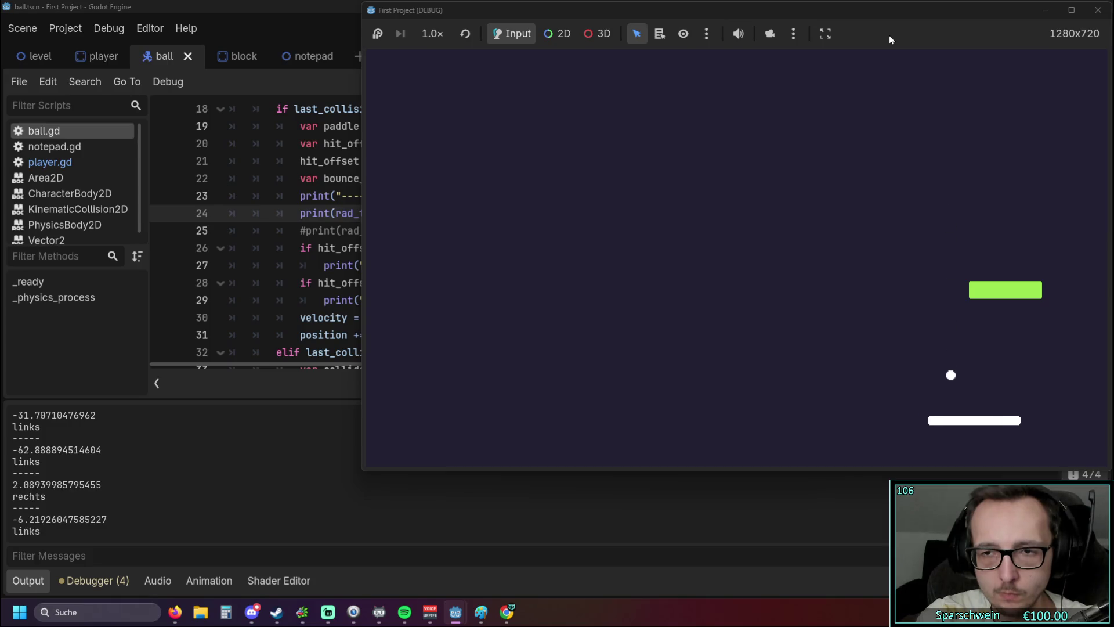
click(386, 318)
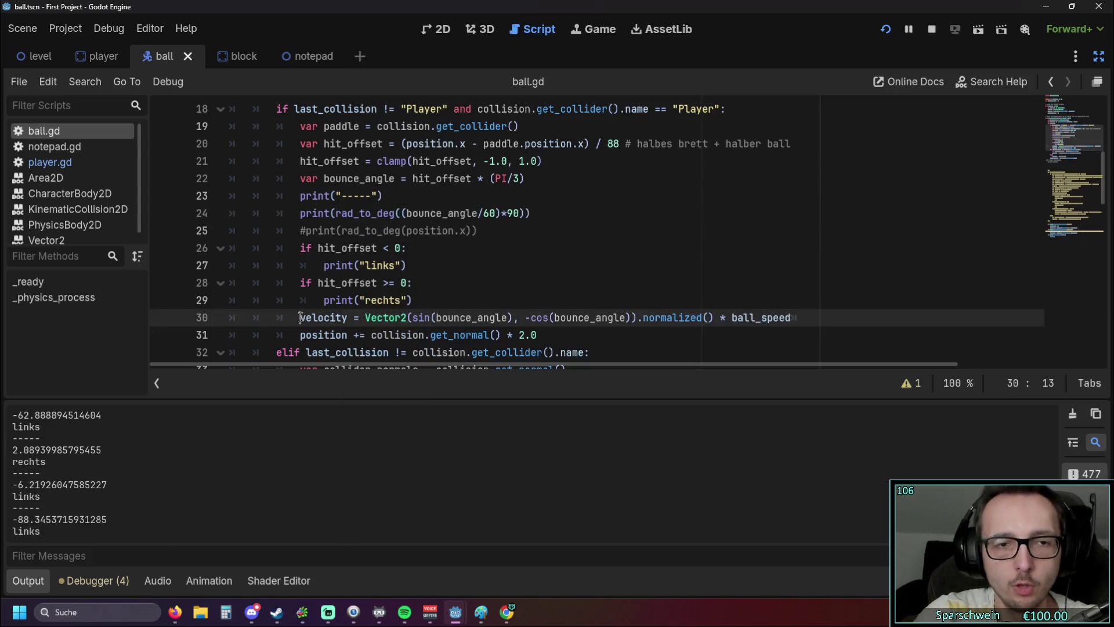
scroll(386, 318, up, 1)
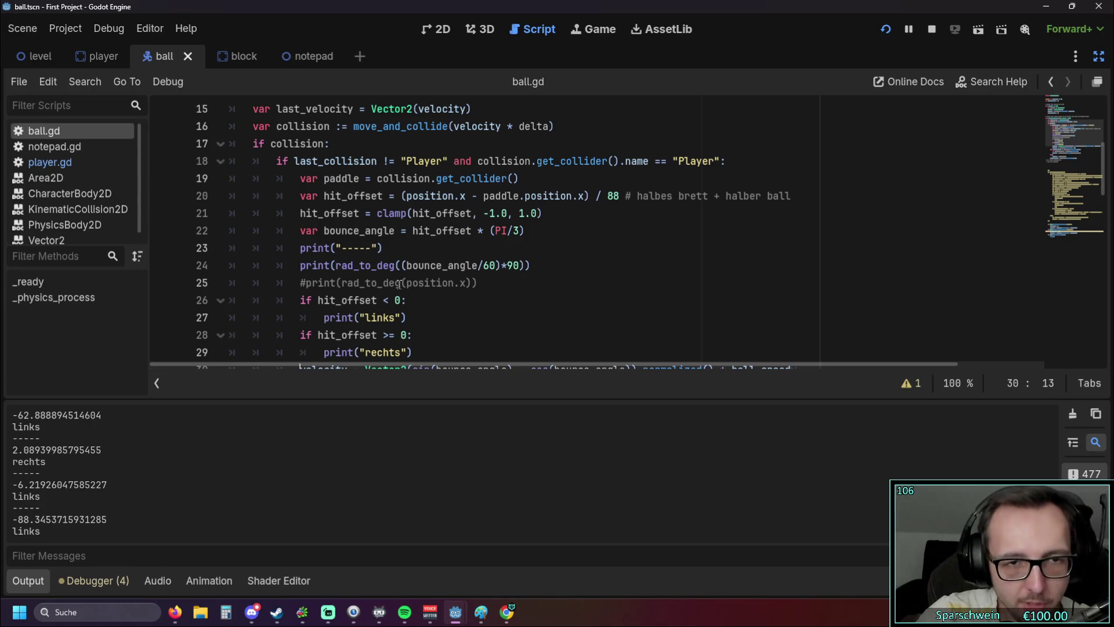
click(306, 283)
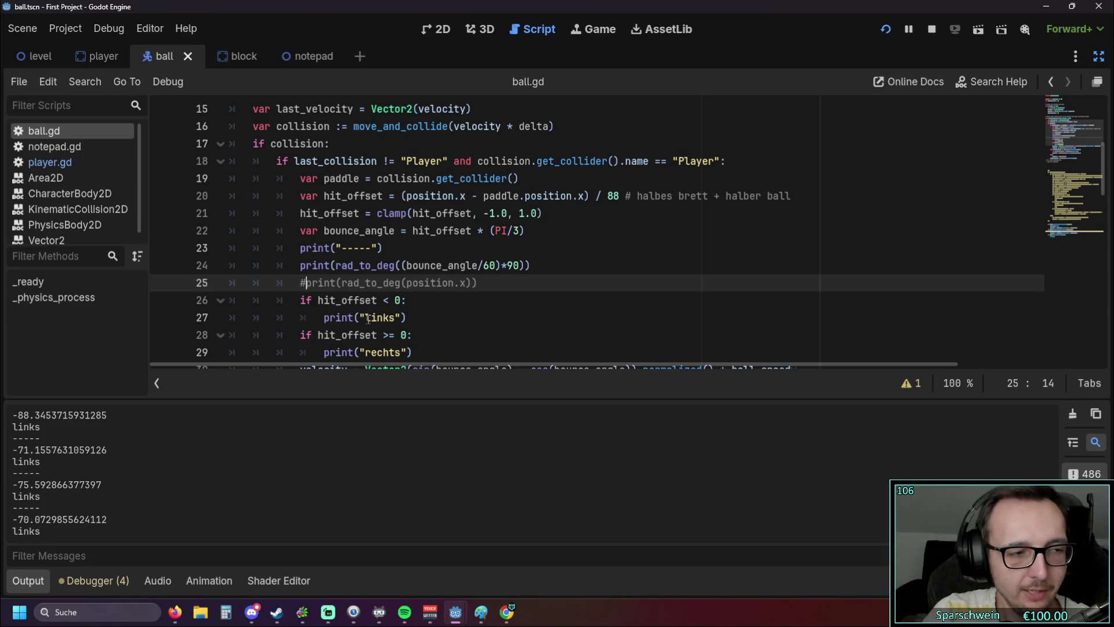
mouse_move(463, 618)
click(495, 538)
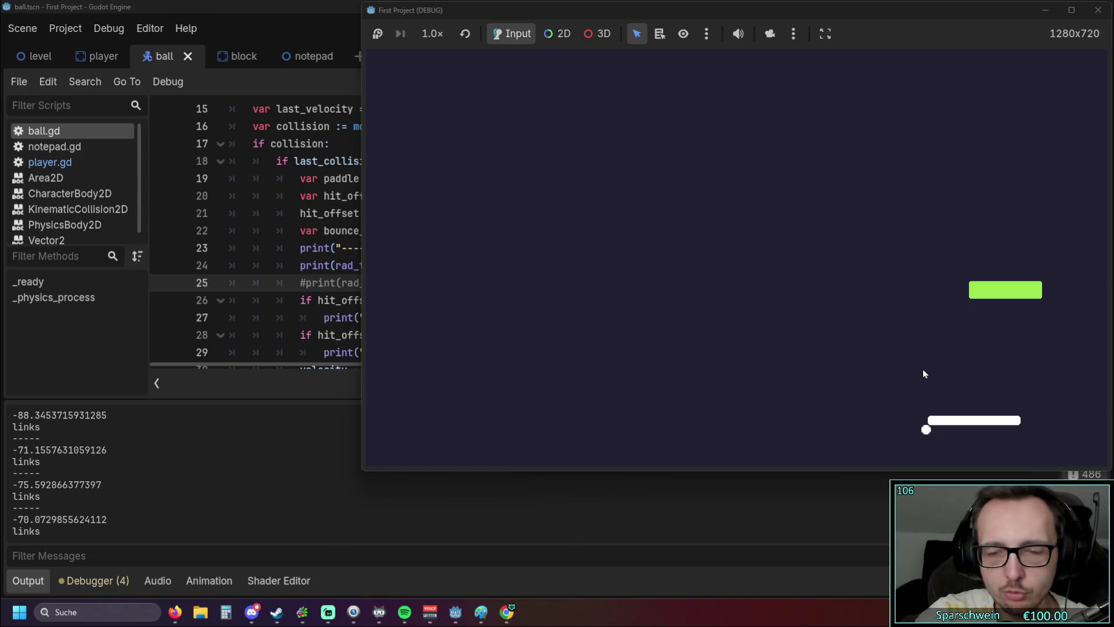
Step: Return the ball off varied paddle spots, logging rechts 72.19, 51.74, 31.28 and 90.0, then stop
key(Right)
key(Left)
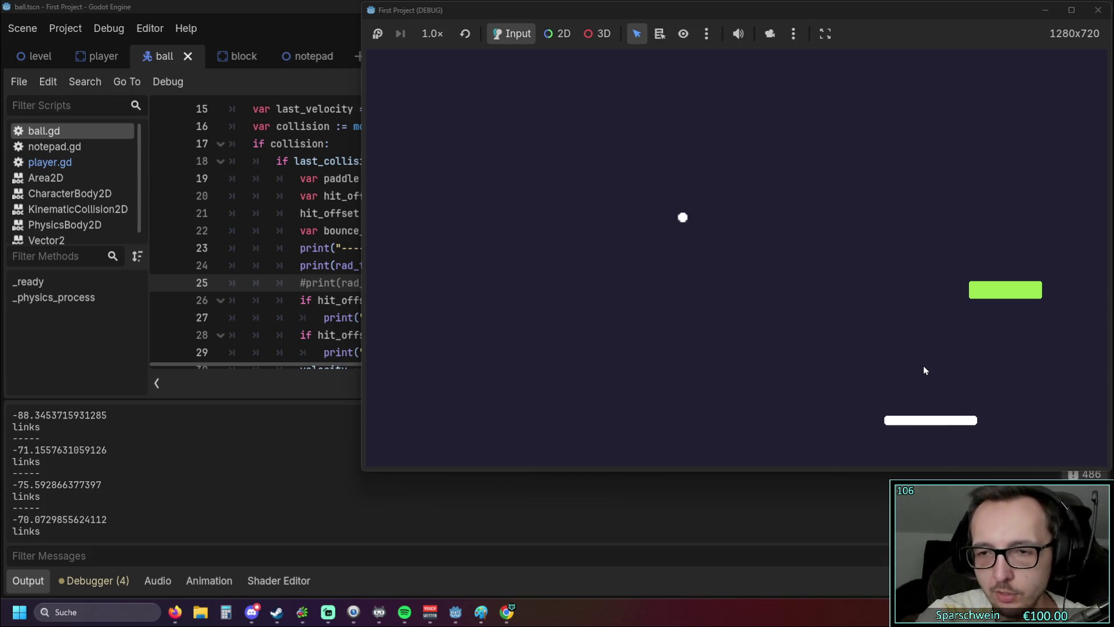
key(Right)
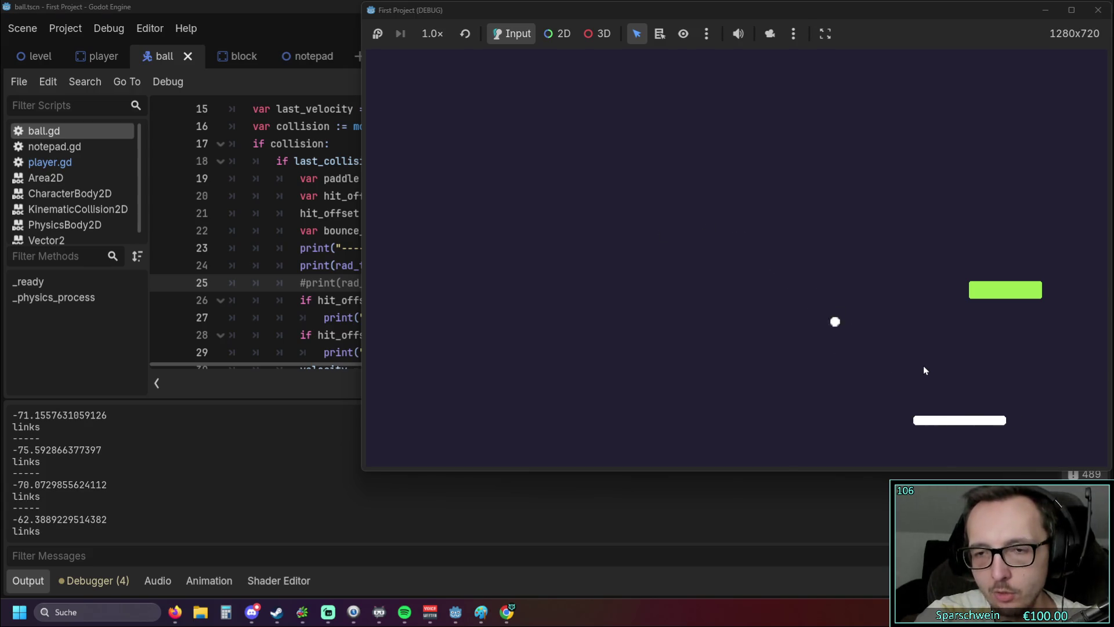
key(Left)
key(Right)
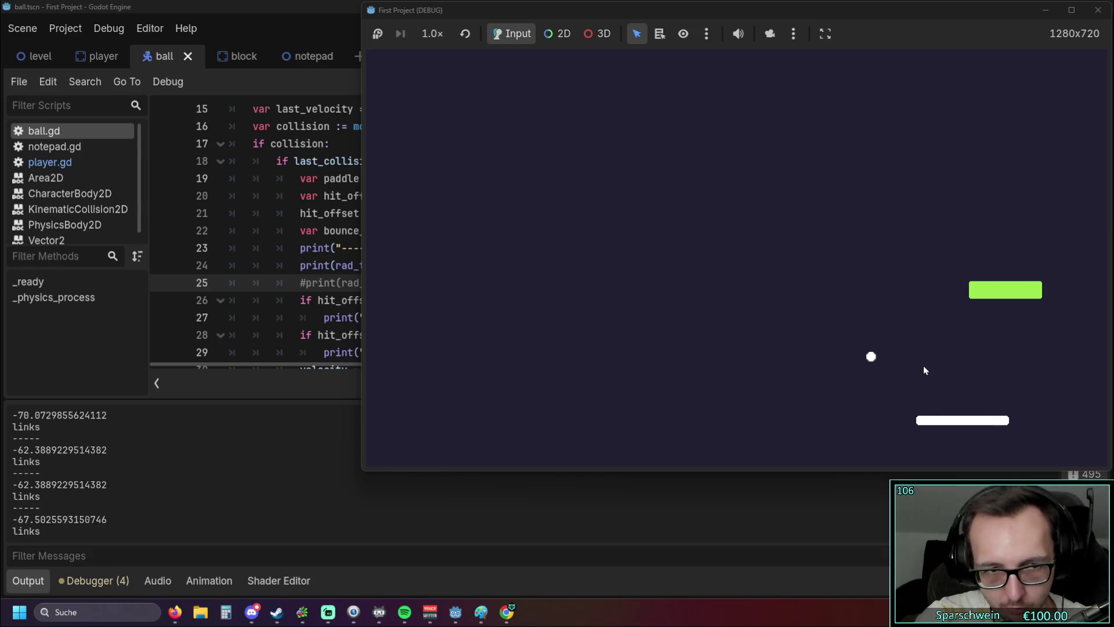
key(Right)
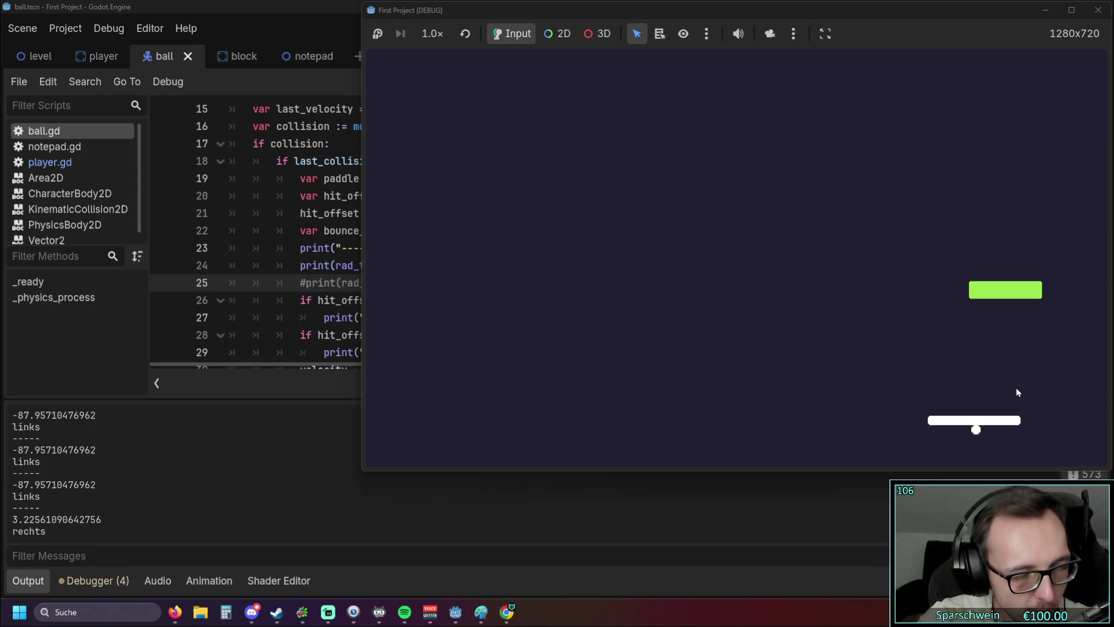
key(Right)
key(Left)
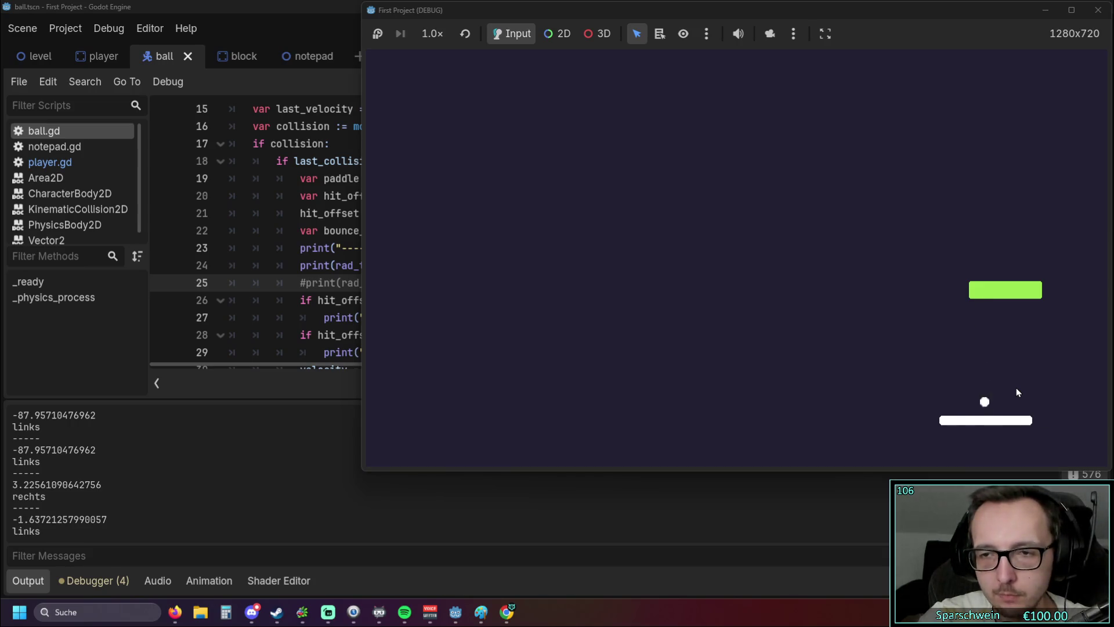
key(Right)
key(Left)
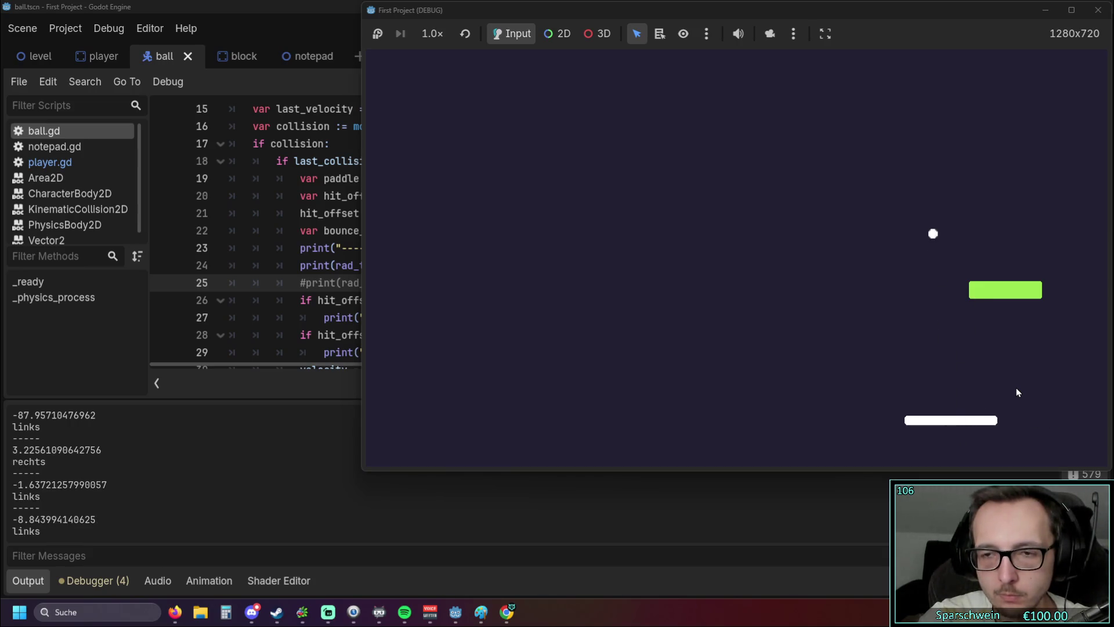
key(Right)
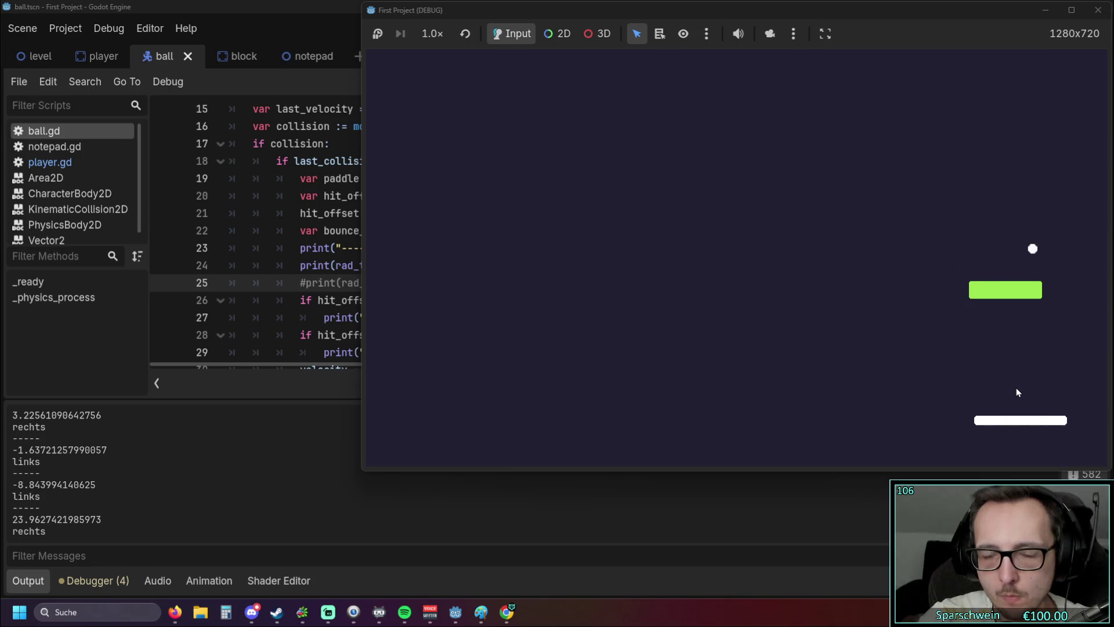
key(Left)
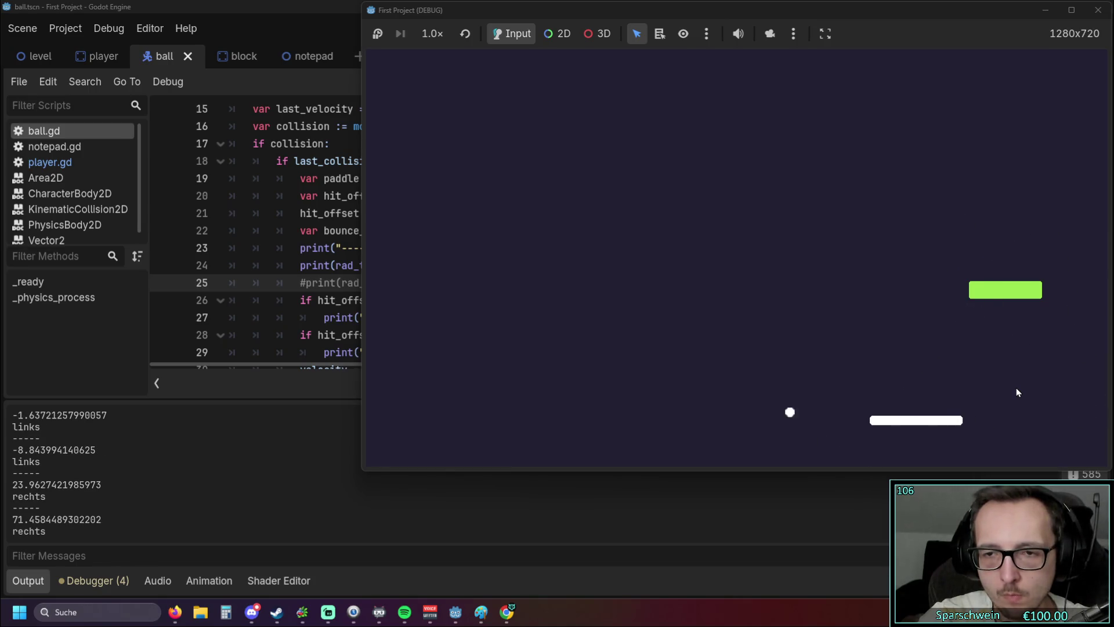
key(Right)
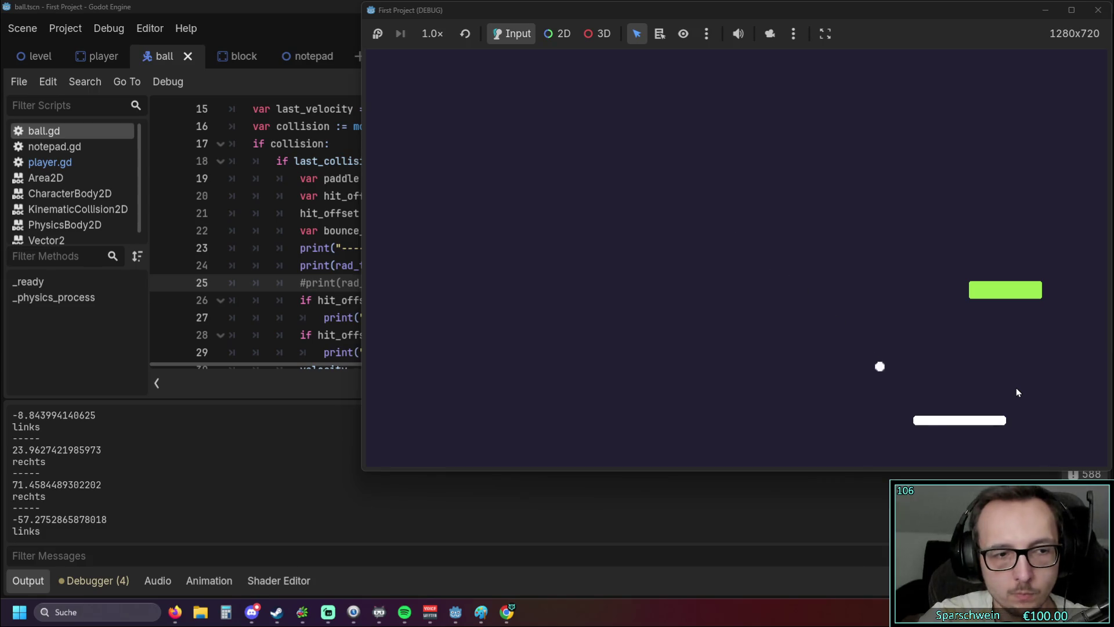
key(Right)
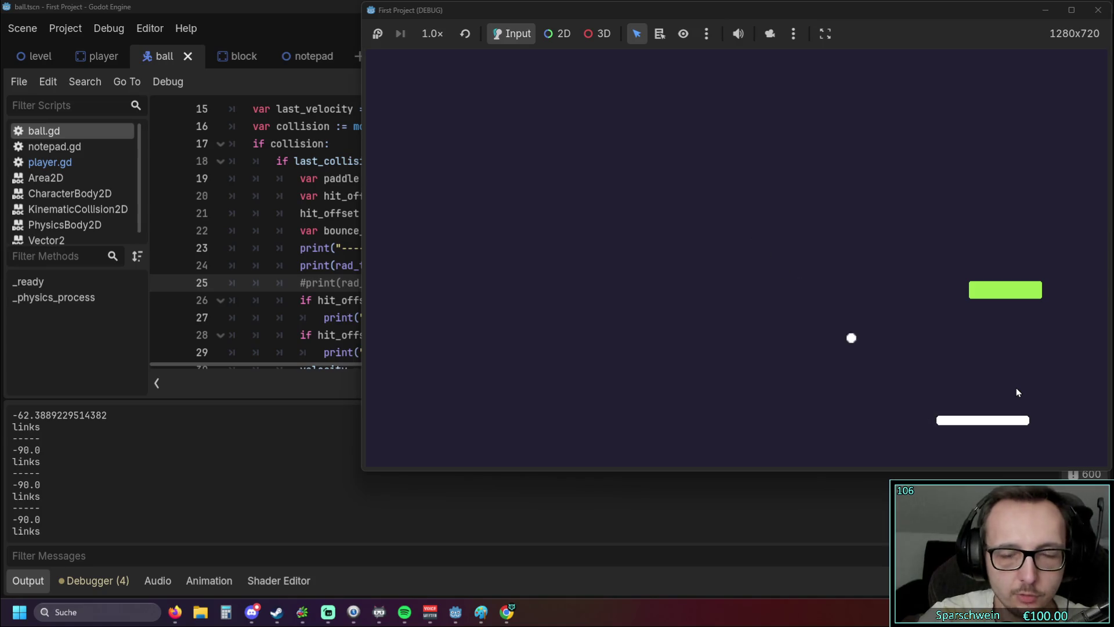
key(Left)
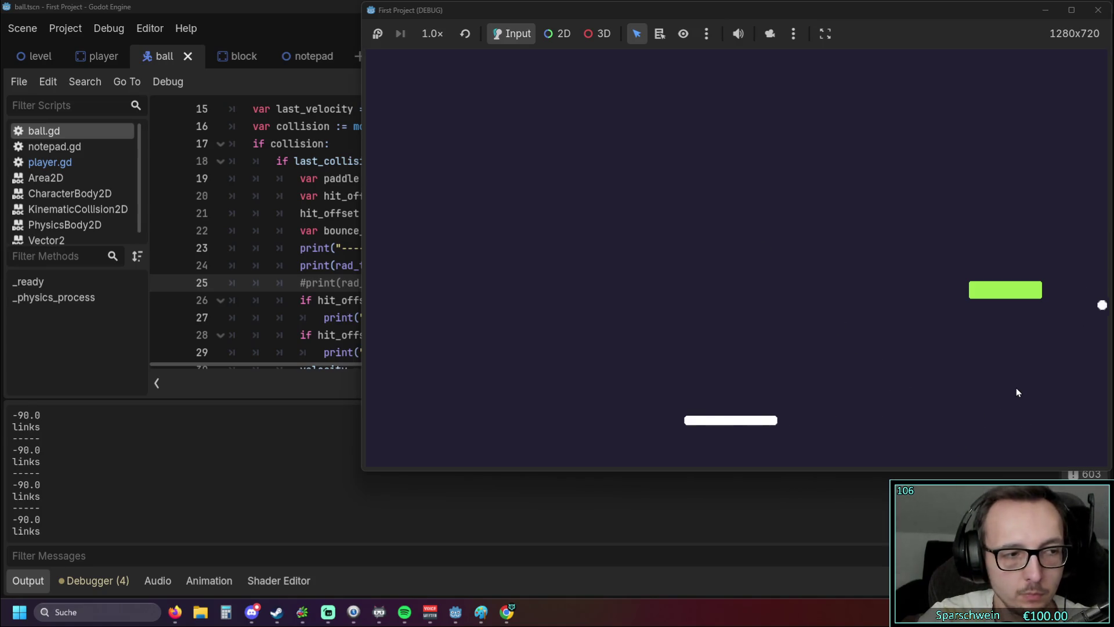
key(Right)
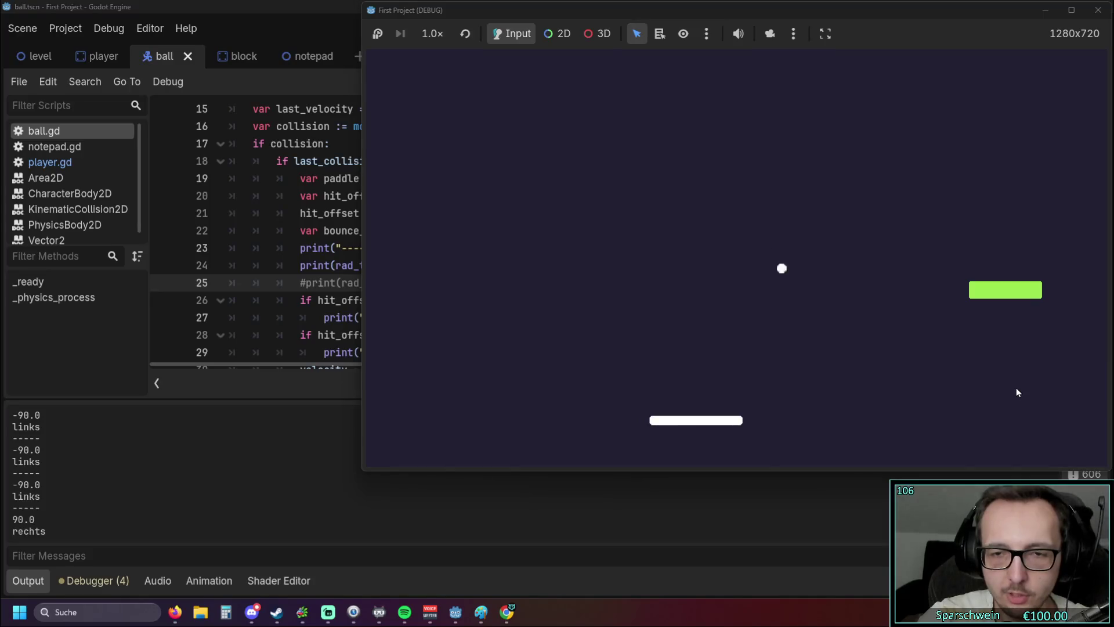
key(Right)
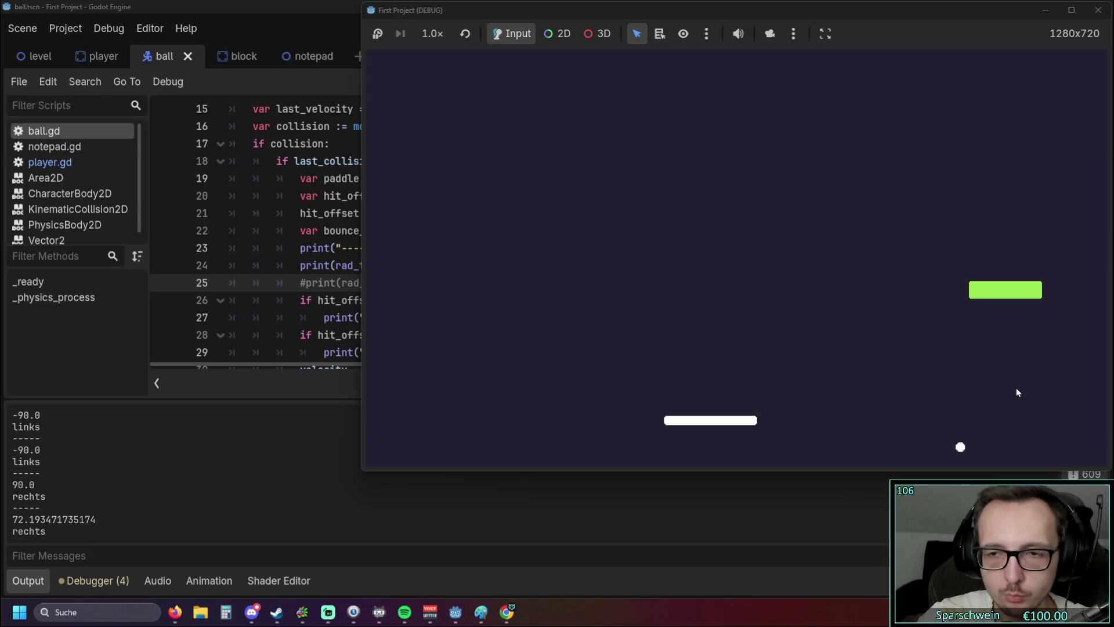
key(Right)
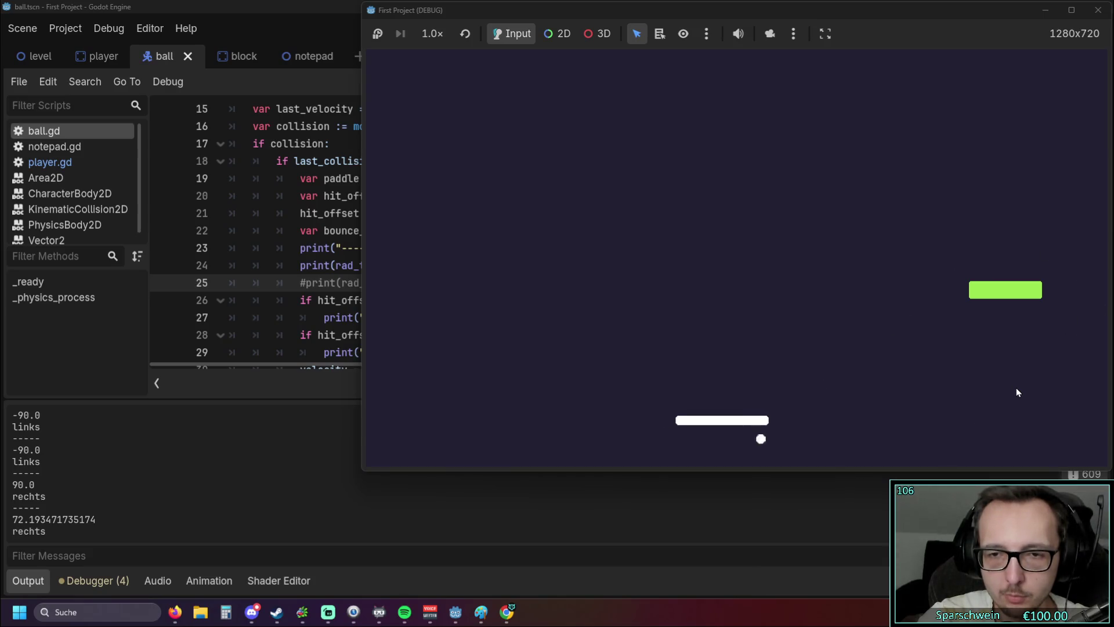
key(Right)
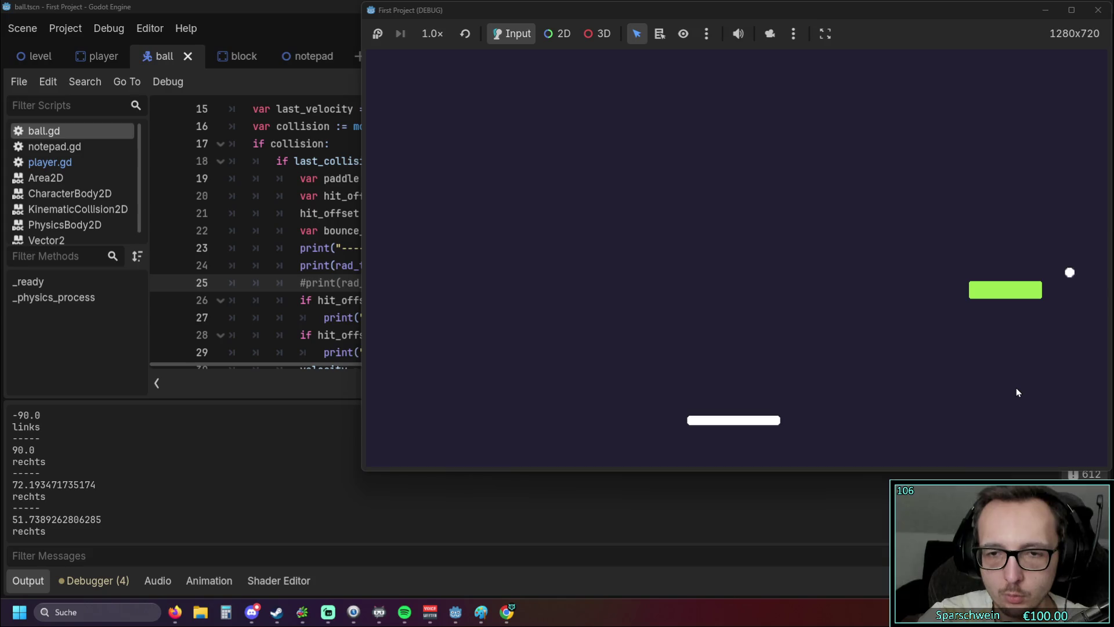
key(Right)
key(Right)
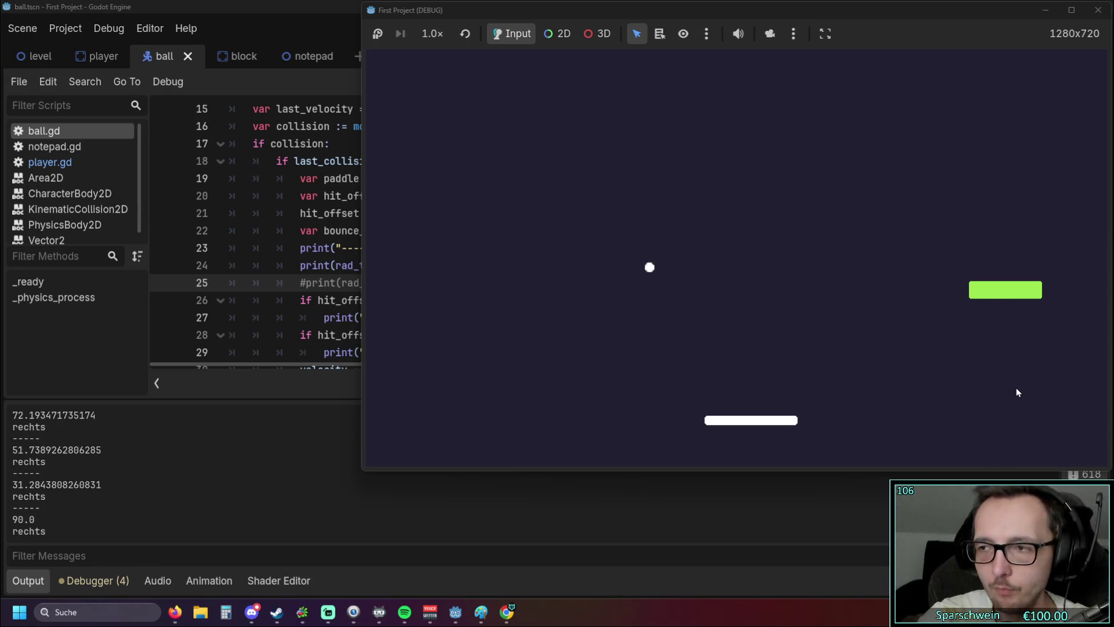
click(1098, 10)
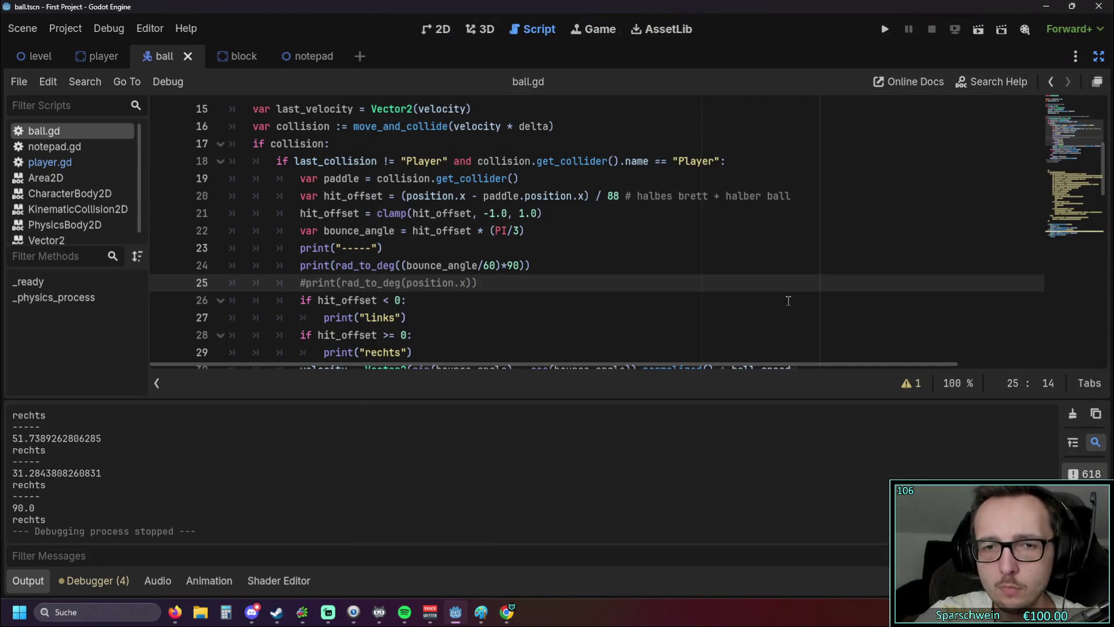
Step: Review the bounce-angle formula and line 24's print expression in ball.gd
click(606, 308)
scroll(606, 307, down, 1)
scroll(552, 311, up, 1)
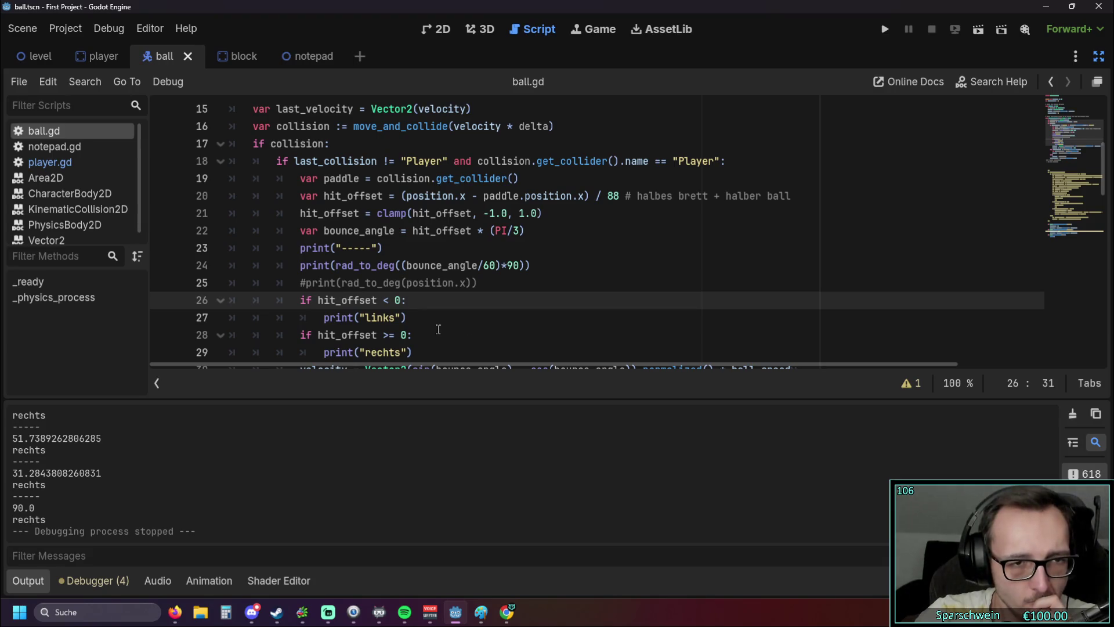
scroll(438, 329, down, 1)
scroll(394, 313, up, 1)
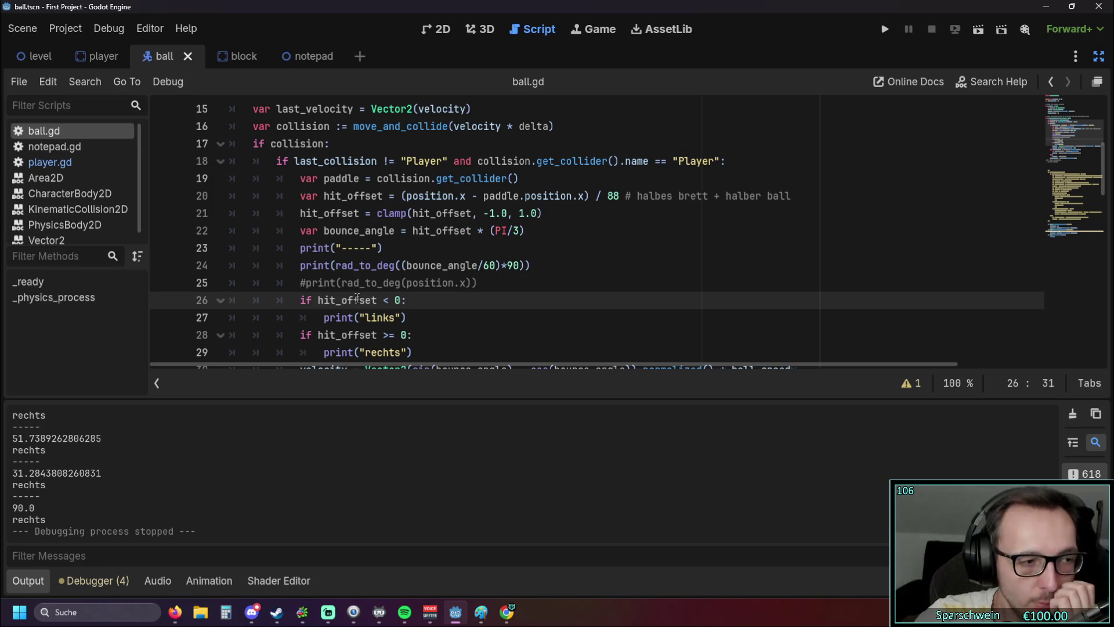
mouse_move(355, 299)
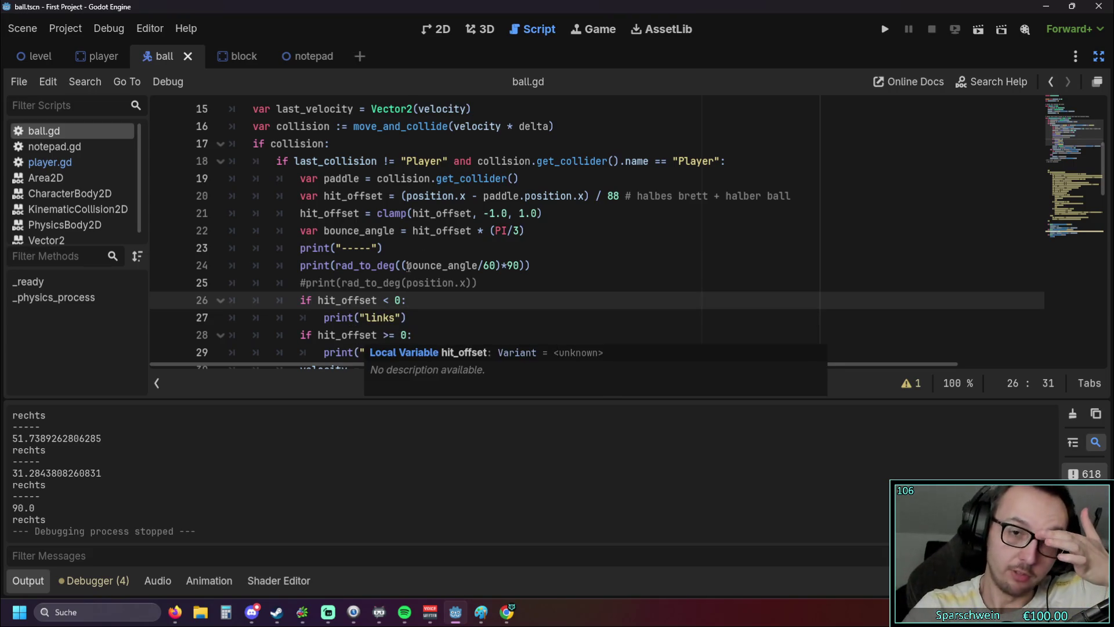
double_click(491, 266)
double_click(516, 265)
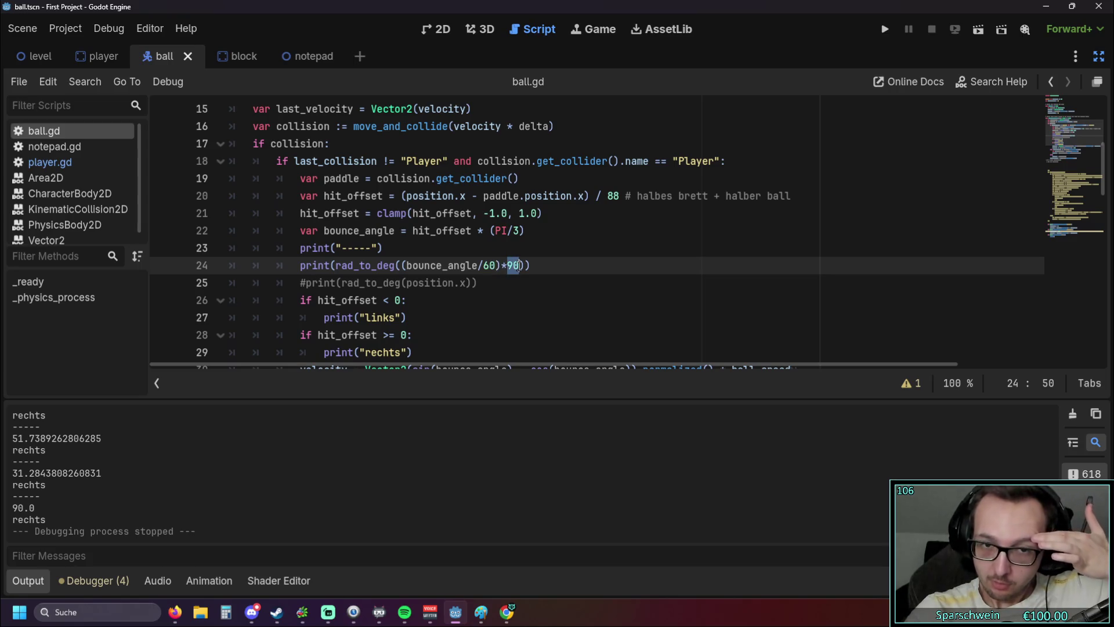
click(565, 280)
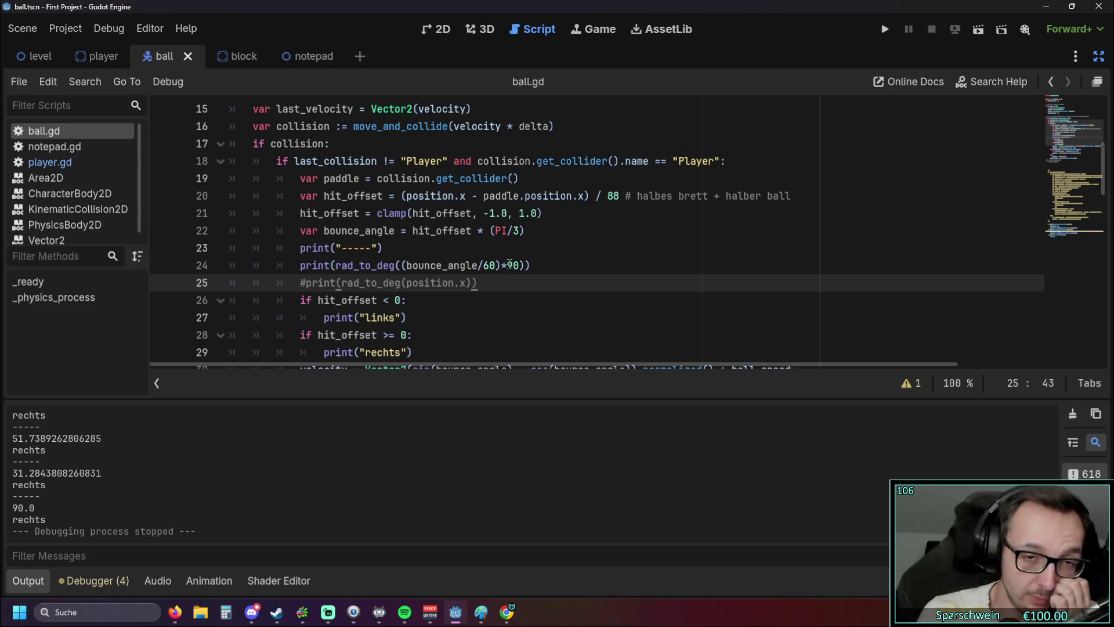
click(543, 232)
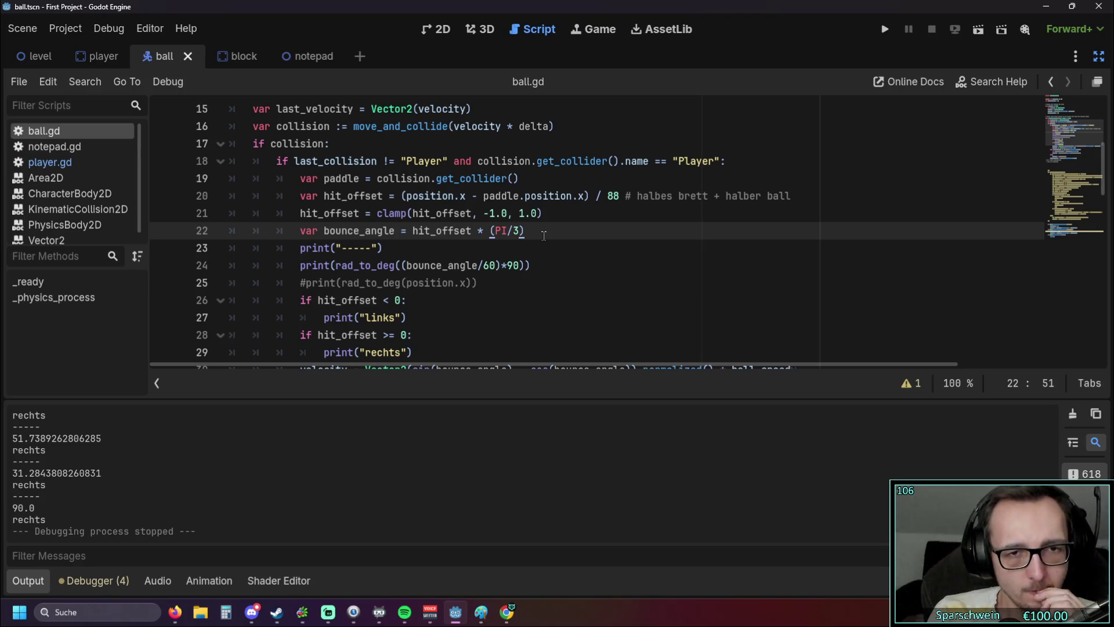
Step: Replace the 90 multiplier on line 24 with 100
double_click(514, 265)
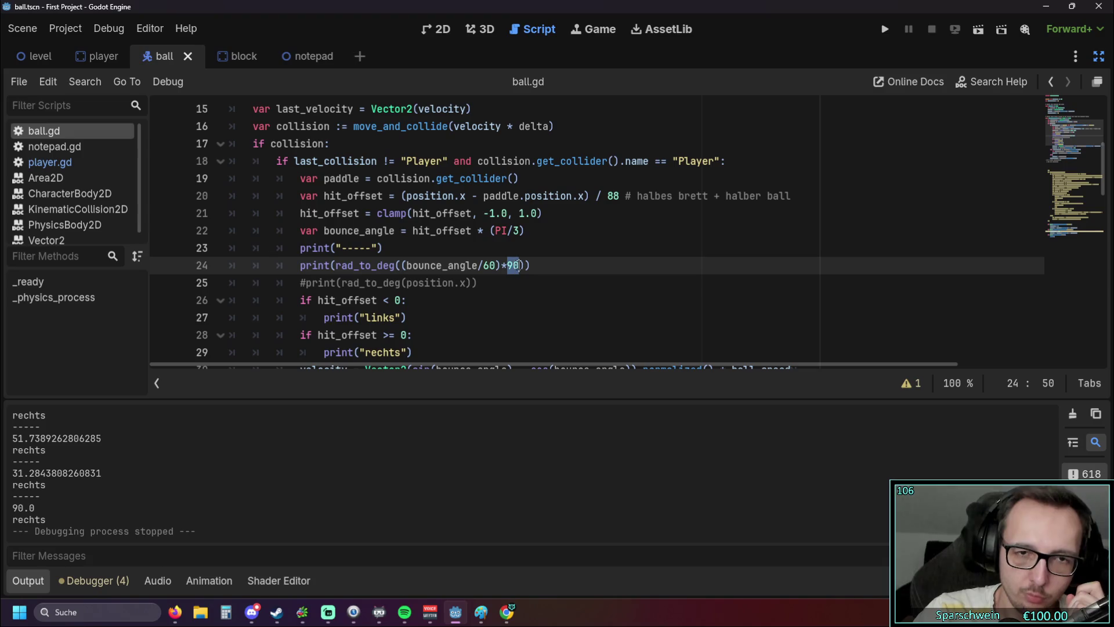
text(100)
click(487, 283)
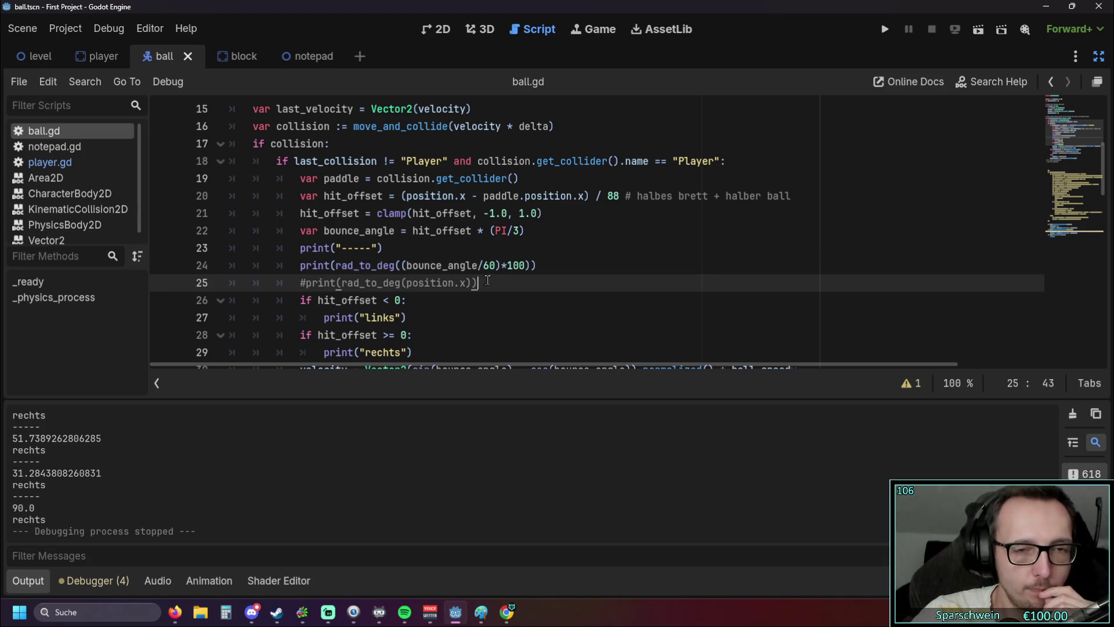
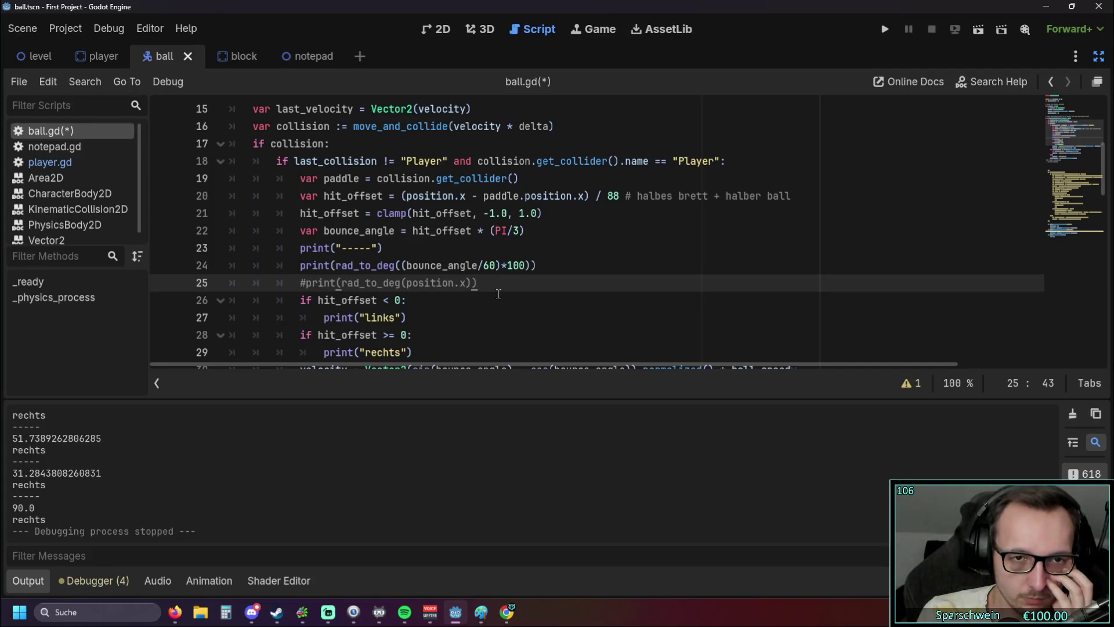
Step: Uncomment the position debug print on line 25, then test-run and stop the game
scroll(499, 294, down, 8)
scroll(508, 260, down, 1)
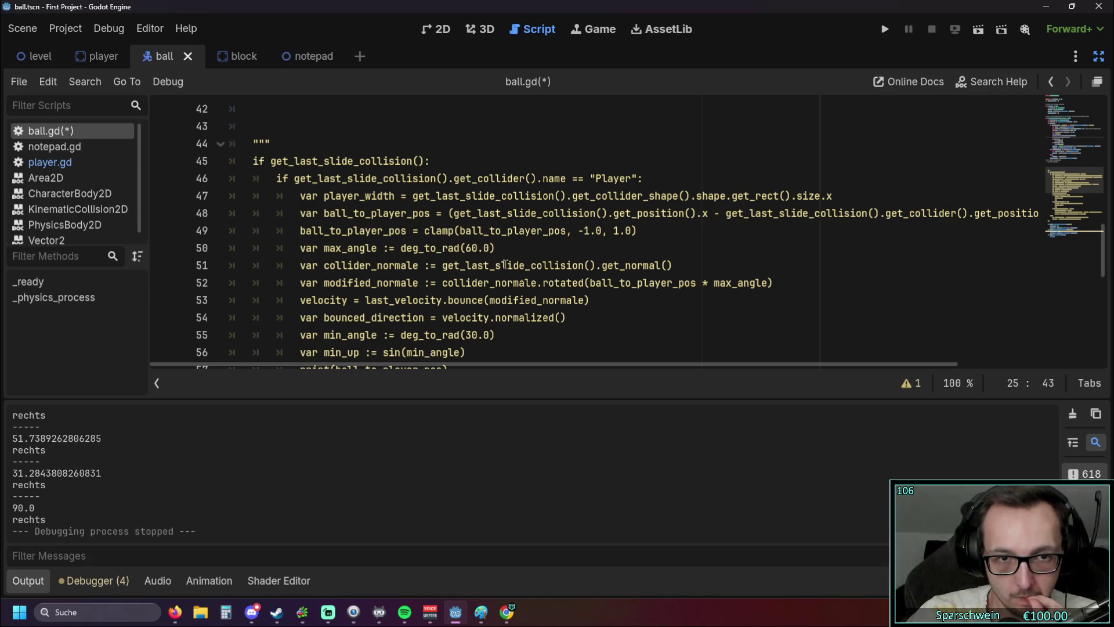
scroll(505, 264, down, 1)
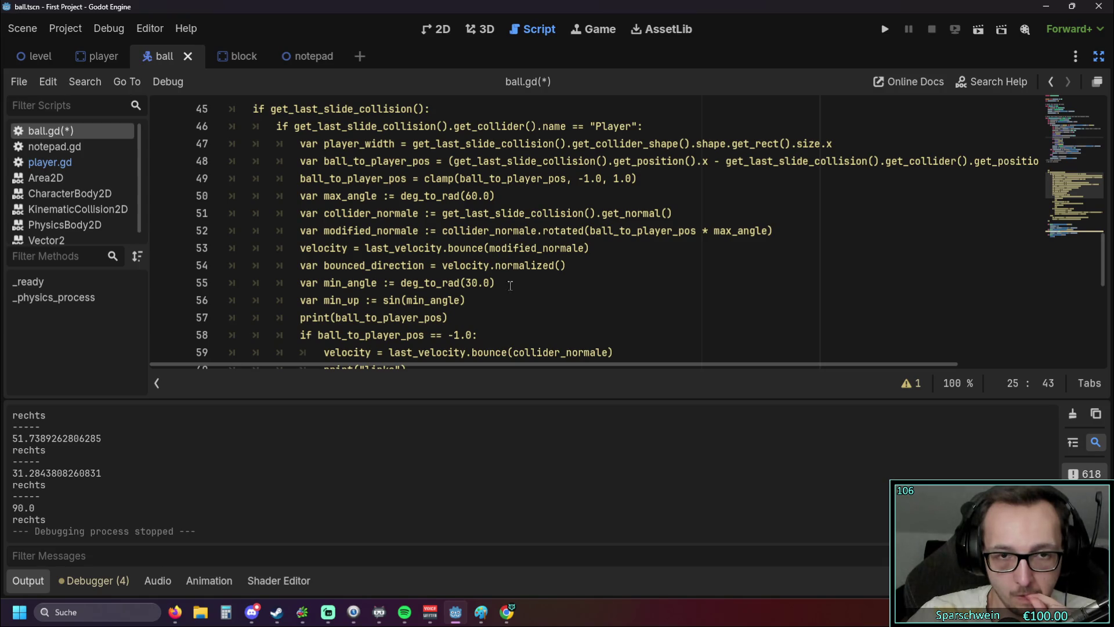
scroll(509, 286, down, 1)
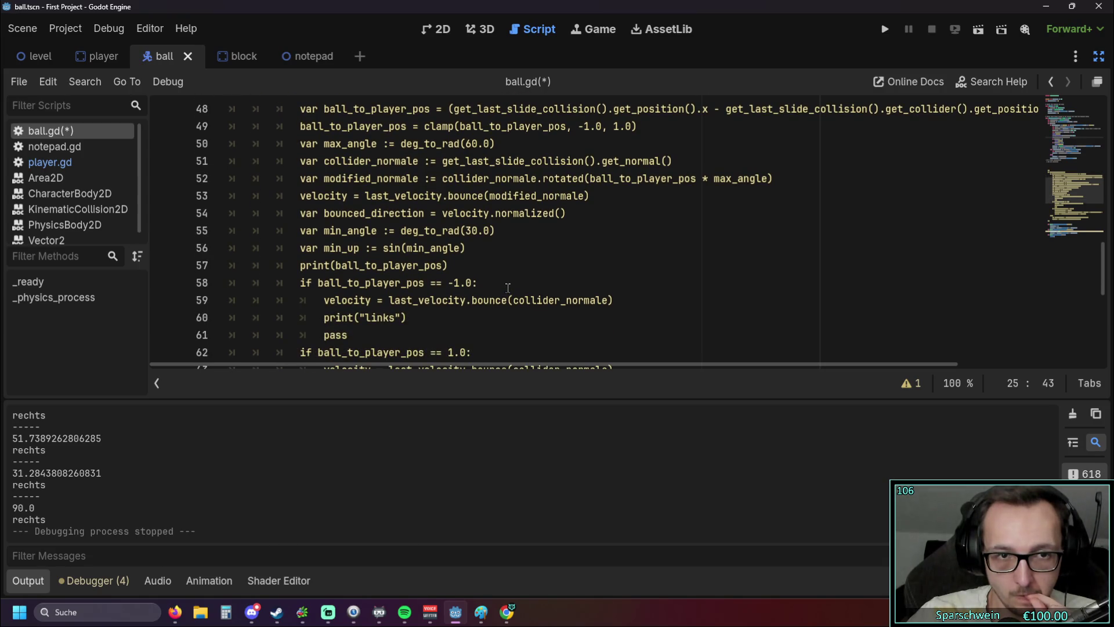
scroll(507, 287, down, 2)
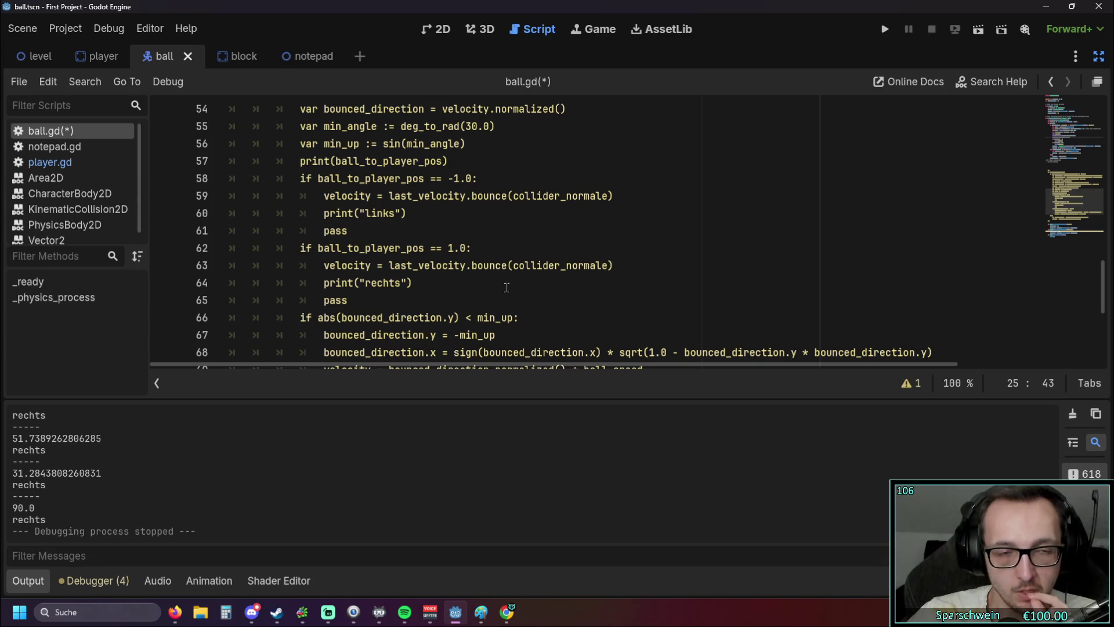
scroll(503, 288, up, 1)
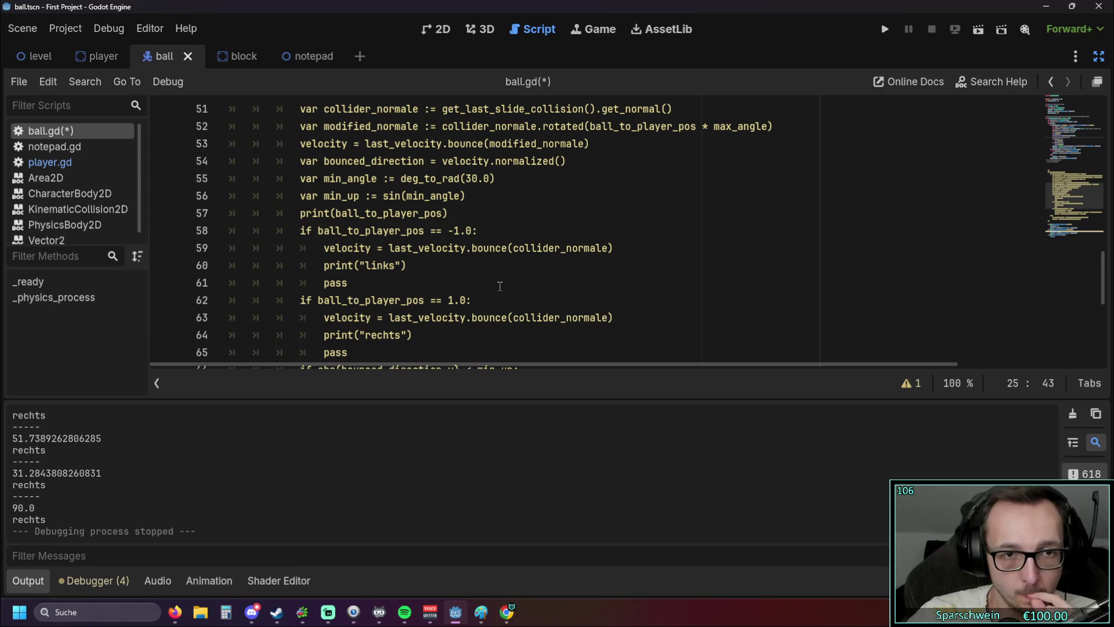
scroll(500, 285, down, 3)
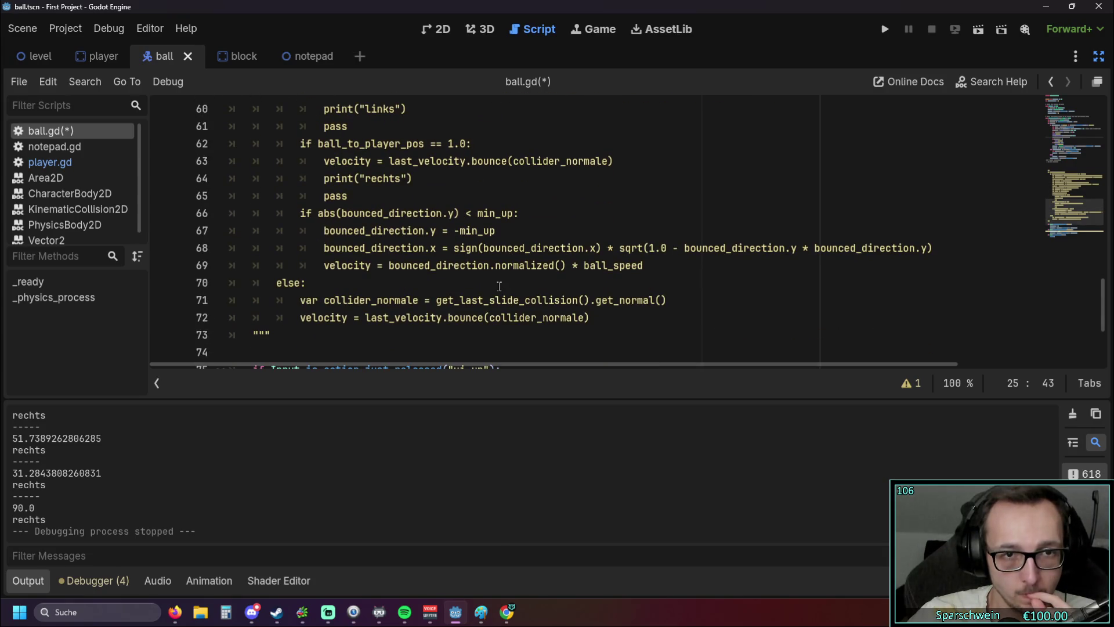
scroll(499, 286, down, 3)
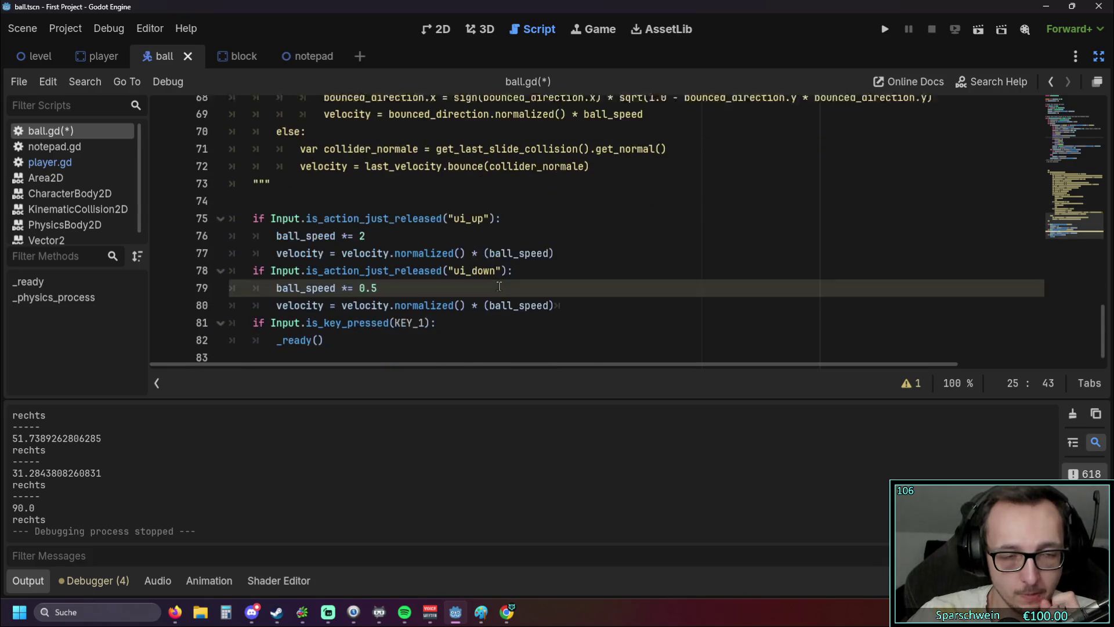
scroll(499, 286, up, 20)
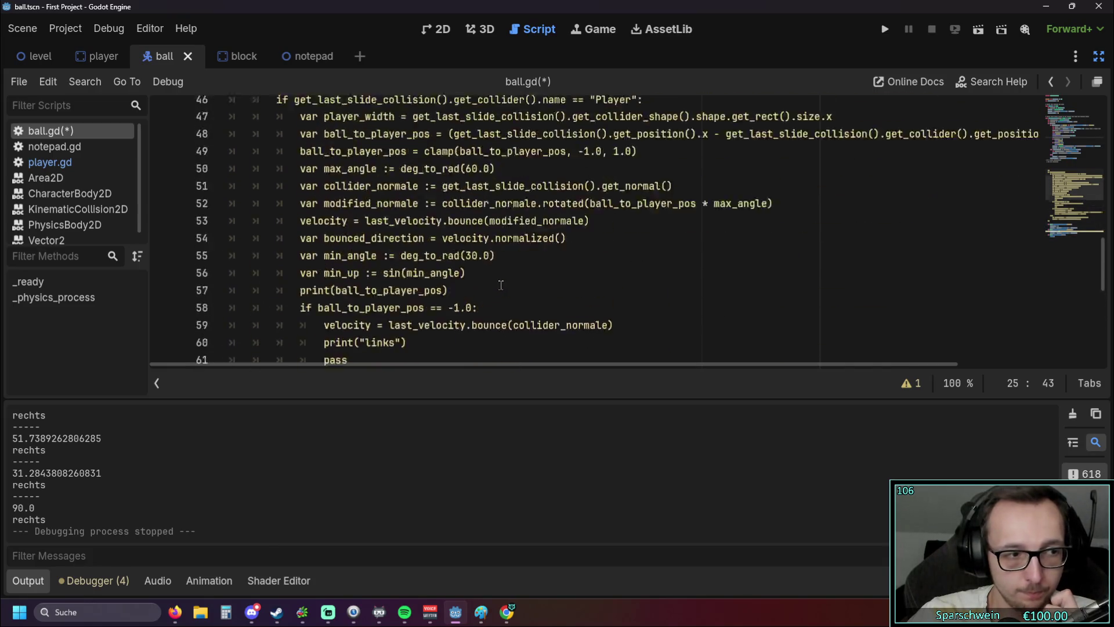
scroll(501, 283, down, 3)
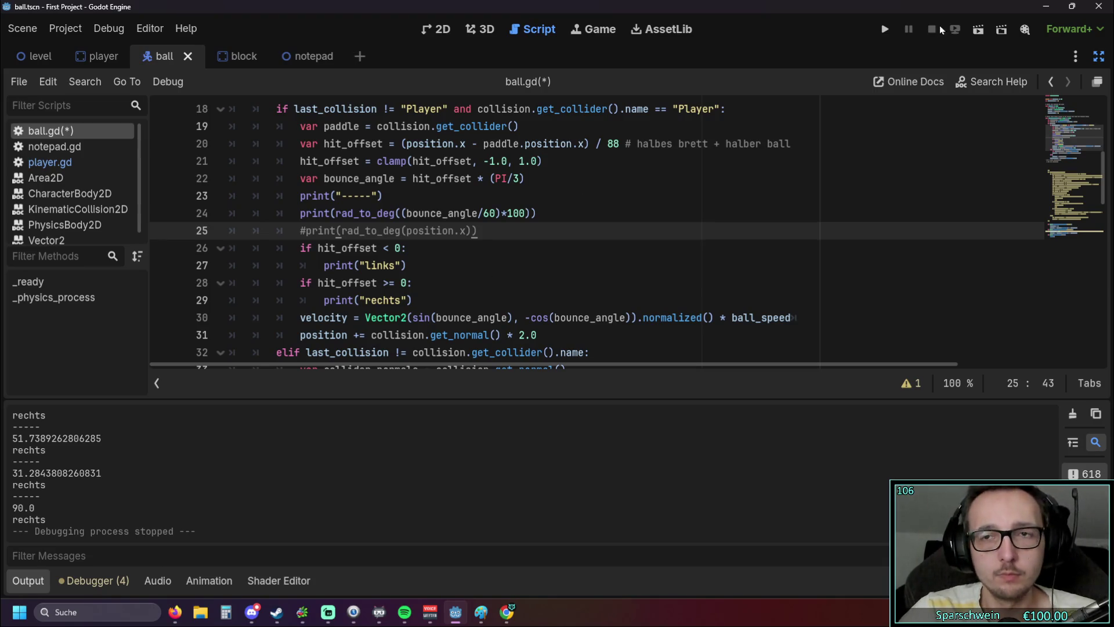
click(510, 265)
click(499, 230)
click(308, 230)
key(BackSpace)
click(878, 32)
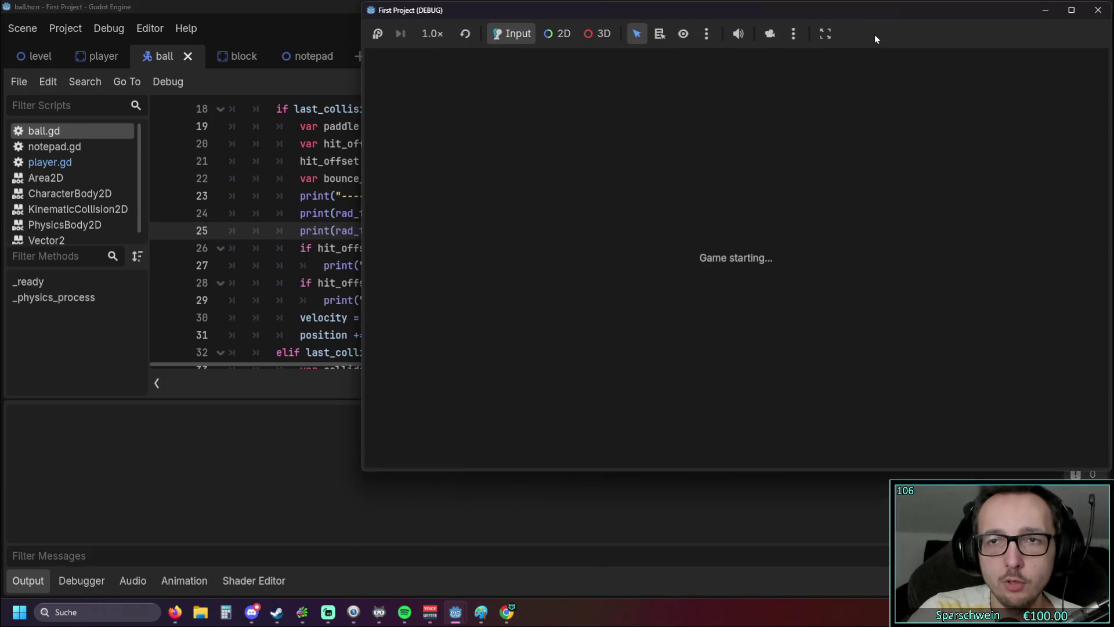
key(F8)
Step: Copy the player_width and ball_to_player_pos lines into the paddle branch after line 18
click(636, 248)
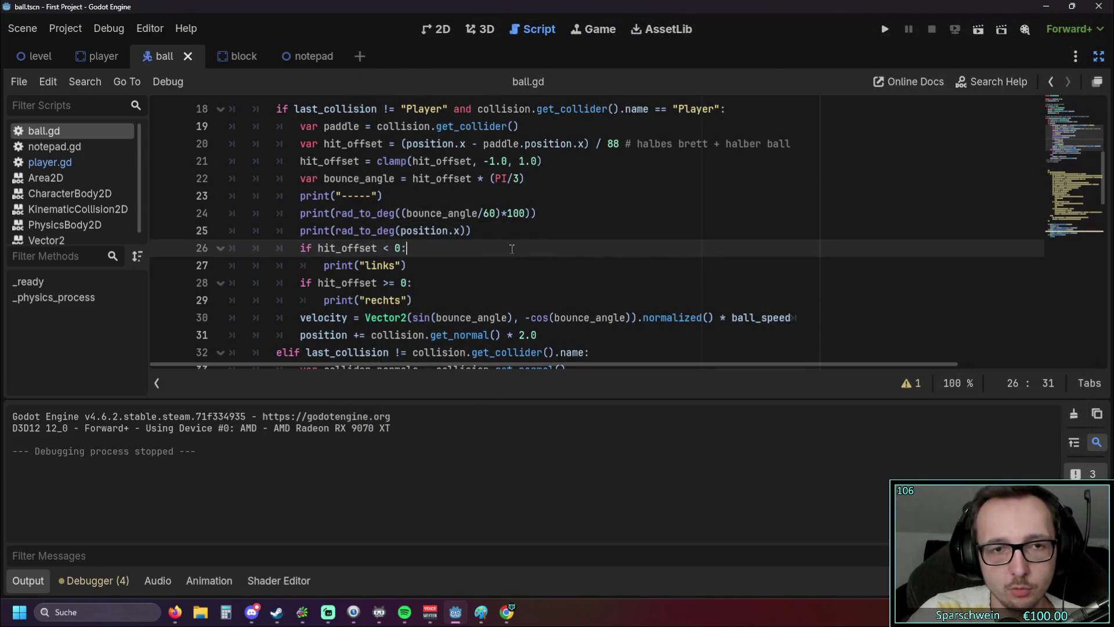
scroll(469, 256, up, 1)
scroll(469, 255, down, 1)
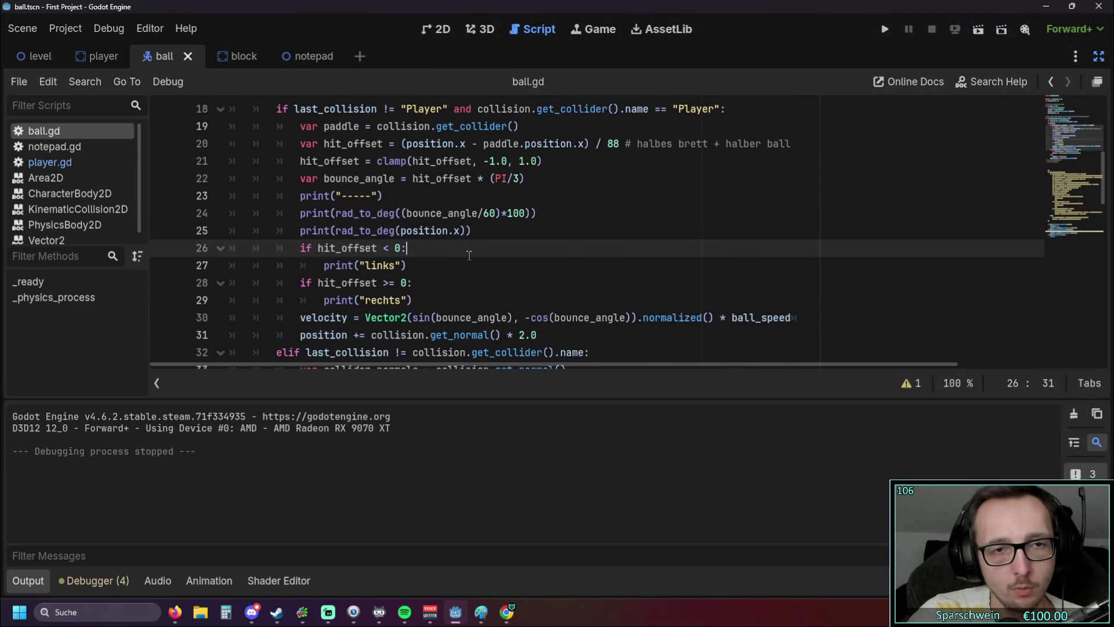
scroll(469, 255, down, 8)
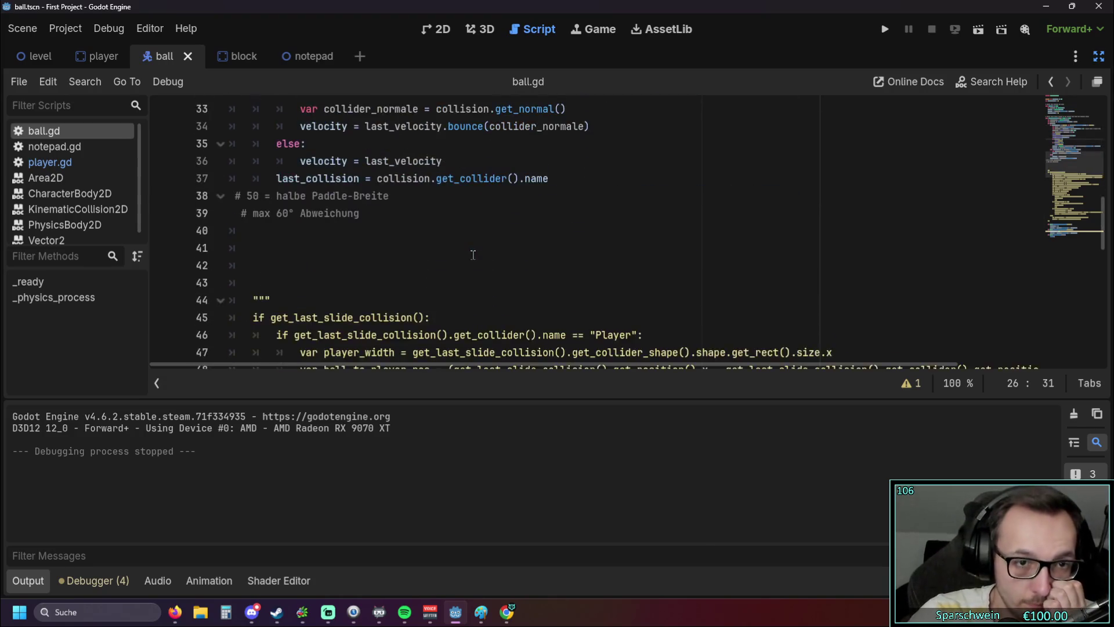
scroll(431, 255, up, 1)
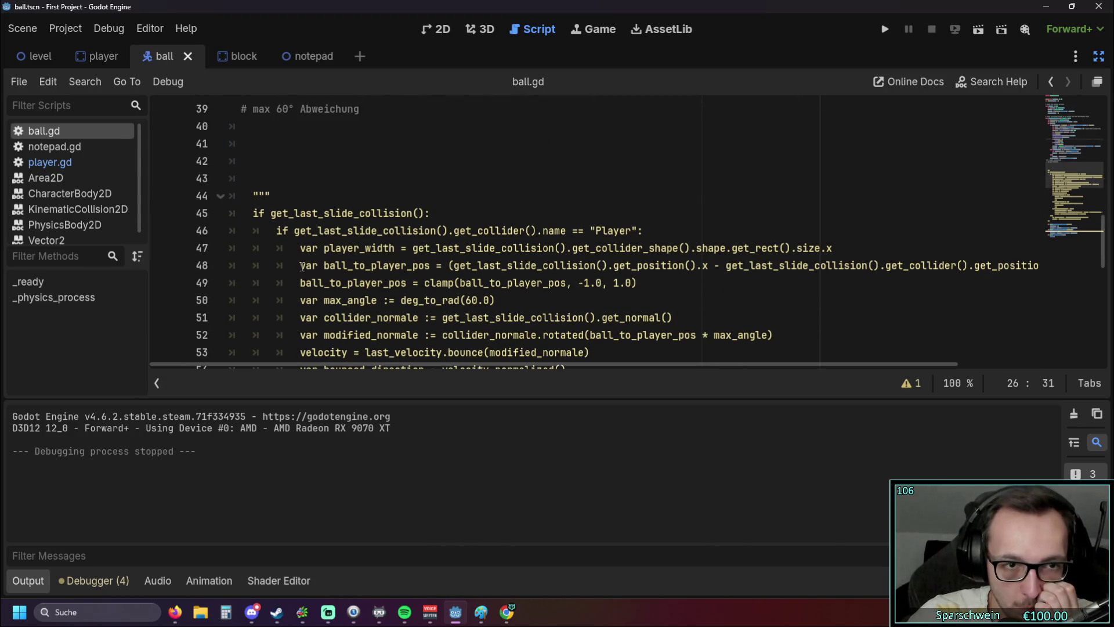
drag(300, 248, 1069, 271)
key(ctrl+c)
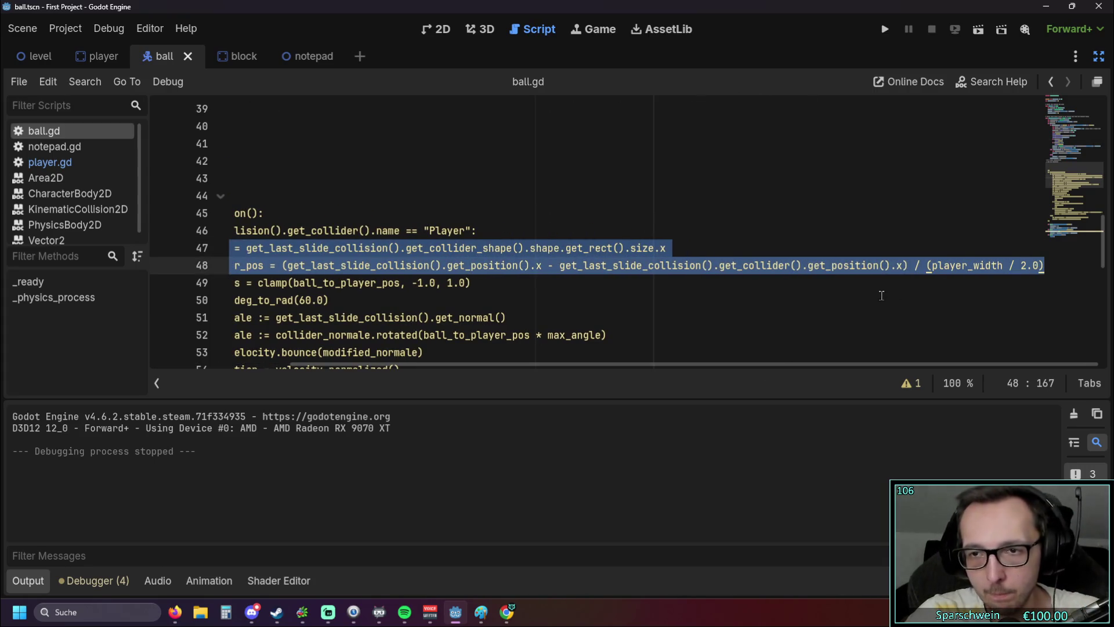
scroll(519, 243, up, 5)
scroll(494, 364, left, 5)
scroll(633, 170, up, 3)
click(727, 163)
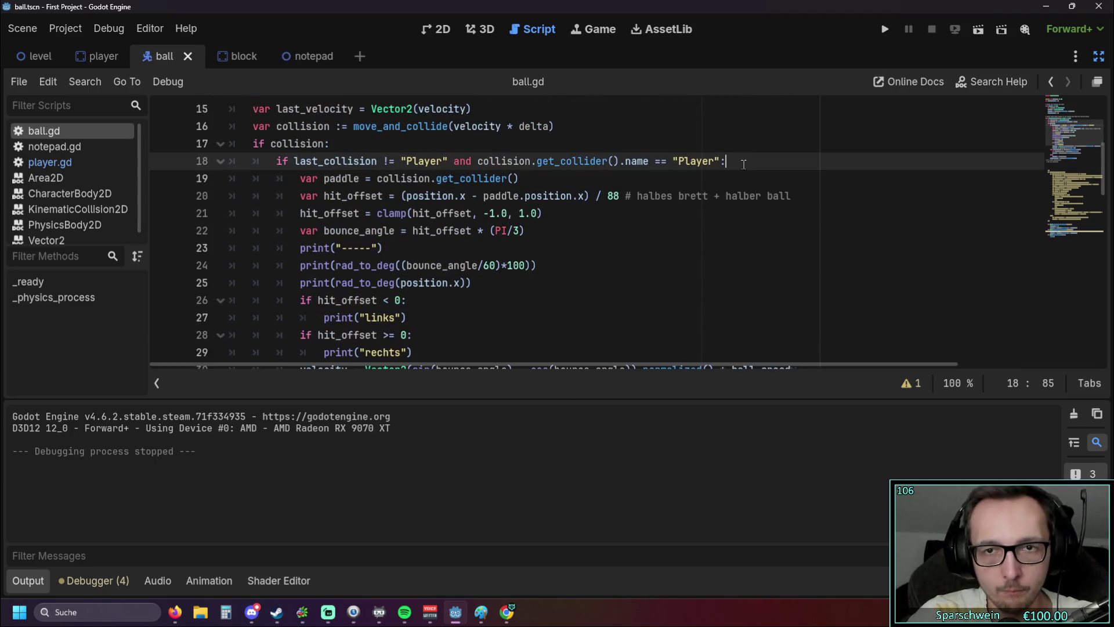
key(Return)
key(ctrl+v)
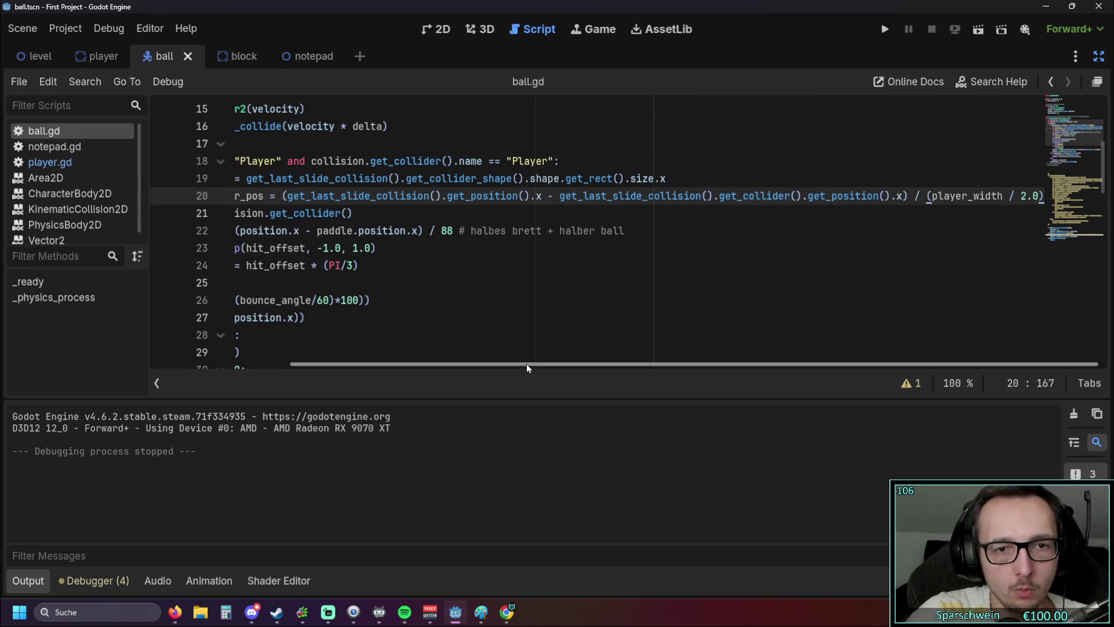
Step: Replace position.x in the second debug print with ball_to_player_pos and run the game
scroll(526, 364, left, 5)
click(394, 279)
scroll(536, 258, down, 1)
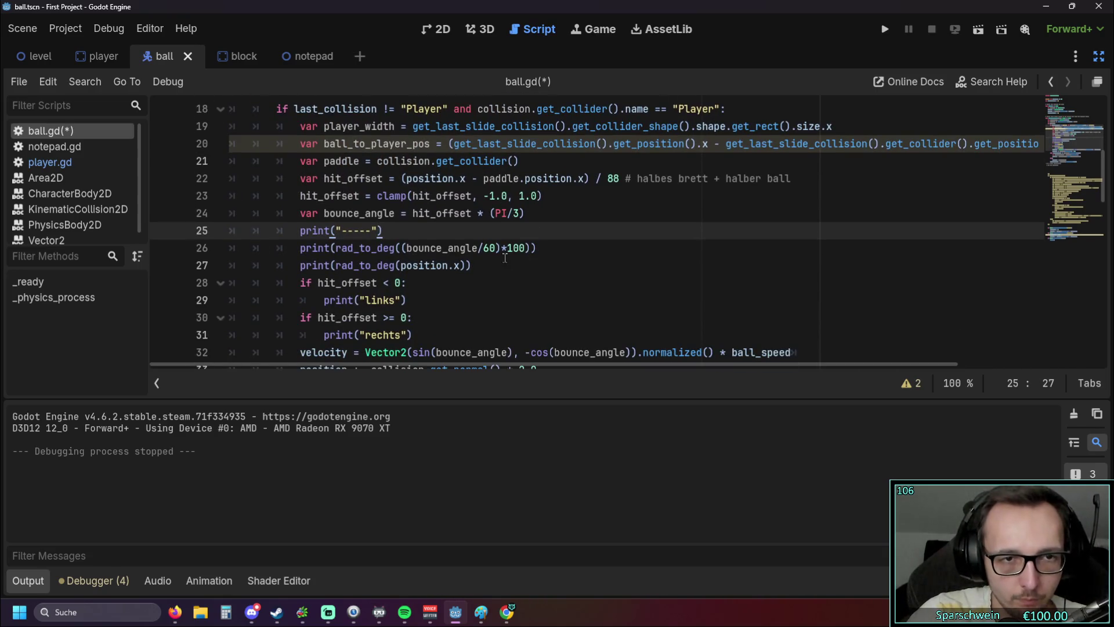
drag(323, 146, 430, 145)
key(ctrl+c)
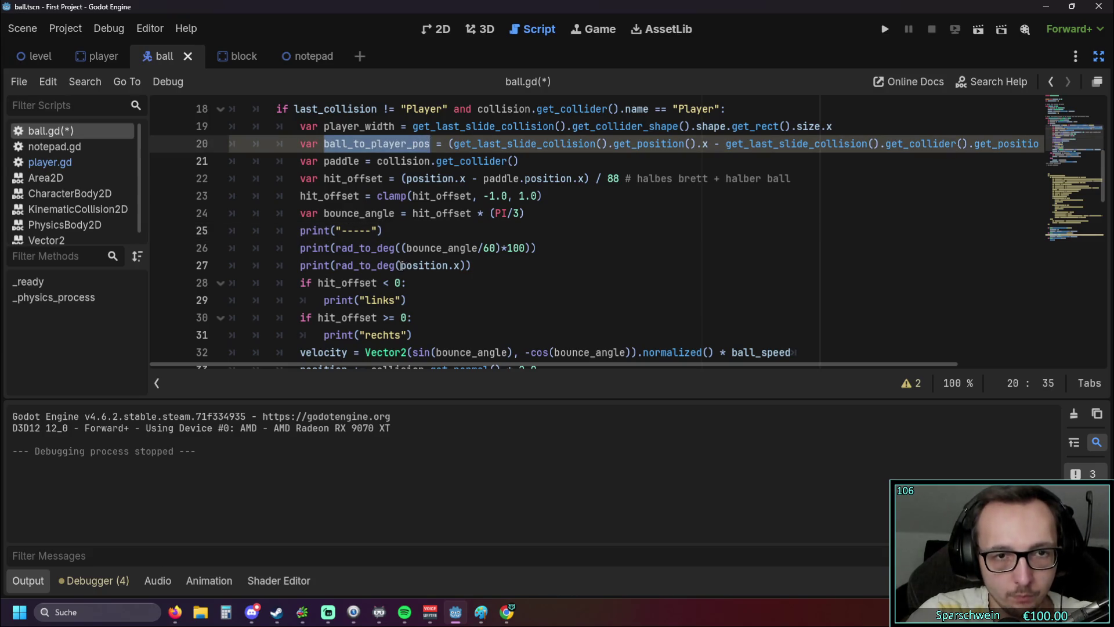
drag(400, 265, 470, 265)
key(ctrl+v)
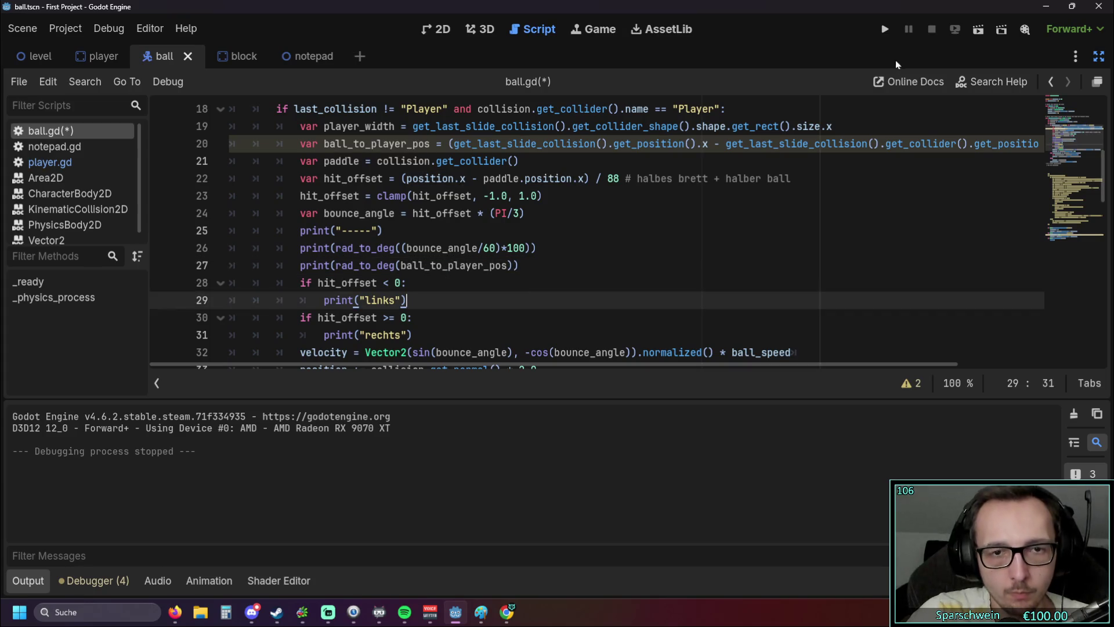
click(889, 30)
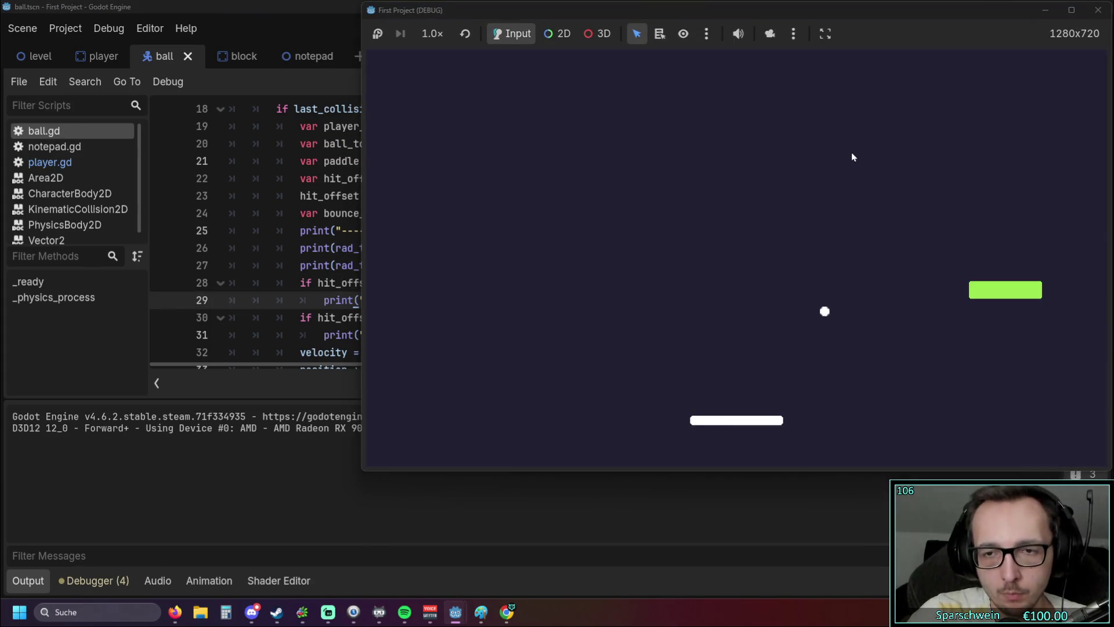
Step: Move the paddle in the running game and inspect the null-value error at line 19
key(Right)
key(Right)
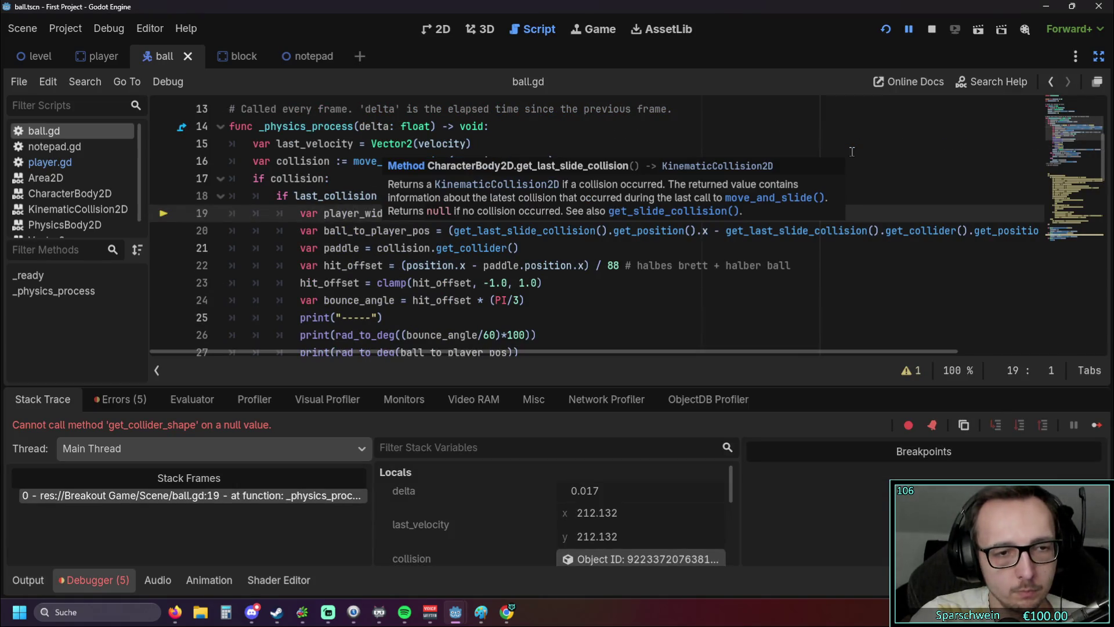
click(431, 266)
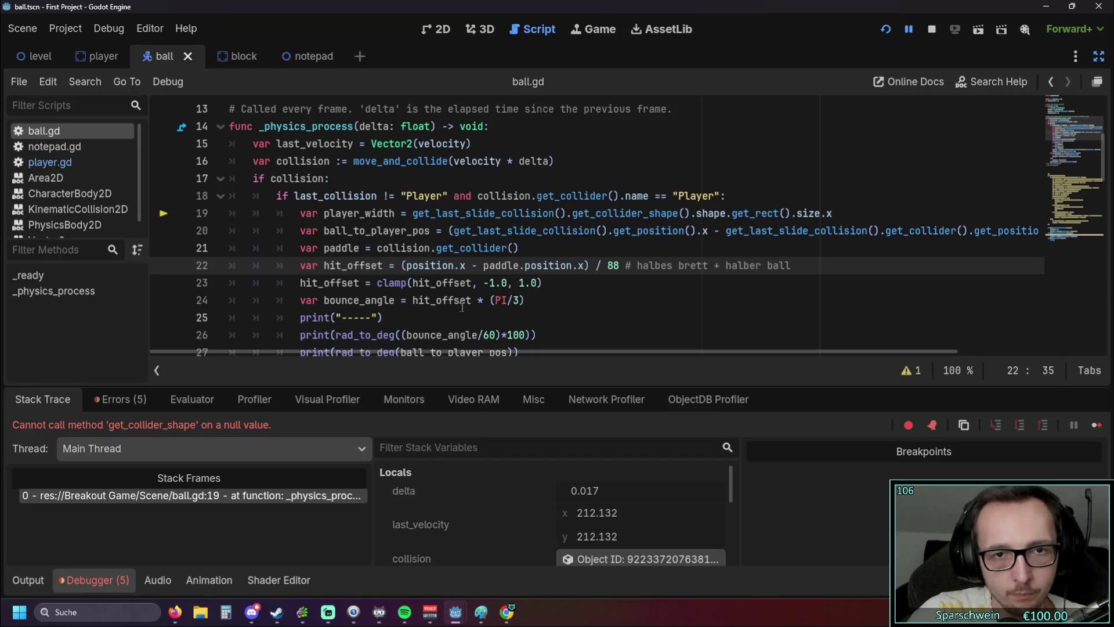
mouse_move(521, 352)
mouse_down()
mouse_move(549, 358)
mouse_move(465, 361)
mouse_up()
scroll(503, 295, down, 9)
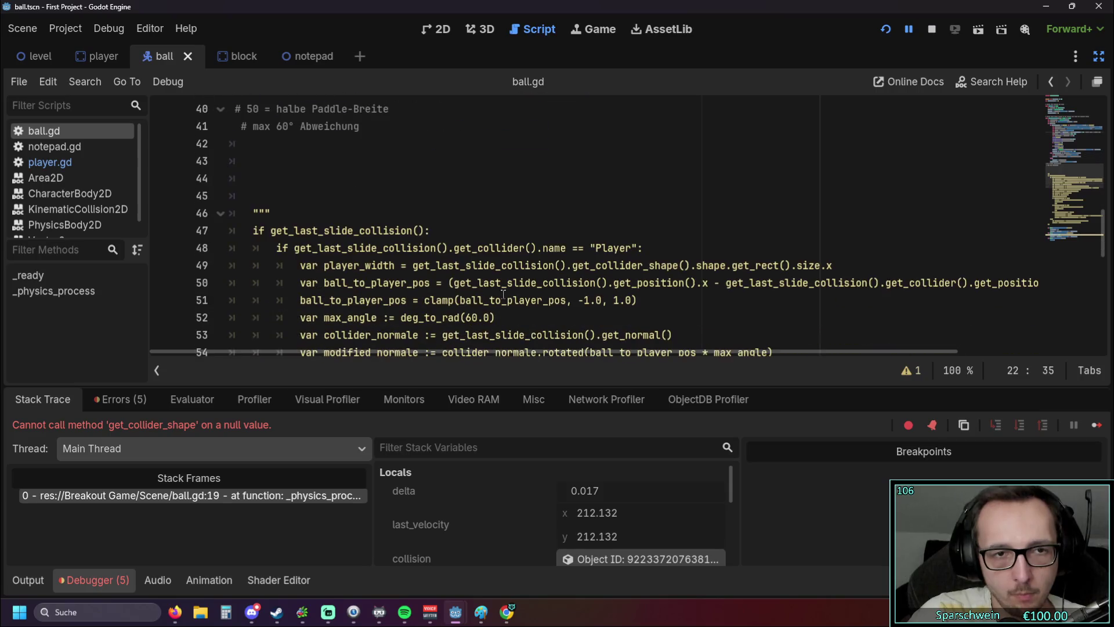
mouse_move(494, 300)
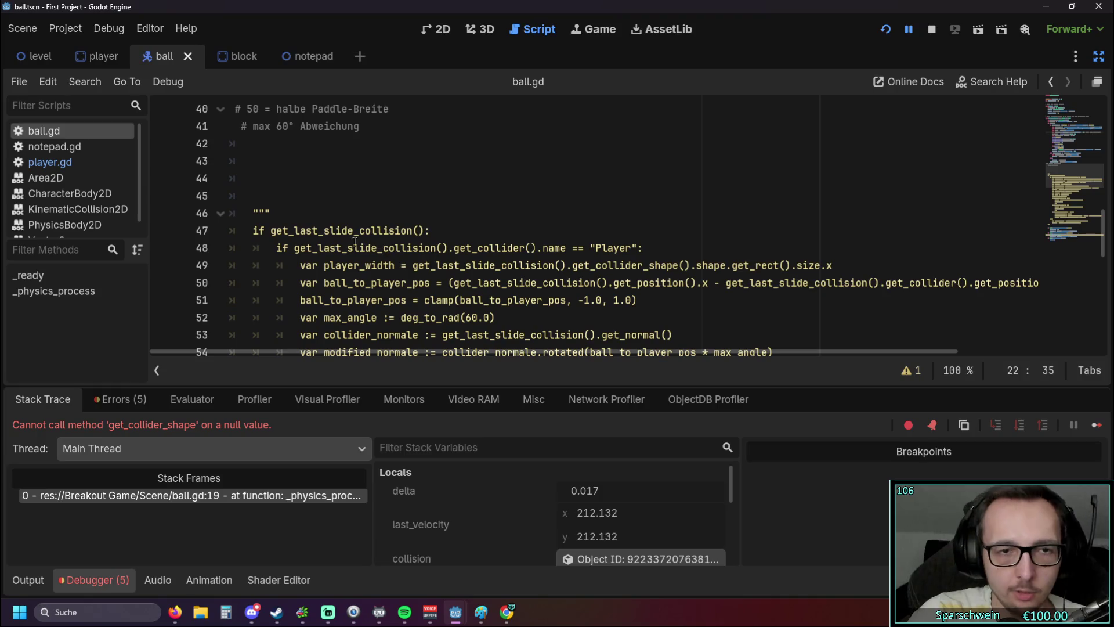
drag(386, 231, 565, 292)
scroll(566, 292, up, 5)
scroll(565, 291, up, 6)
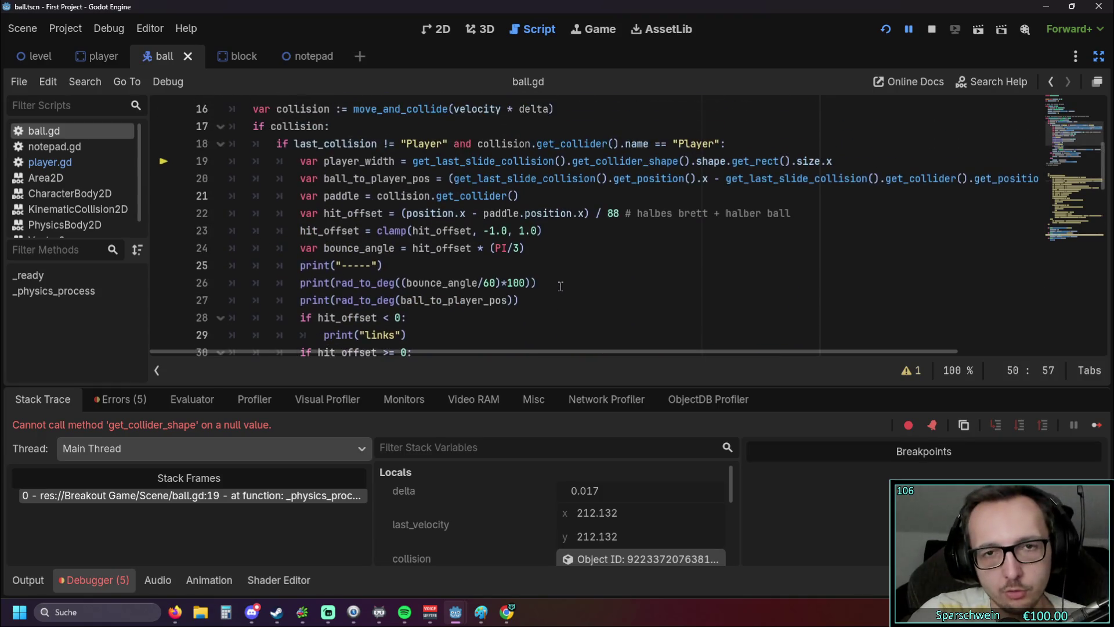
Step: Undo the pasted lines and the variable swap, removing the leftover empty line in the branch
click(565, 298)
key(ctrl+z)
key(ctrl+z)
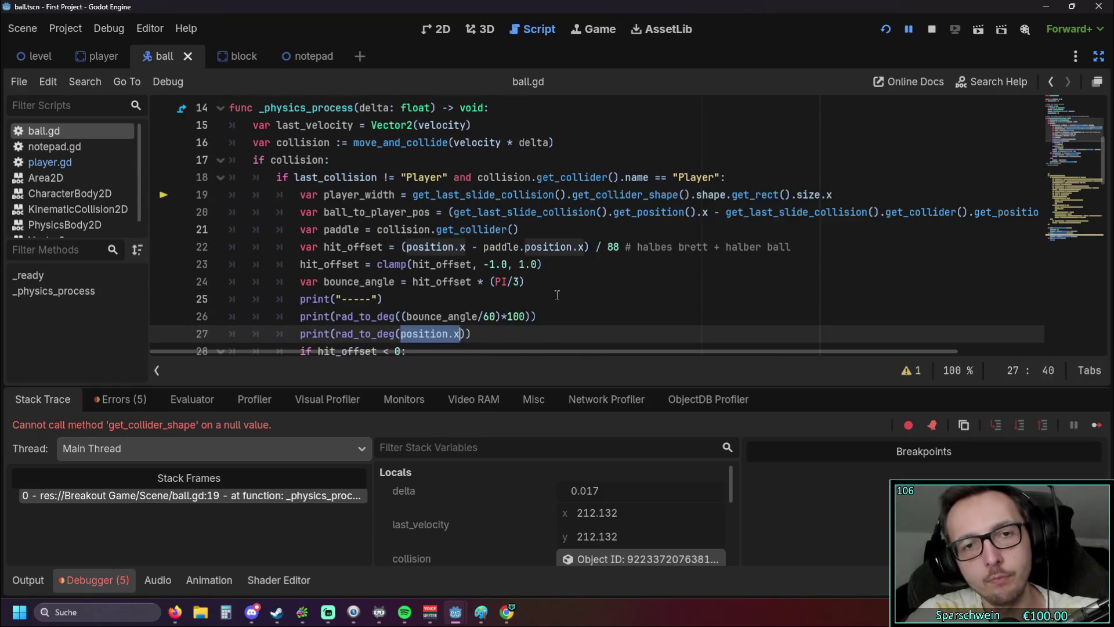
key(BackSpace)
key(BackSpace)
key(BackSpace)
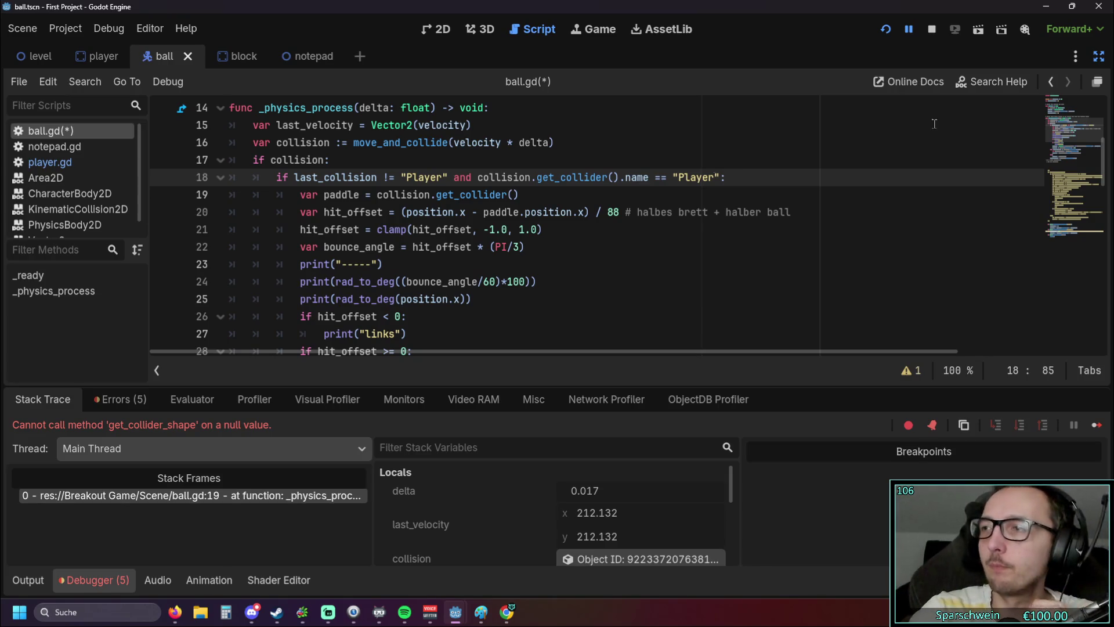
key(alt+Tab)
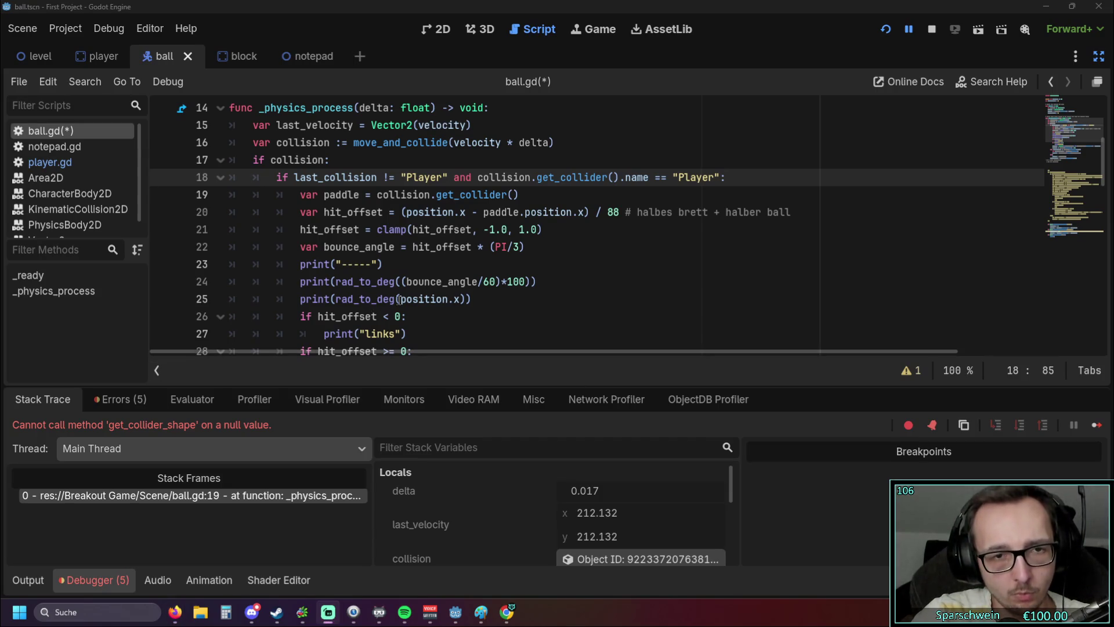
Step: Replace position.x in the line 25 debug print with last_velocity.angle()
drag(400, 299, 459, 299)
text(last_velocity.angle())
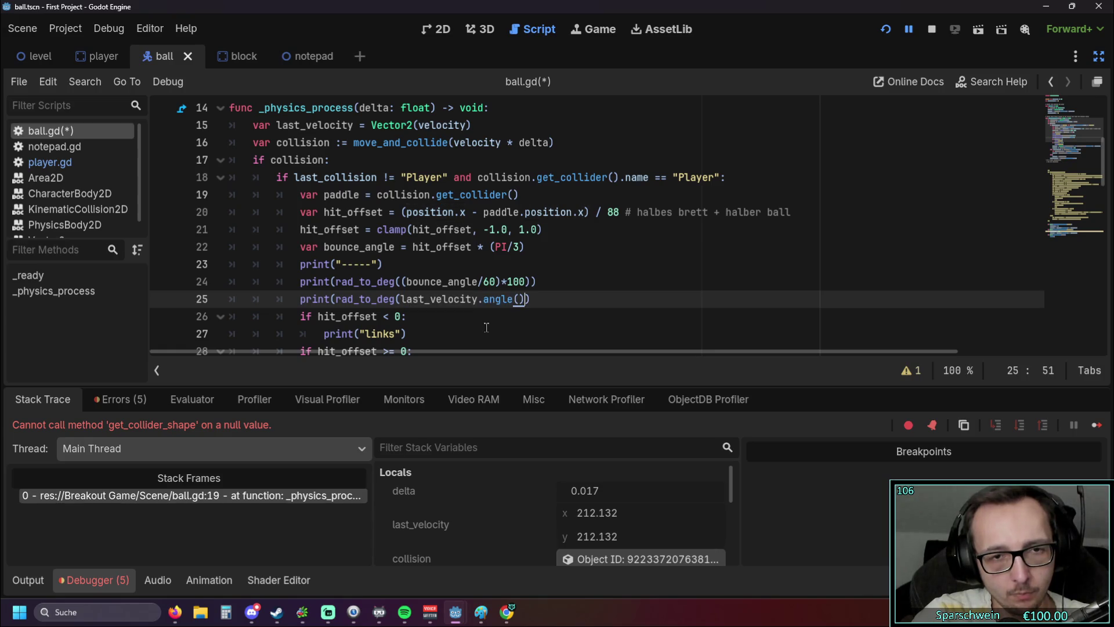
click(485, 329)
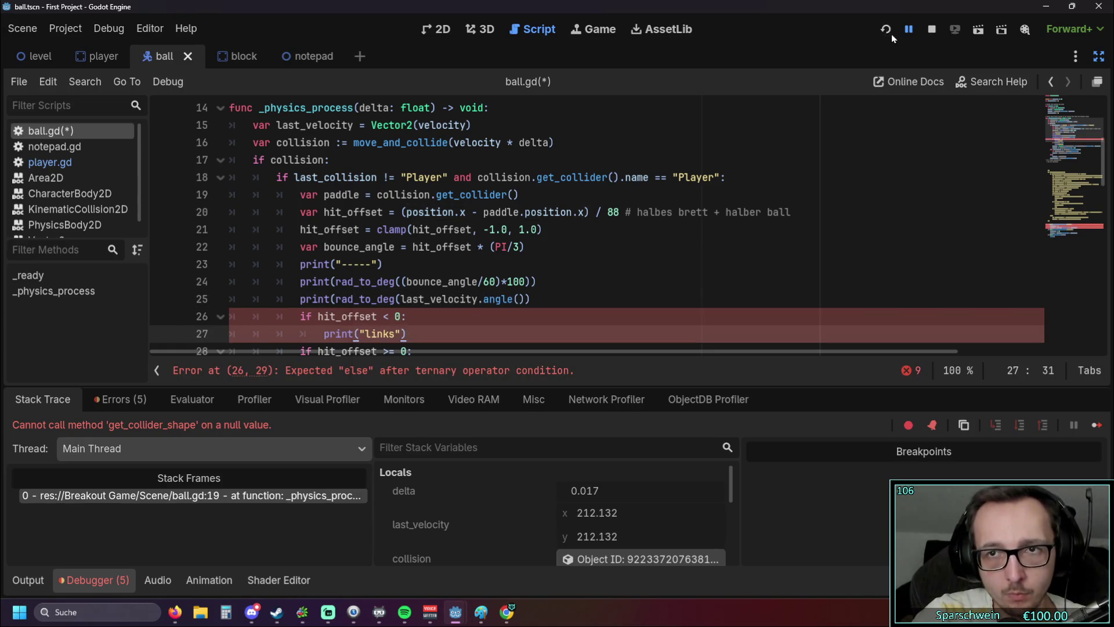
Step: Relaunch the game and look over the script while it runs
click(891, 33)
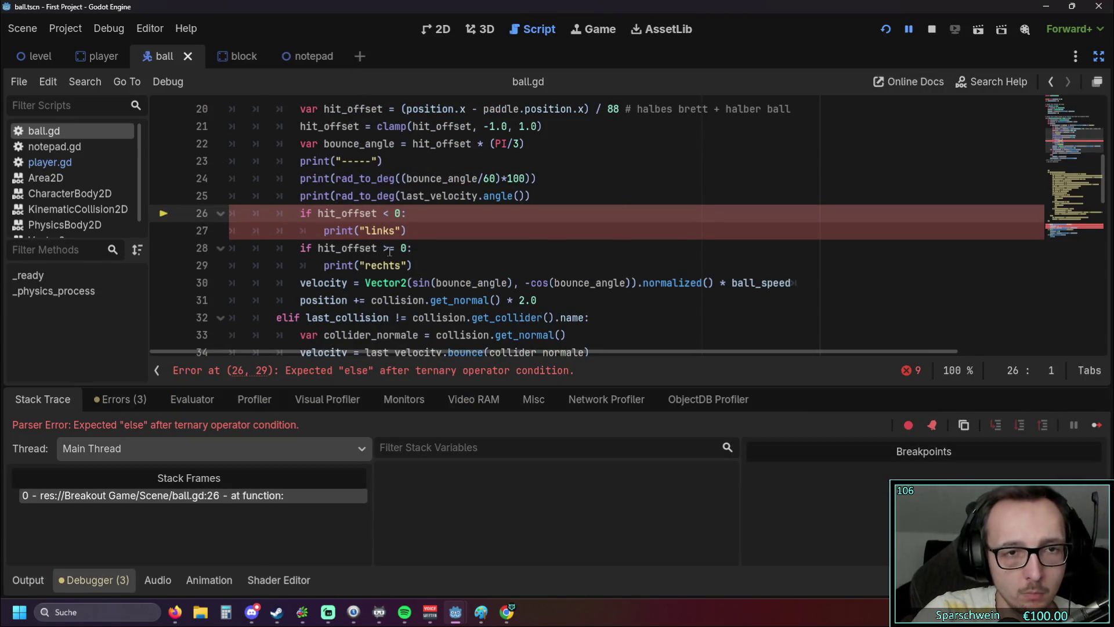
scroll(432, 275, up, 1)
scroll(432, 276, down, 3)
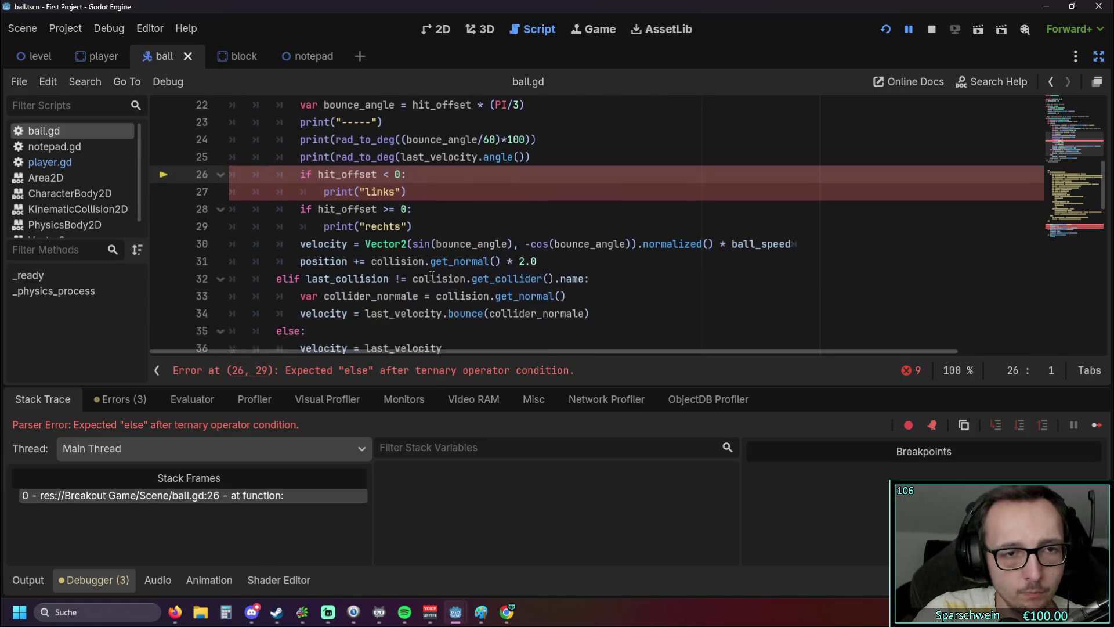
scroll(432, 276, up, 3)
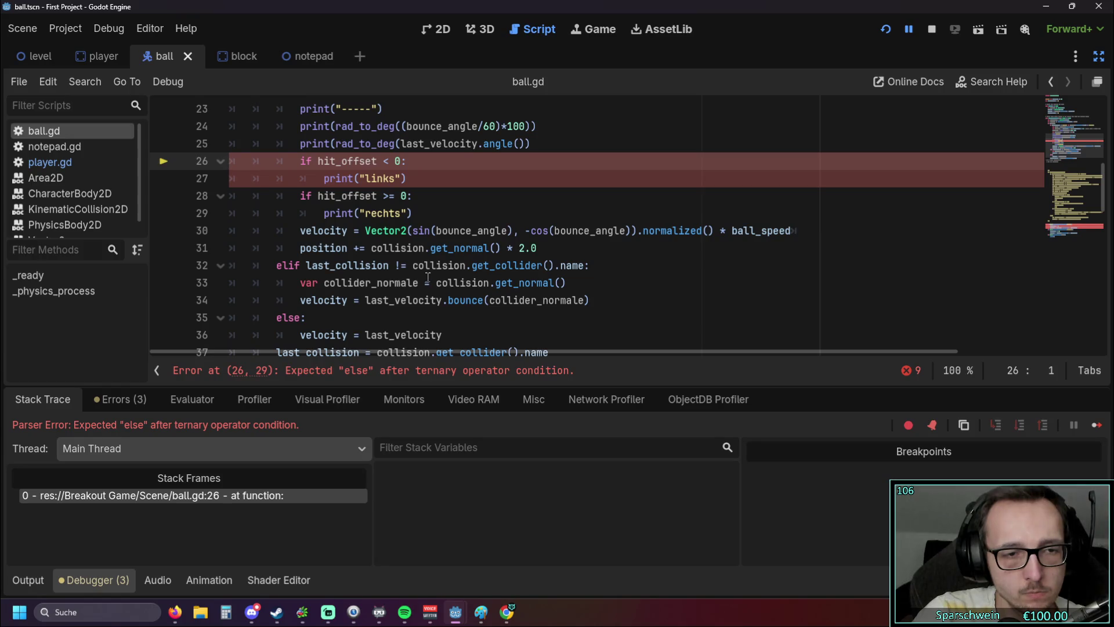
scroll(428, 277, up, 2)
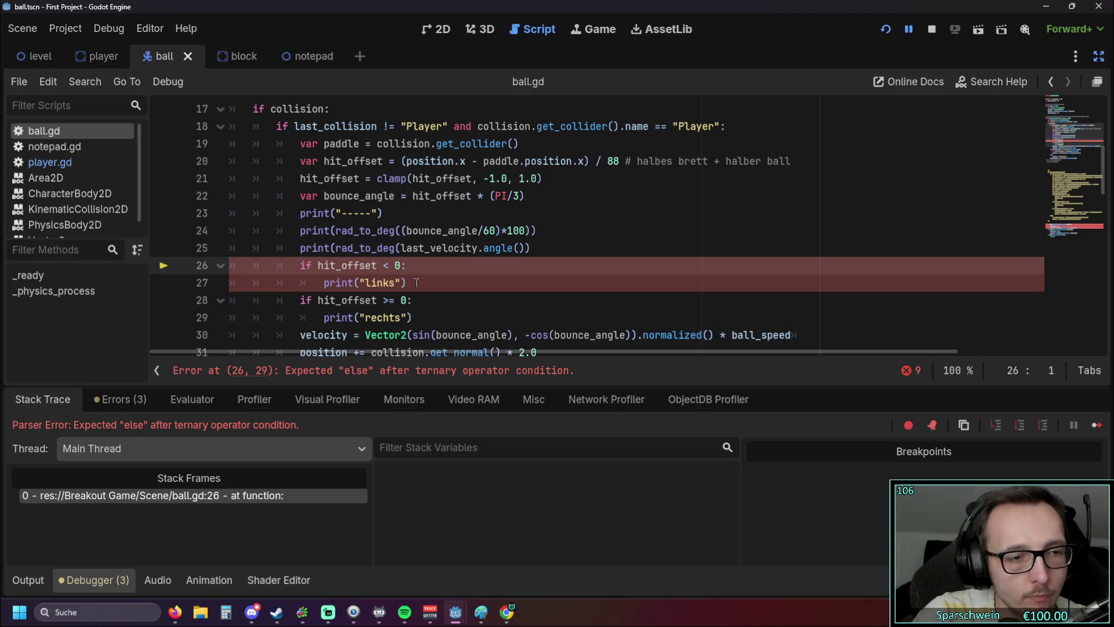
scroll(415, 282, down, 2)
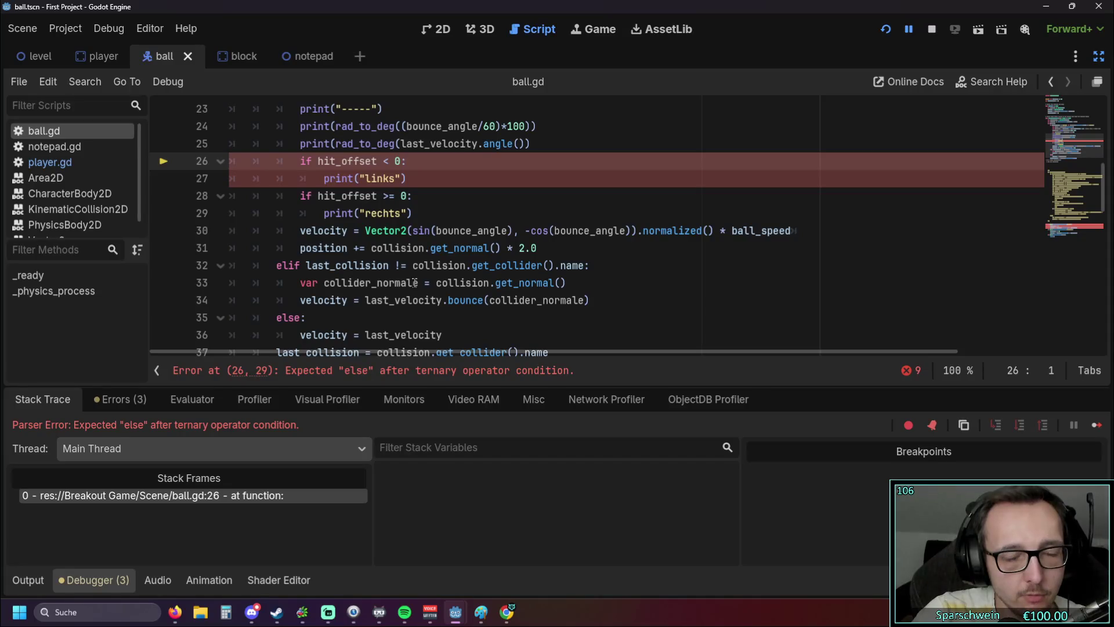
scroll(414, 282, down, 2)
scroll(414, 283, up, 2)
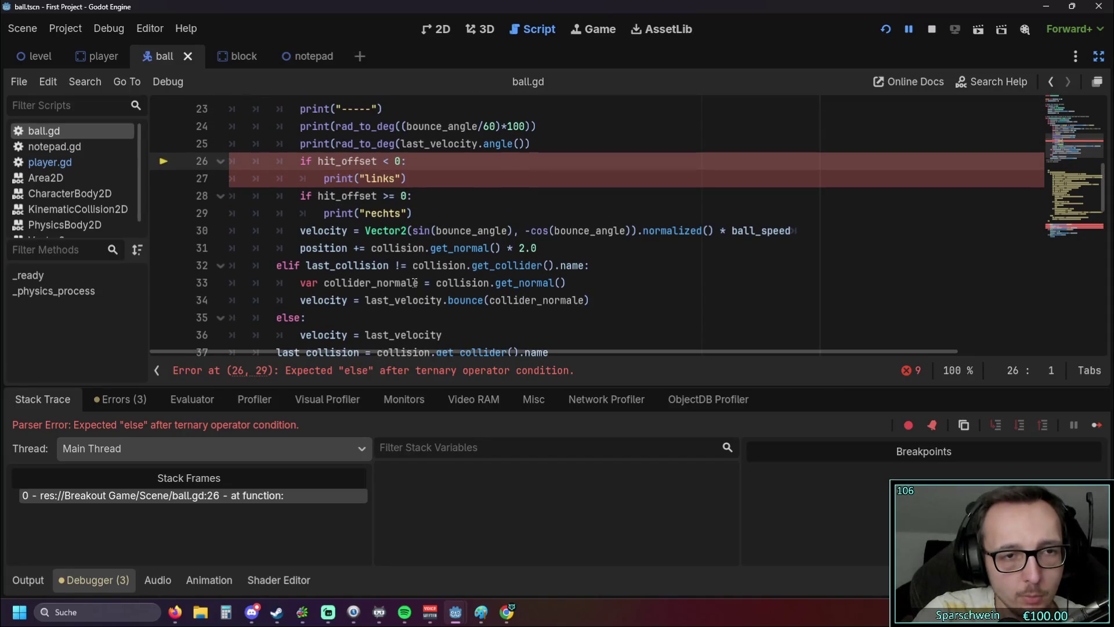
scroll(414, 283, up, 1)
scroll(414, 283, down, 1)
scroll(415, 283, up, 1)
scroll(414, 283, up, 2)
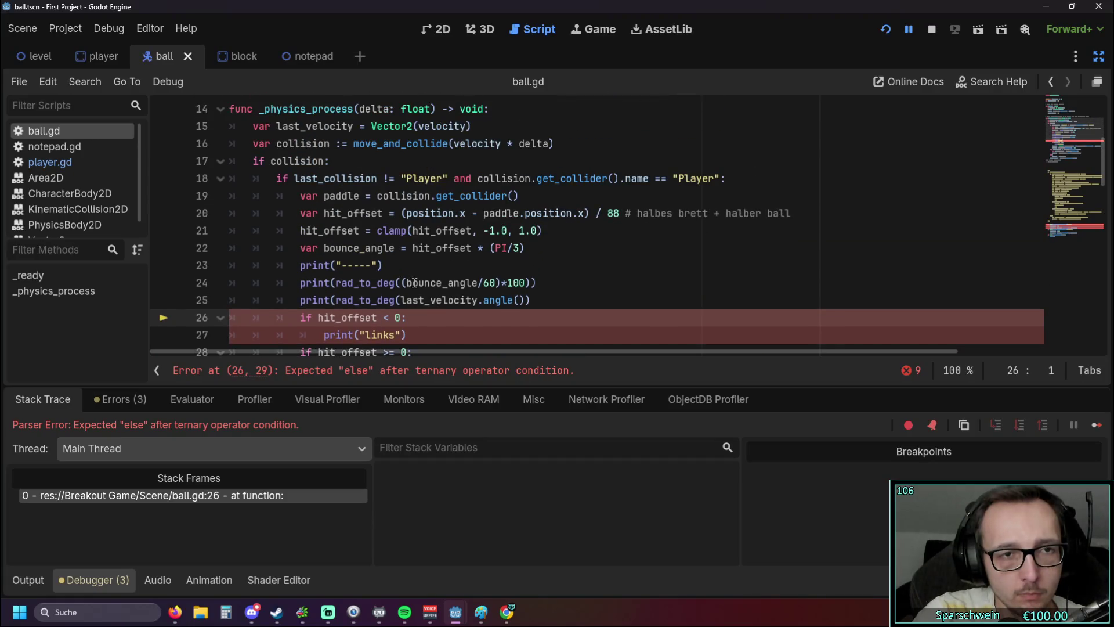
scroll(414, 283, up, 1)
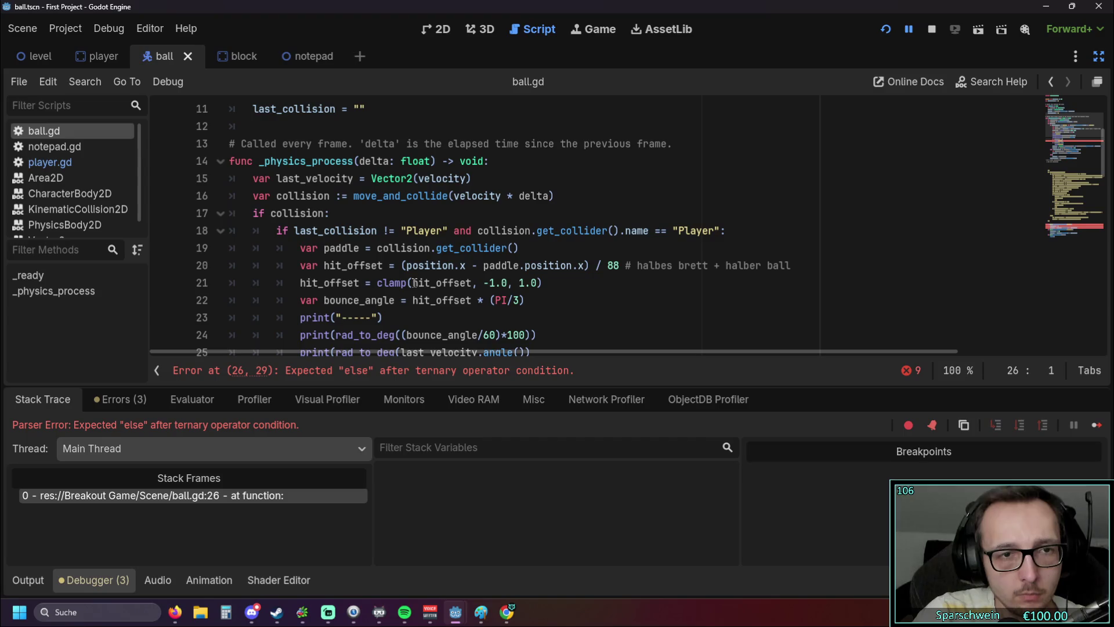
scroll(414, 283, down, 5)
click(884, 30)
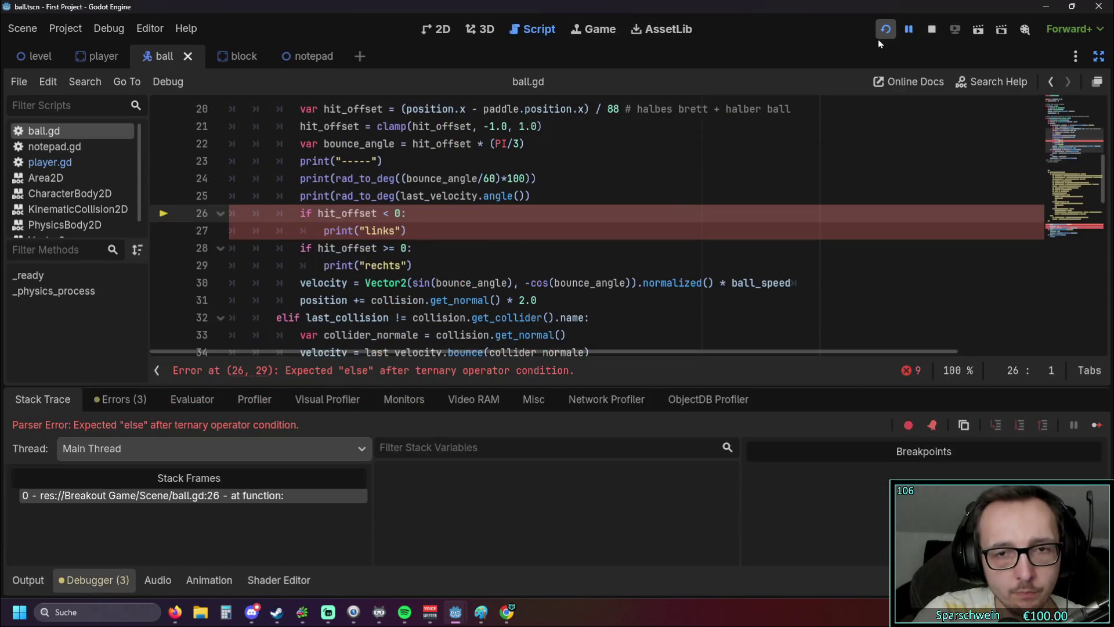
Step: Revert line 25 to print(rad_to_deg(position.x)), test-run it, and remove the blank line after line 18
key(ctrl+z)
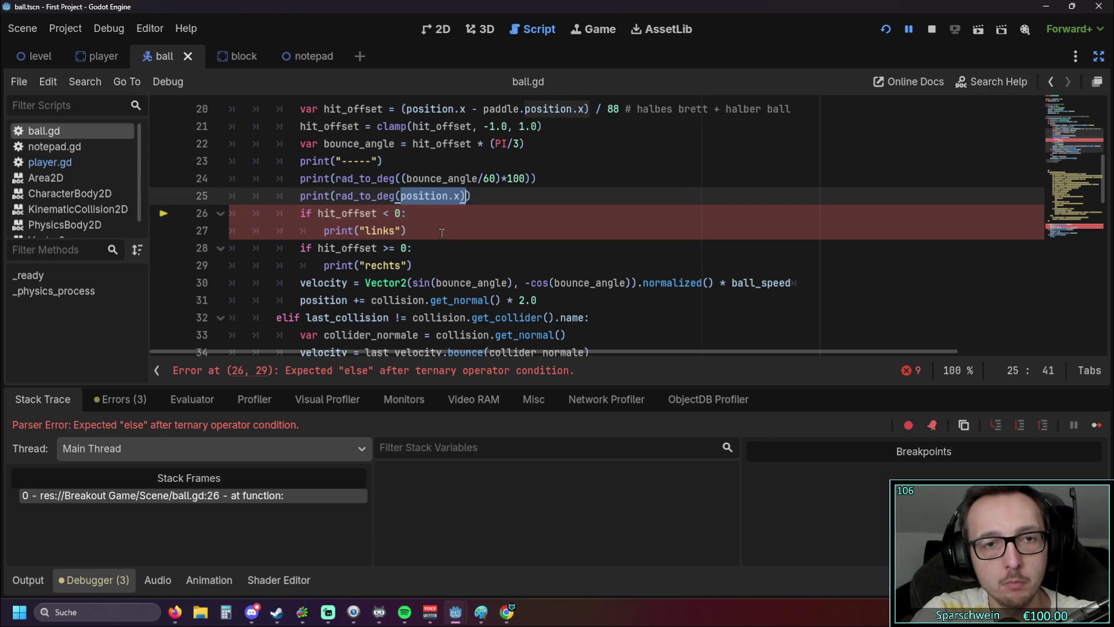
key(ctrl+z)
click(886, 29)
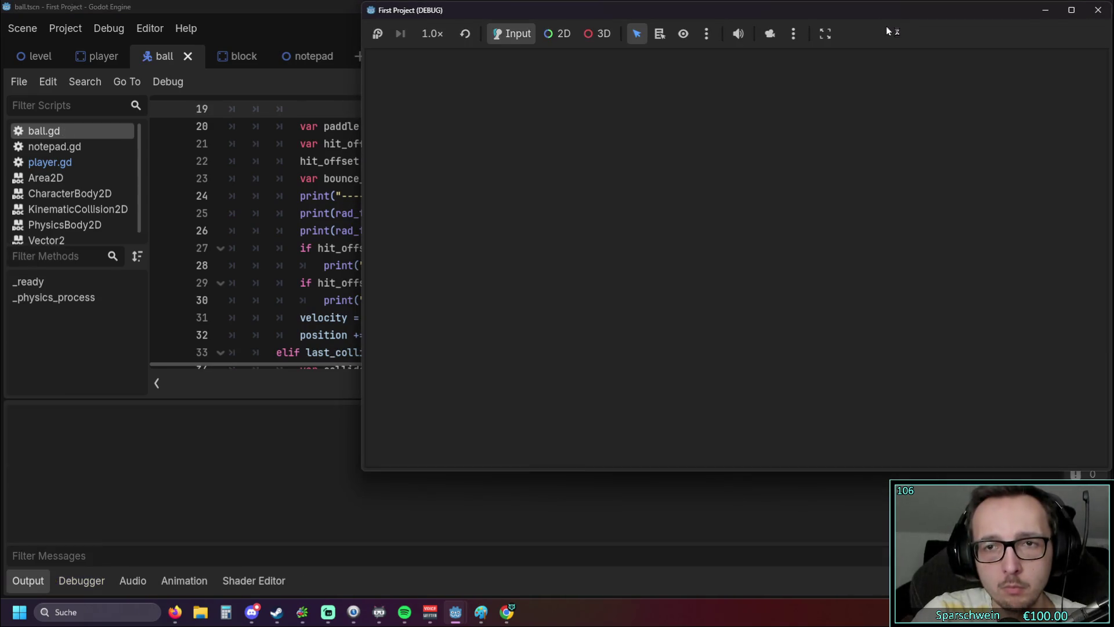
click(1104, 14)
click(544, 266)
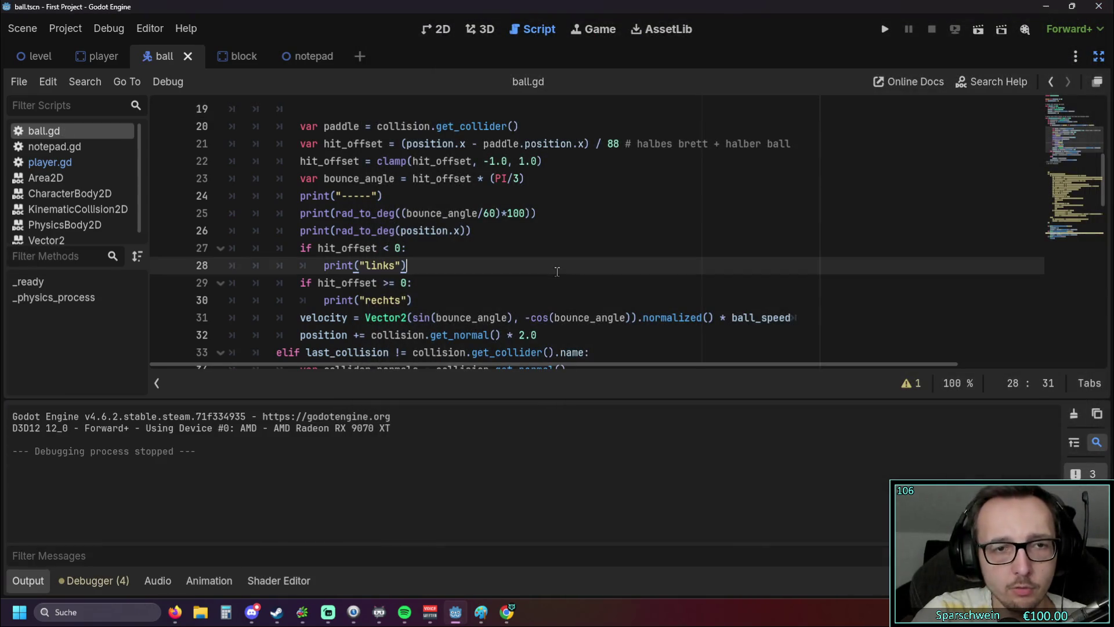
key(ctrl+y)
ctrl+scroll(545, 266, down, 1)
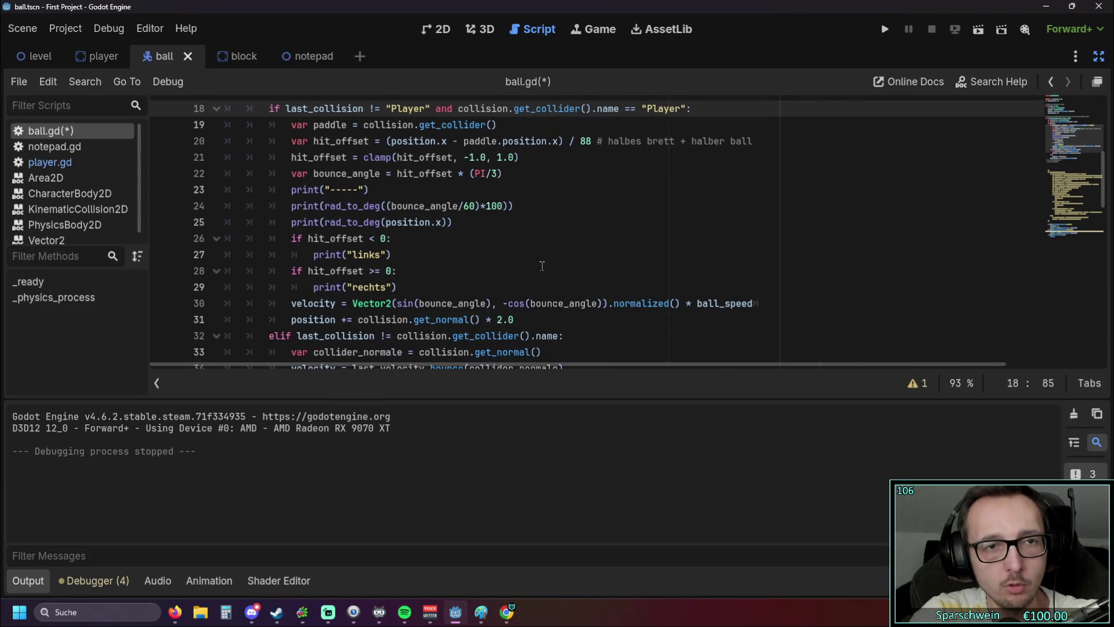
Step: Step through the undo history for the blank line and the line 25 position.x print
key(Return)
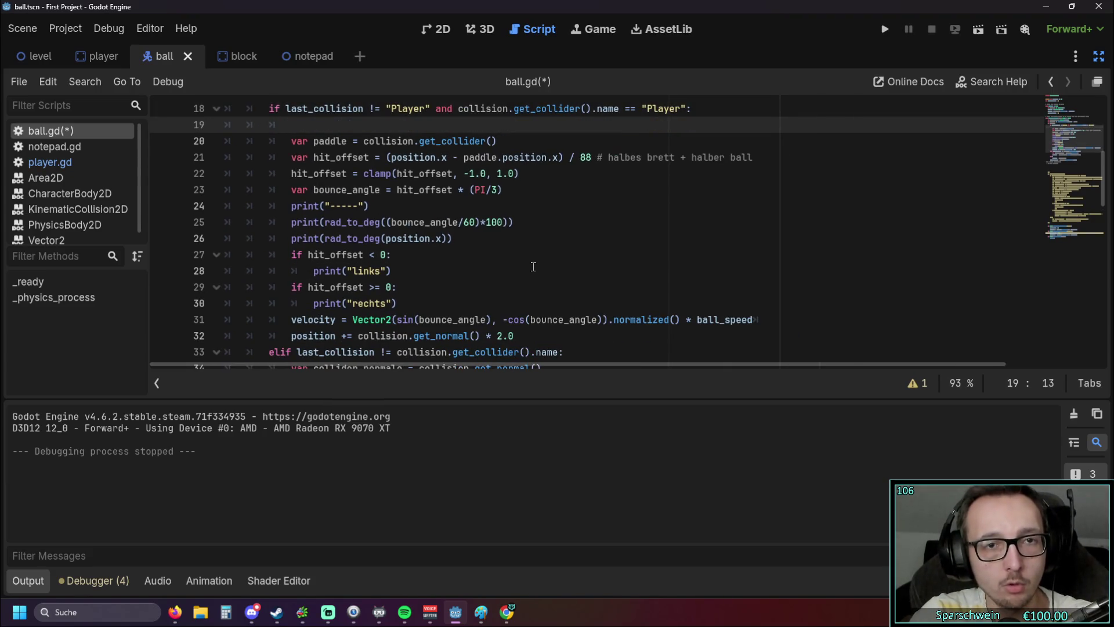
key(ctrl+z)
key(Down)
key(Down)
key(Down)
key(Home)
text(#)
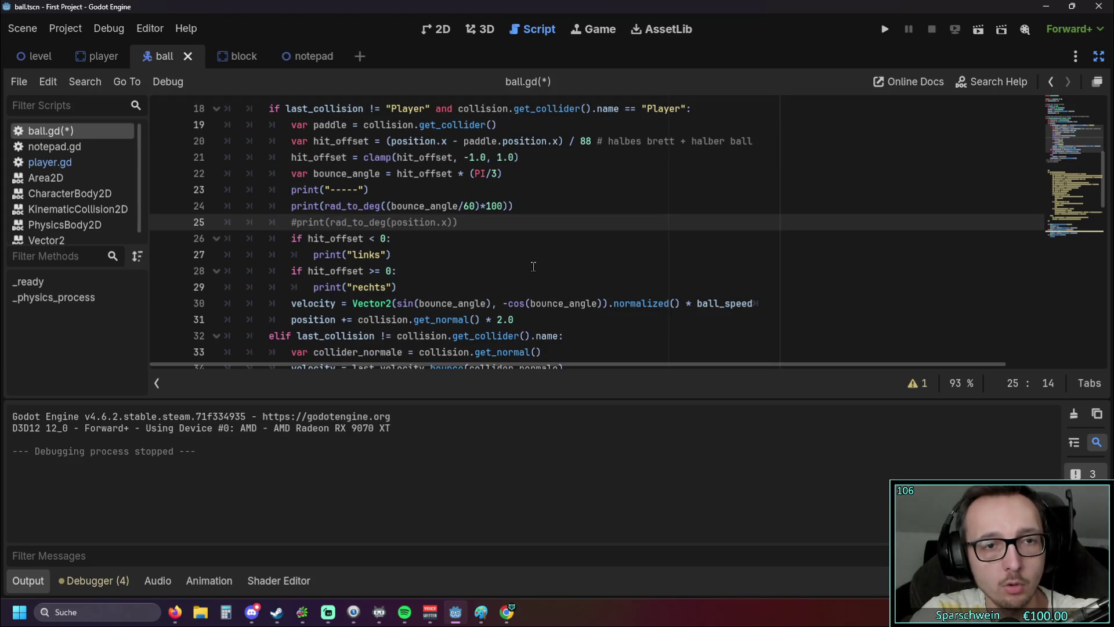
key(ctrl+z)
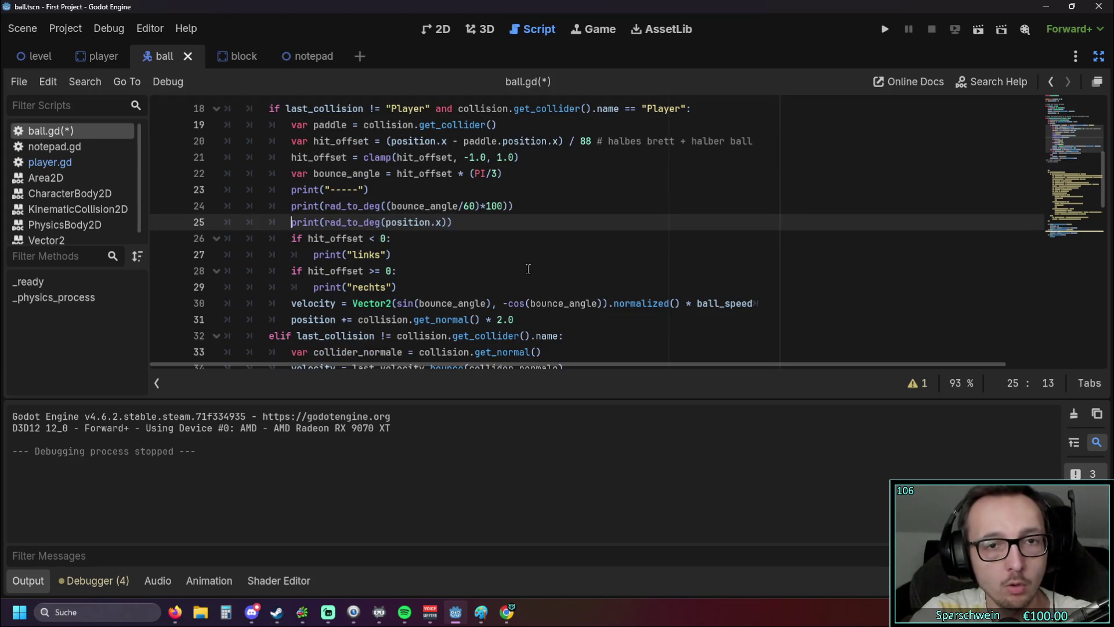
key(ctrl+z)
key(ctrl+z)
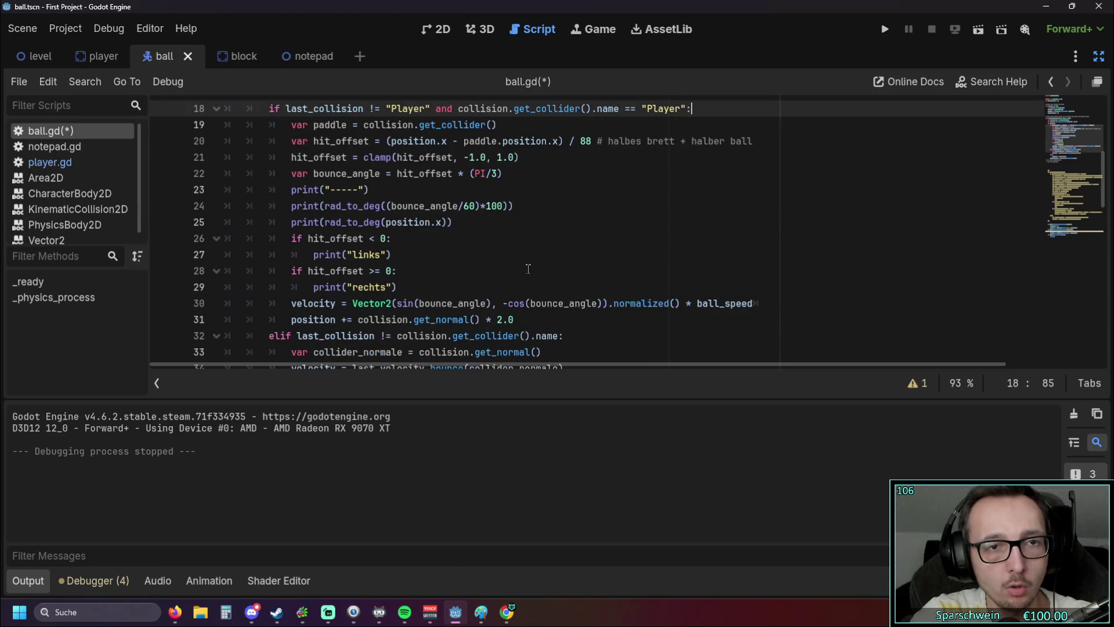
key(ctrl+z)
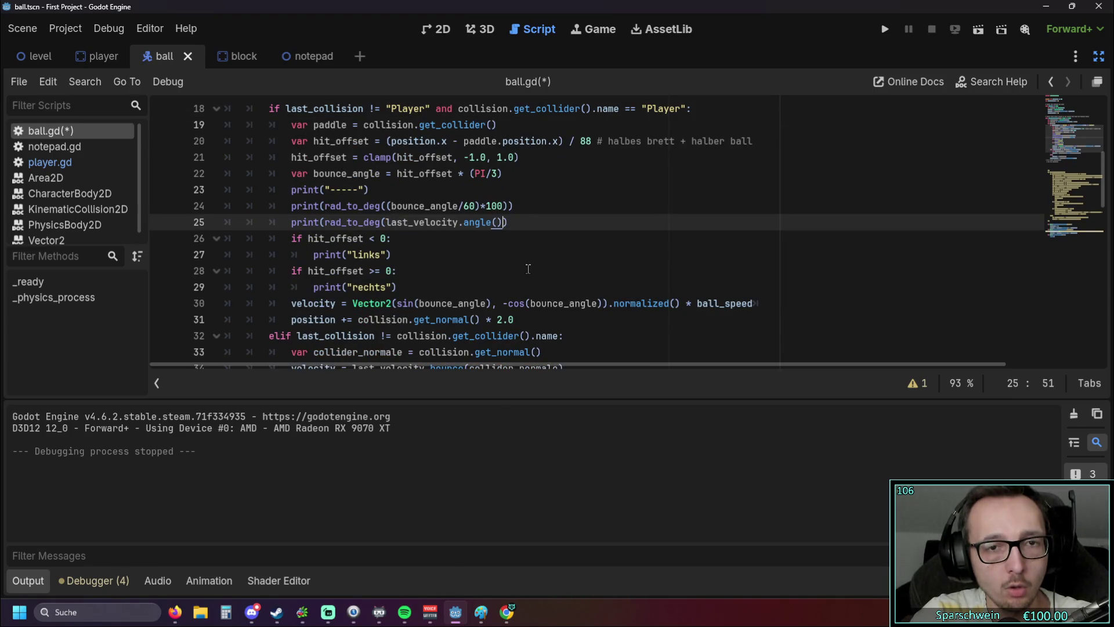
key(ctrl+z)
key(ctrl+z)
key(ctrl+z)
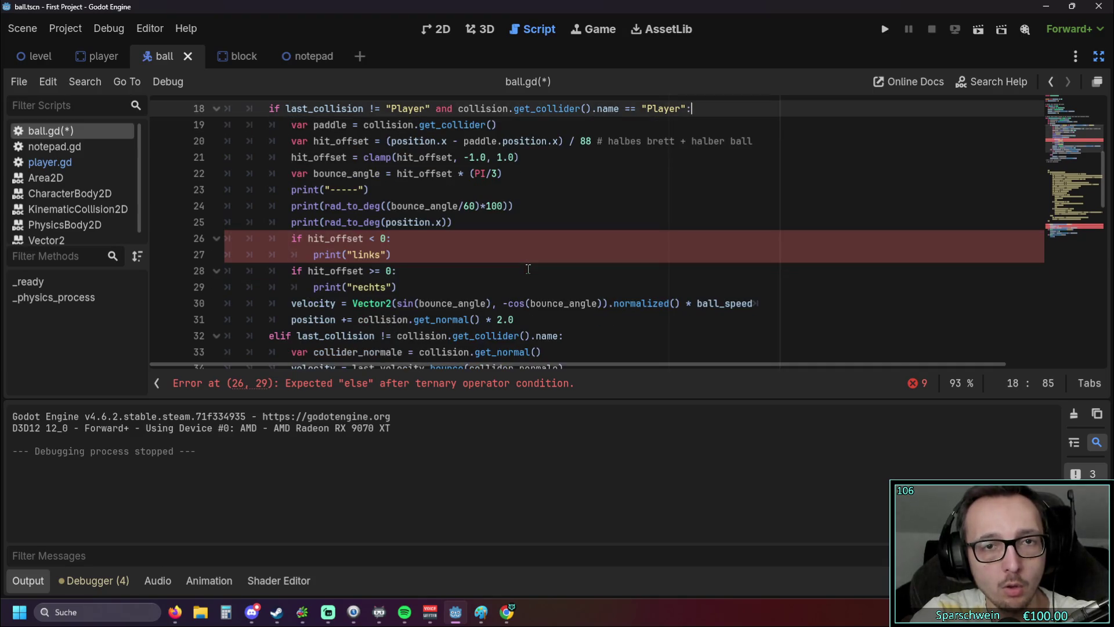
Step: Fix the parentheses in line 24's bounce angle print and scale it by *100
text(x)
key(ctrl+Left)
key(ctrl+Left)
key(ctrl+Left)
key(BackSpace)
text(()
key(End)
key(Left)
key(Left)
key(BackSpace)
key(BackSpace)
key(BackSpace)
text(*100)
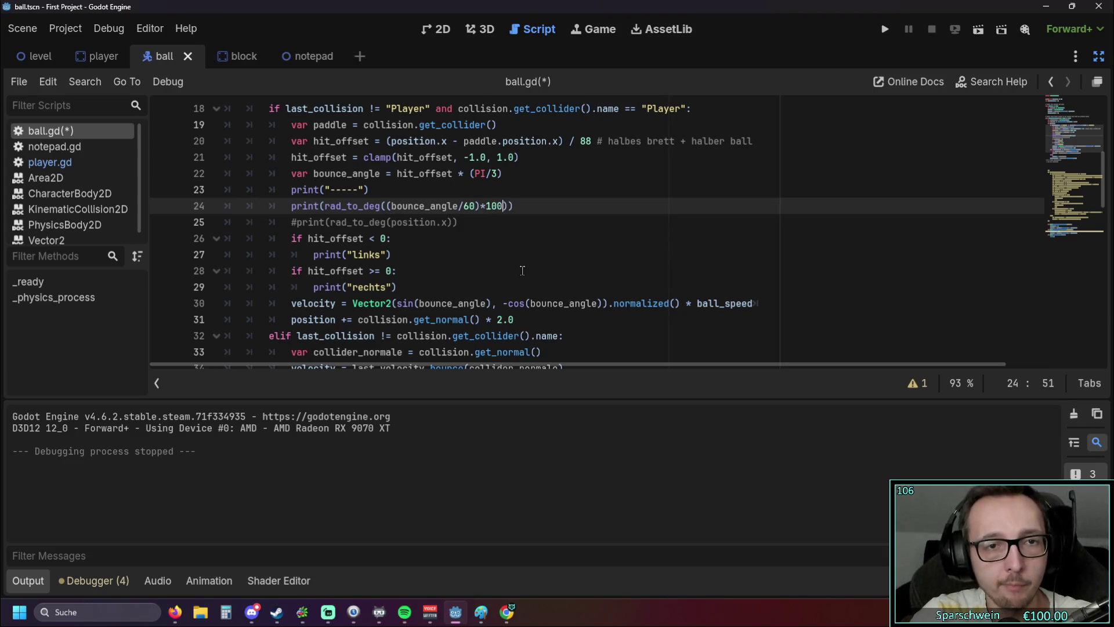
key(Down)
Step: Restore print(rad_to_deg(last_velocity.angle())) on line 25 with undo and redo
key(ctrl+k)
key(Up)
key(Up)
key(Up)
key(End)
key(Return)
key(ctrl+z)
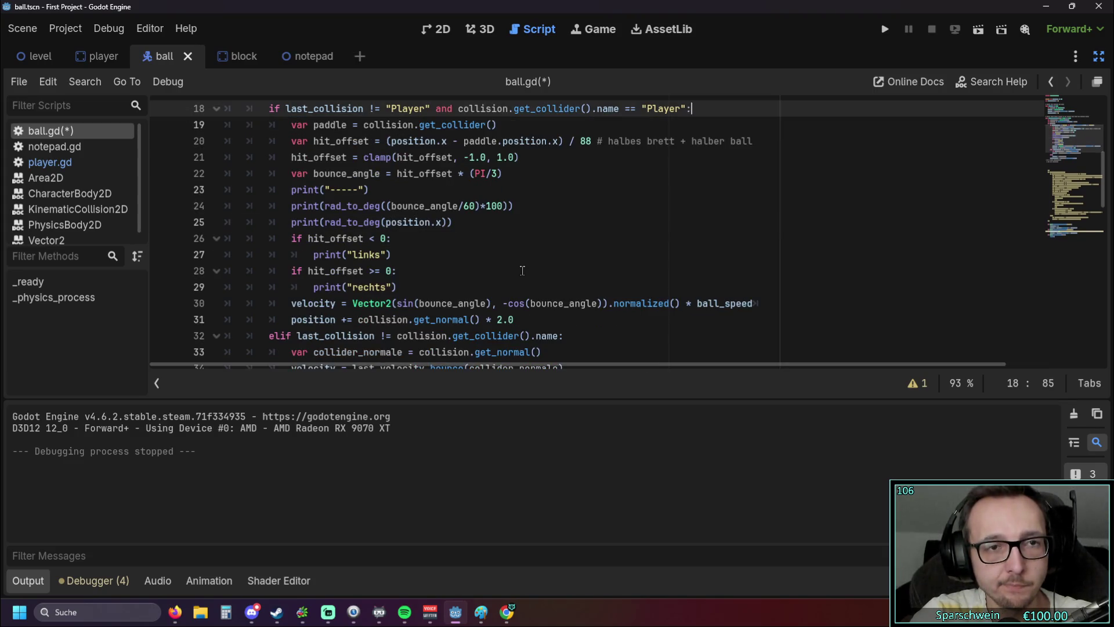
key(Return)
key(ctrl+z)
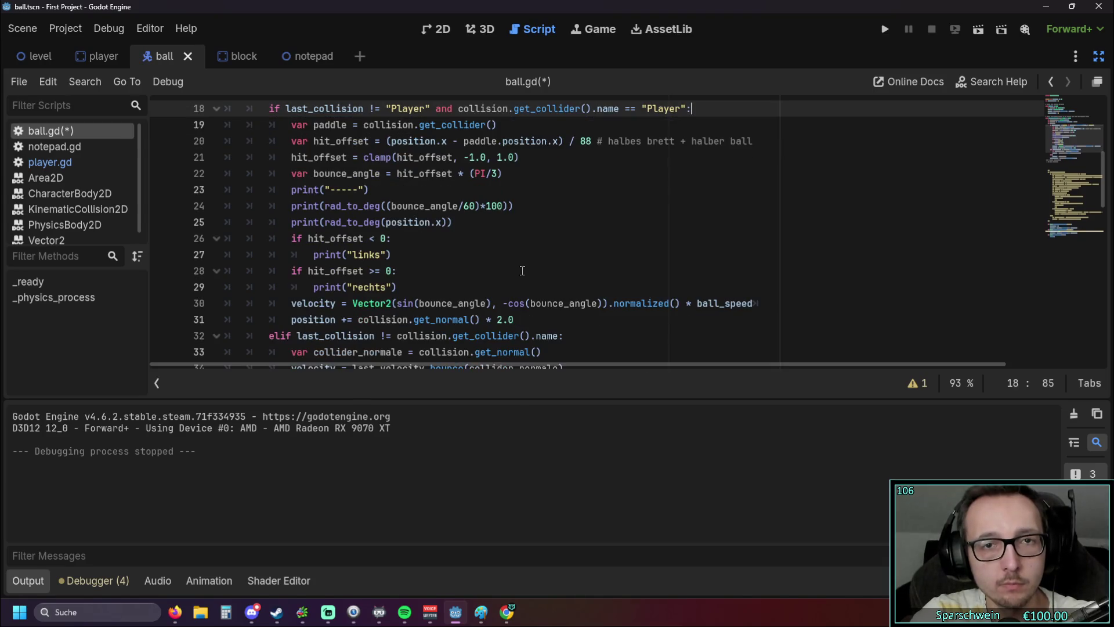
key(Return)
key(ctrl+z)
key(ctrl+z)
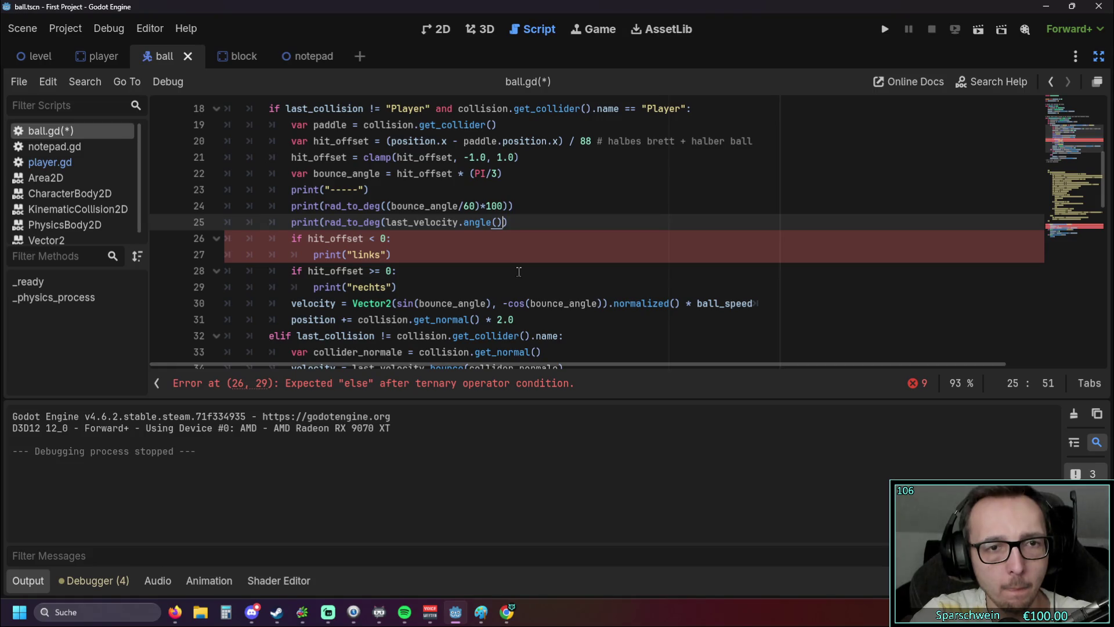
key(ctrl+z)
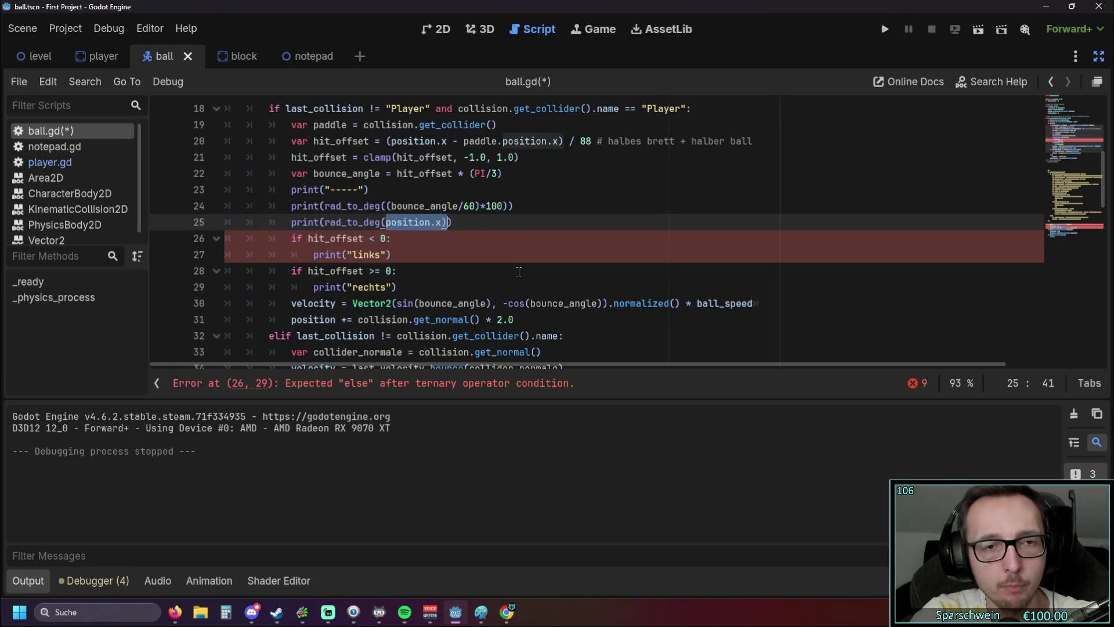
key(ctrl+shift+z)
Step: Comment out the last_velocity angle print on line 25 and launch the game
mouse_move(326, 222)
mouse_down()
mouse_move(244, 206)
mouse_move(292, 219)
mouse_up()
click(292, 219)
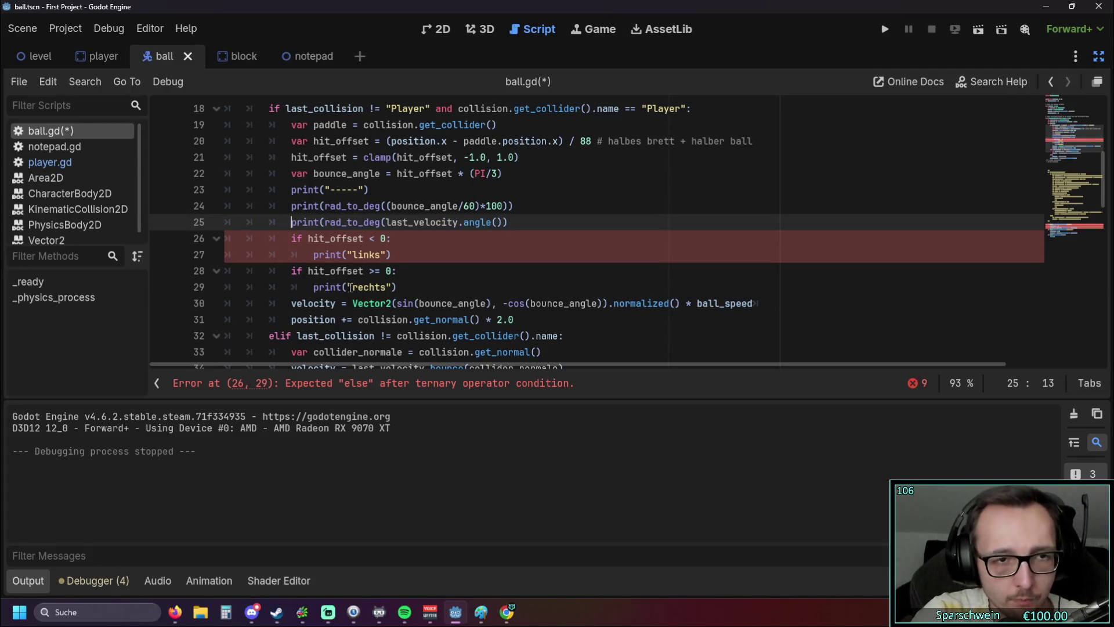
key(ctrl+k)
key(Up)
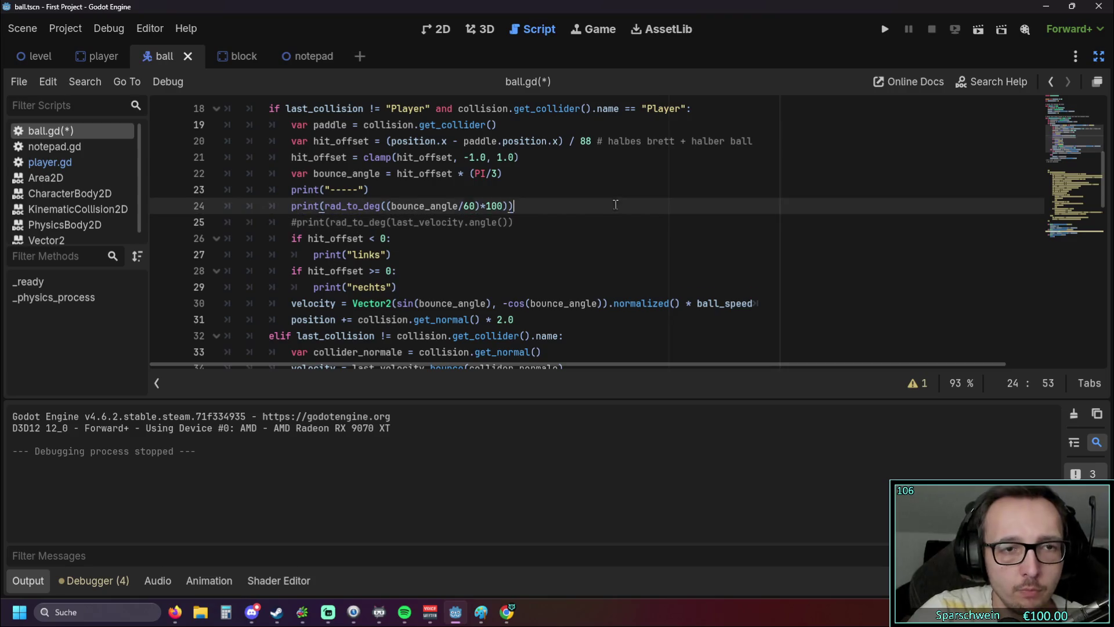
click(885, 29)
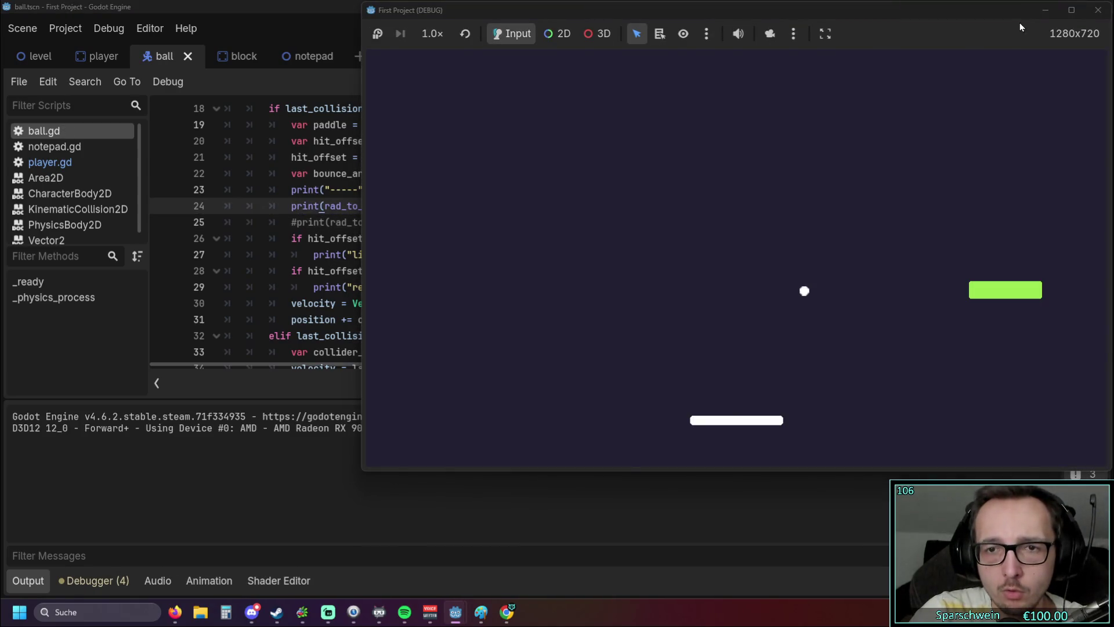
Step: Stop the game, uncomment the last_velocity angle print on line 25, and run it again
click(1098, 10)
click(299, 223)
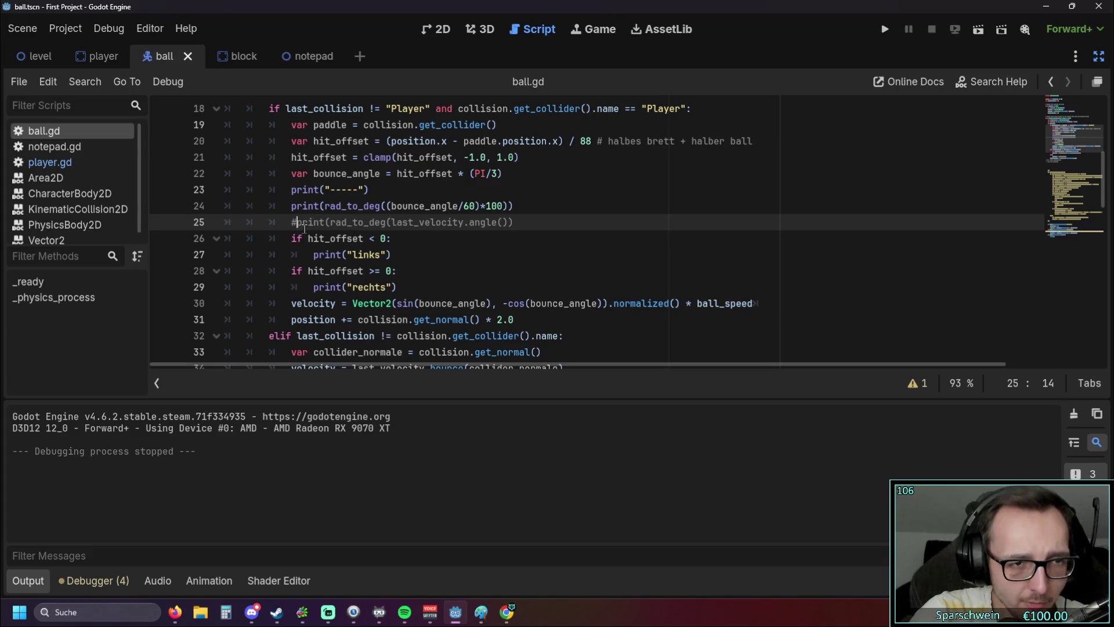
key(ctrl+k)
click(394, 255)
click(891, 29)
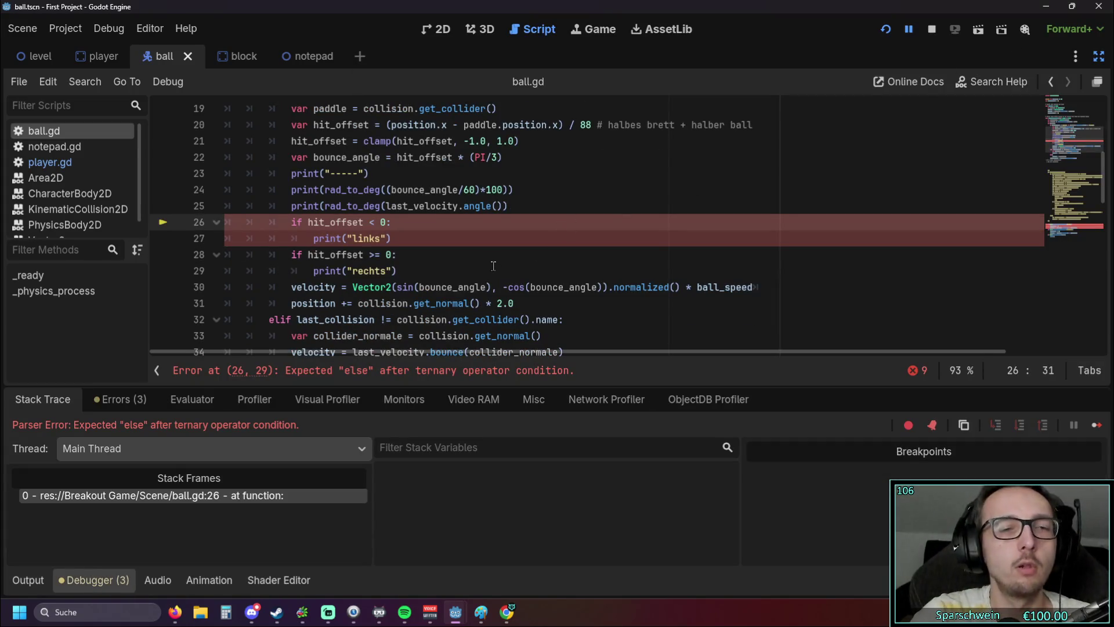
Step: Fix the closing parenthesis so the parse error clears, then run and close the game
scroll(493, 266, up, 1)
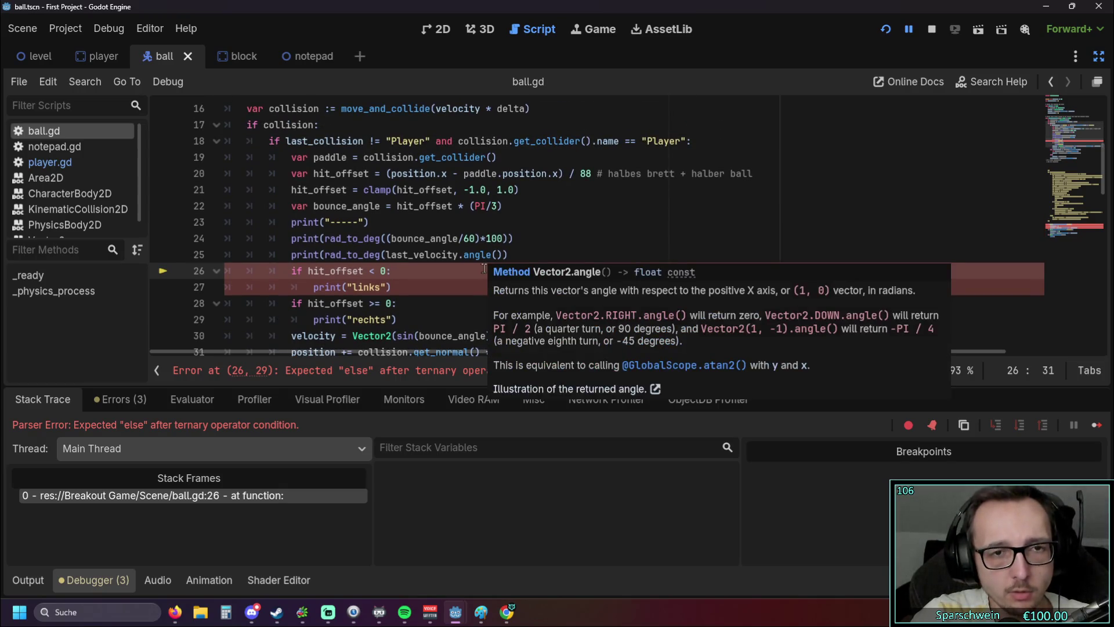
scroll(483, 272, down, 1)
scroll(482, 273, up, 1)
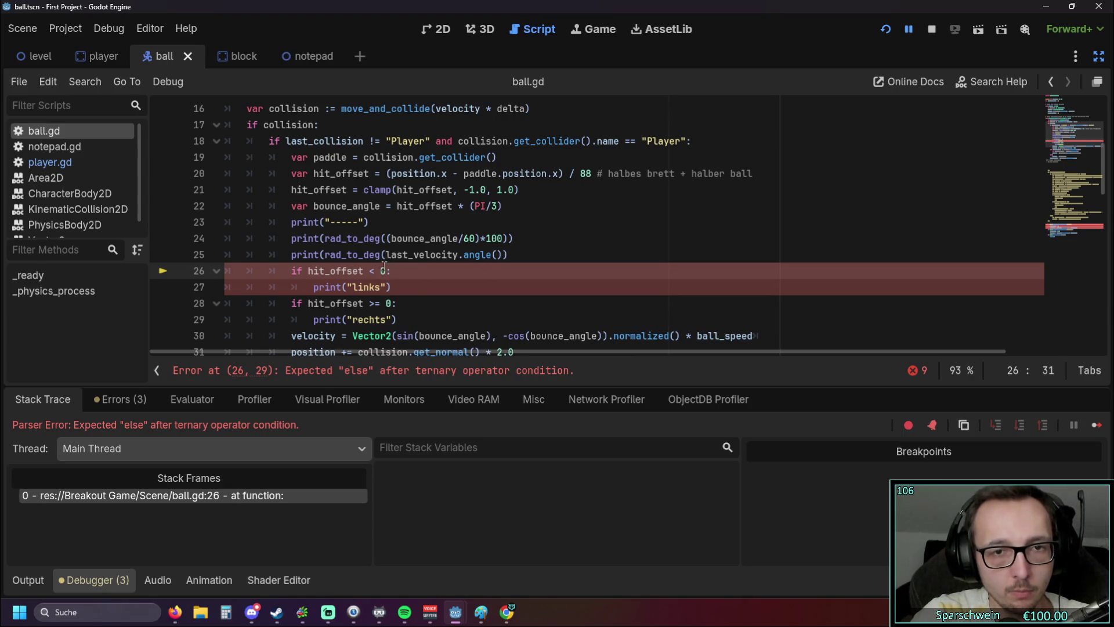
click(516, 255)
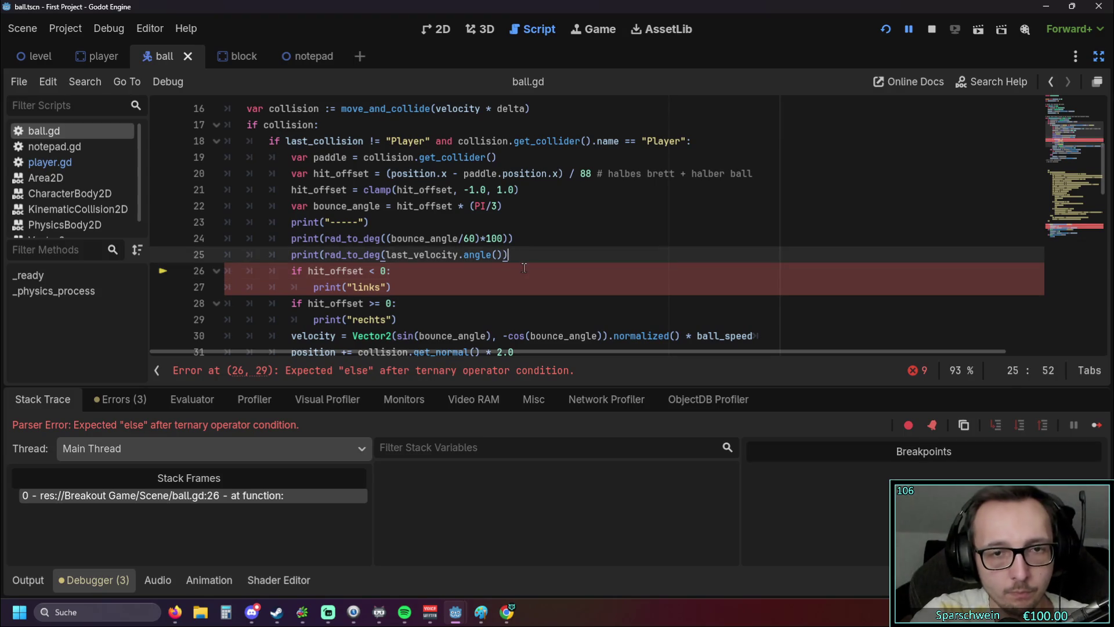
text())
click(508, 265)
click(894, 28)
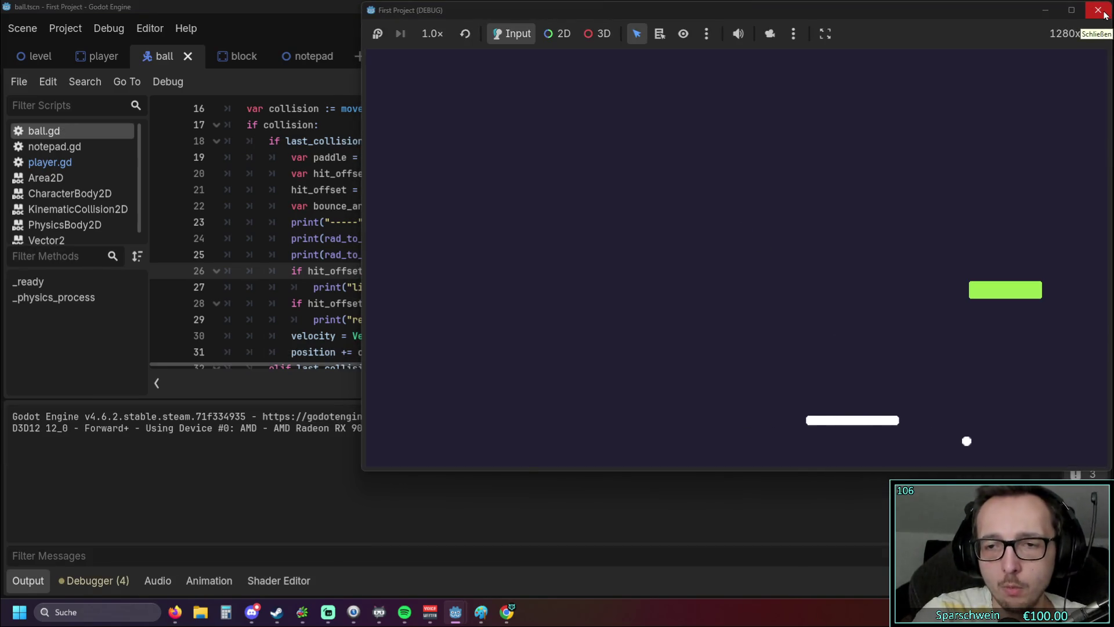
click(1105, 14)
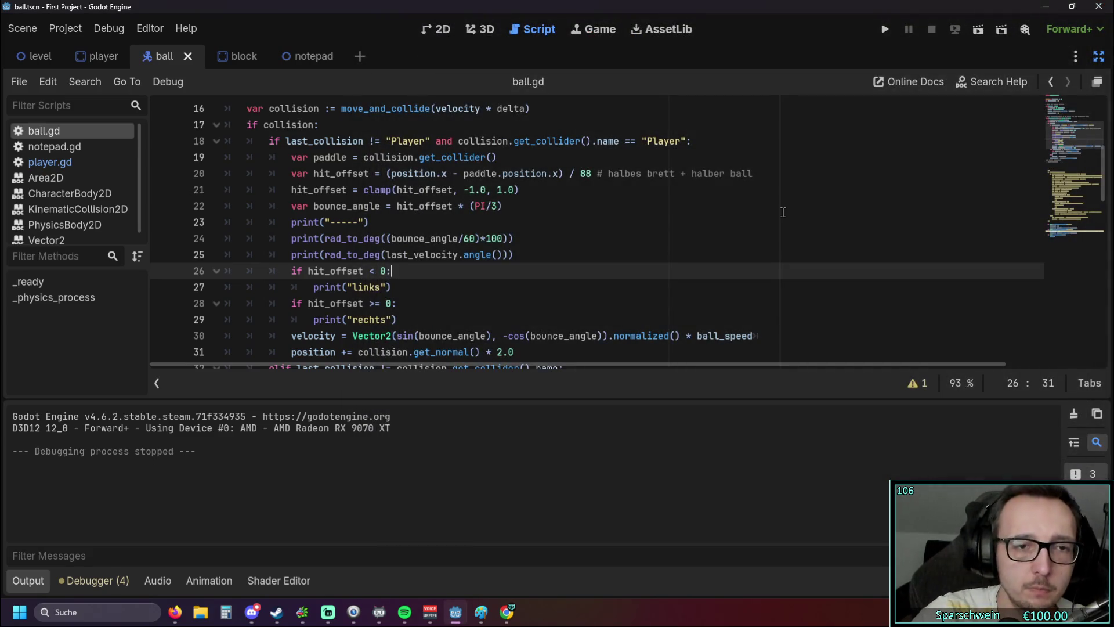
click(730, 239)
Step: Run Breakout, hit the ball with both paddle halves using the arrow keys, then close it
click(885, 30)
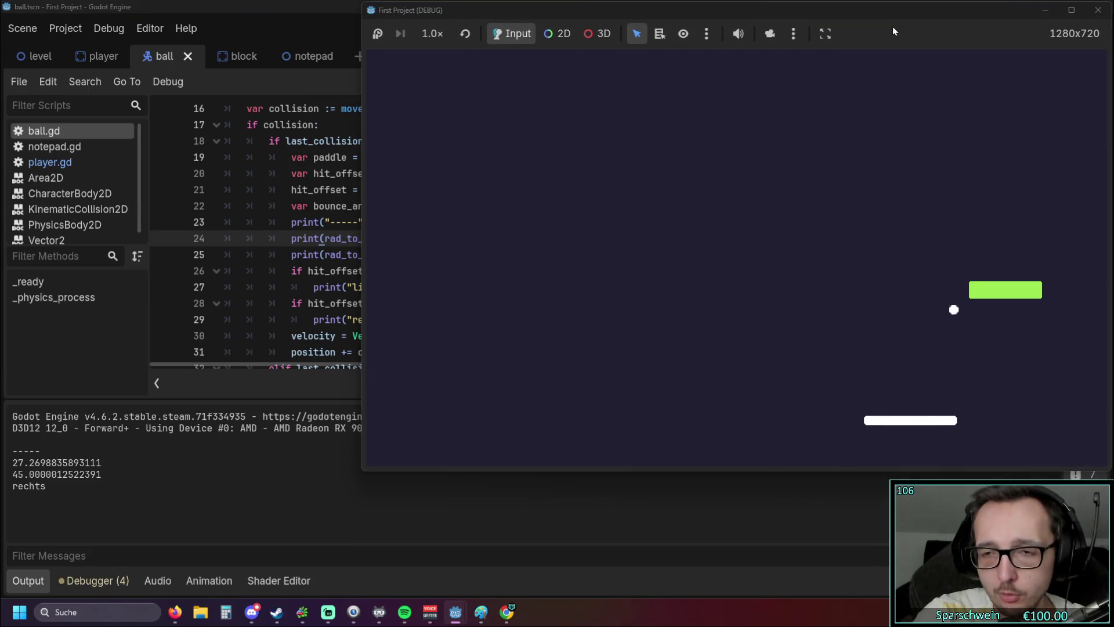
key(Right)
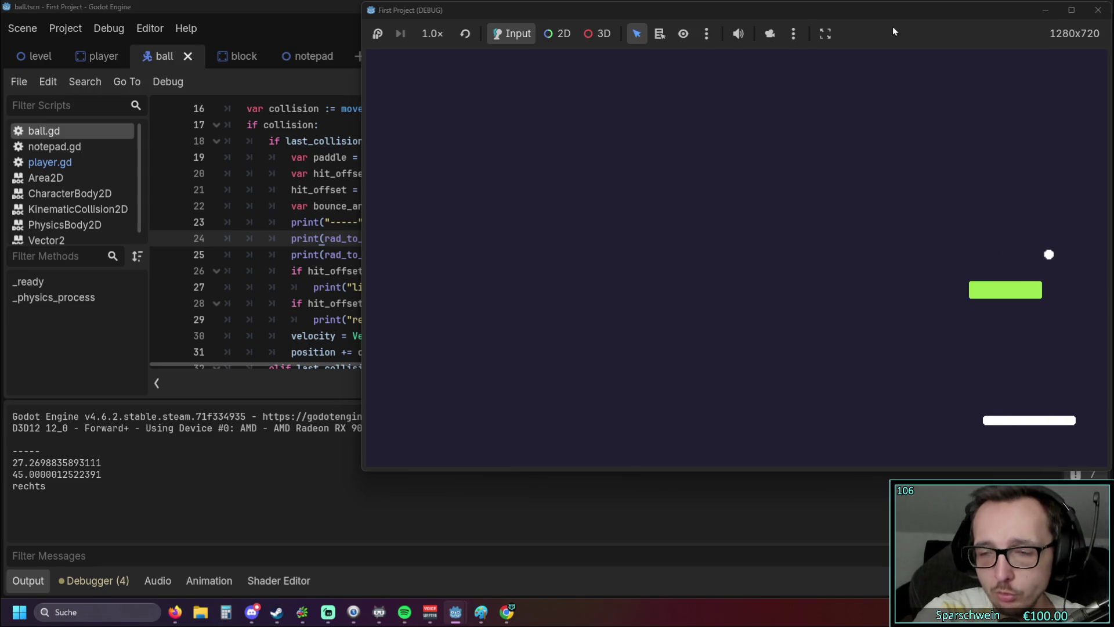
key(Right)
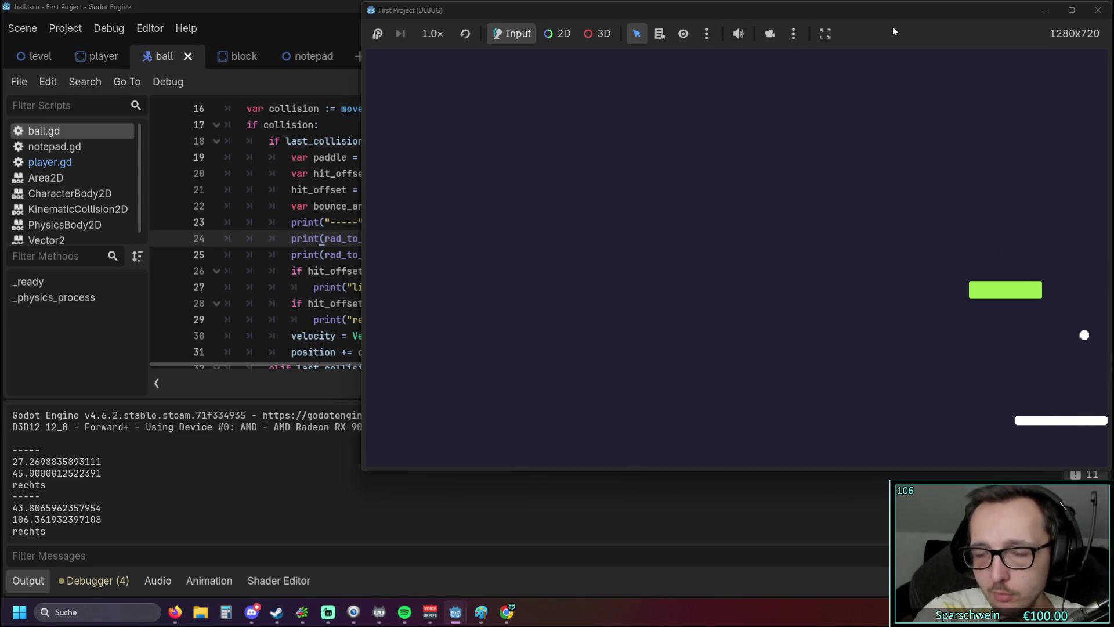
key(Left)
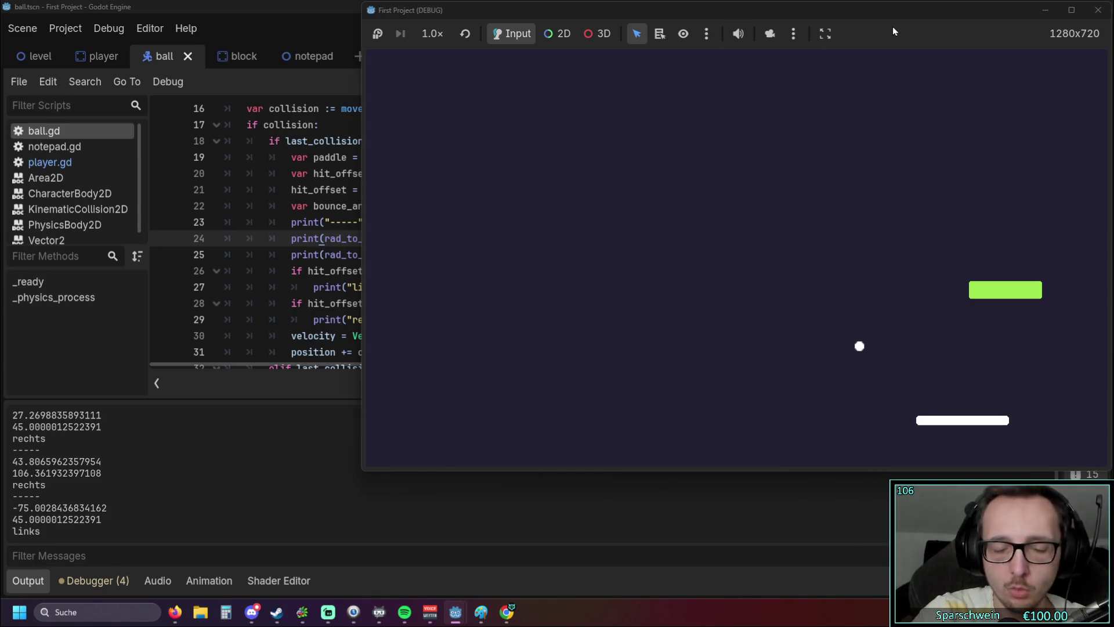
key(Right)
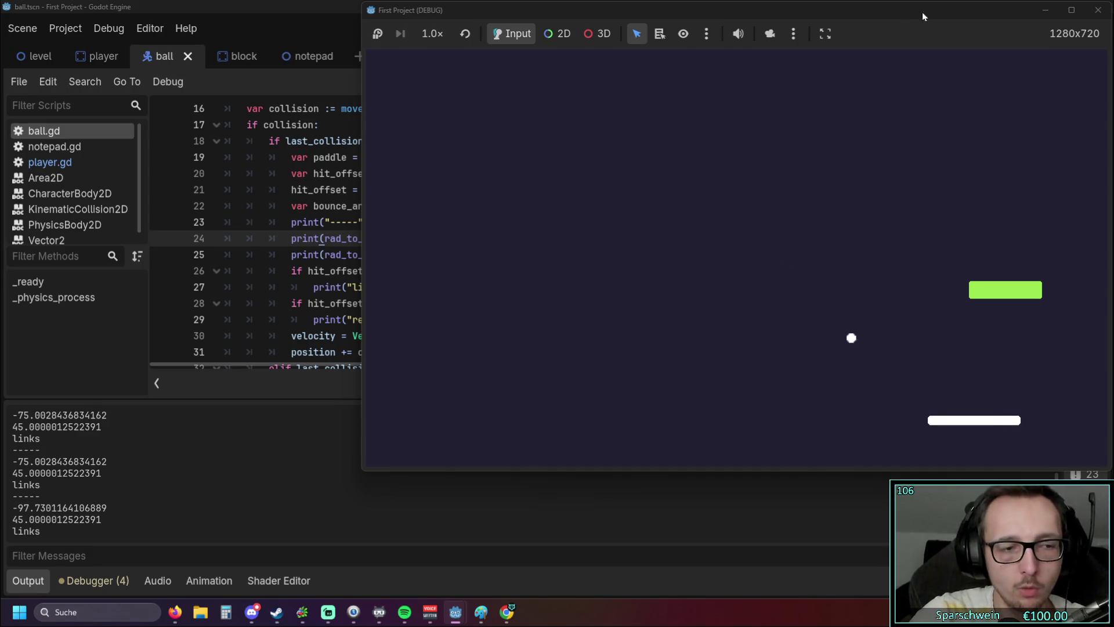
click(1097, 12)
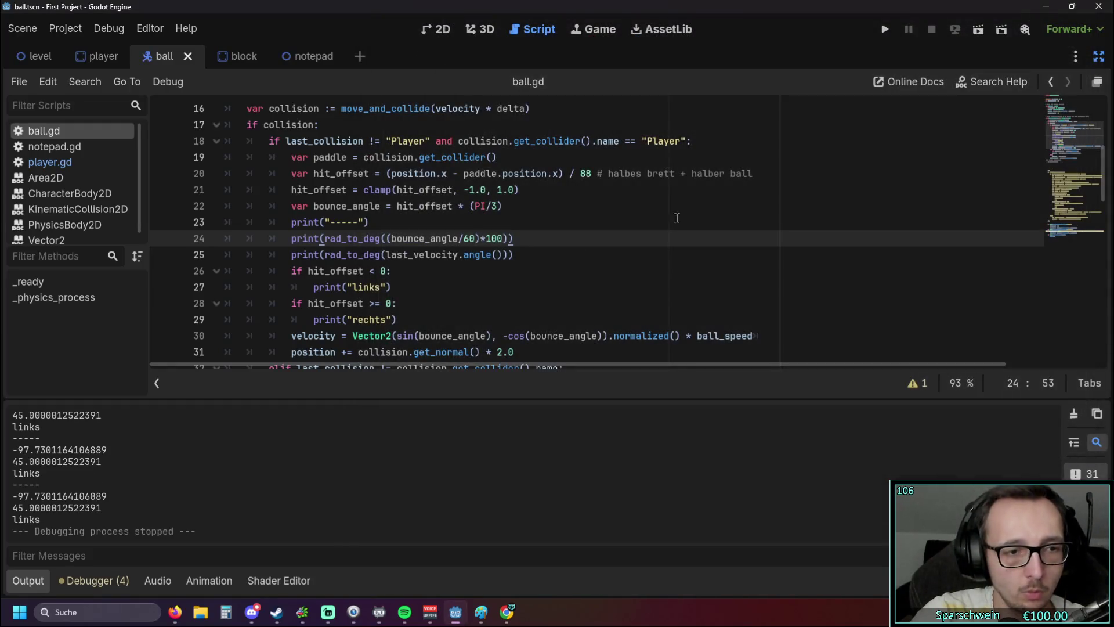
Step: Append -1 after angle() in the line 25 print
click(512, 285)
click(509, 256)
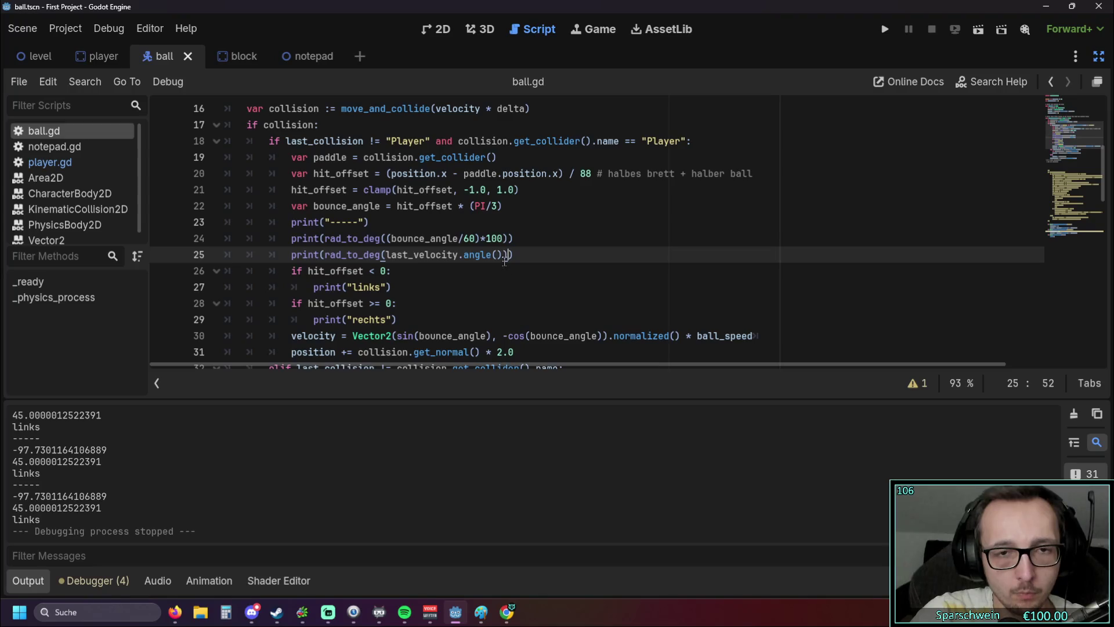
text(-1)
click(504, 293)
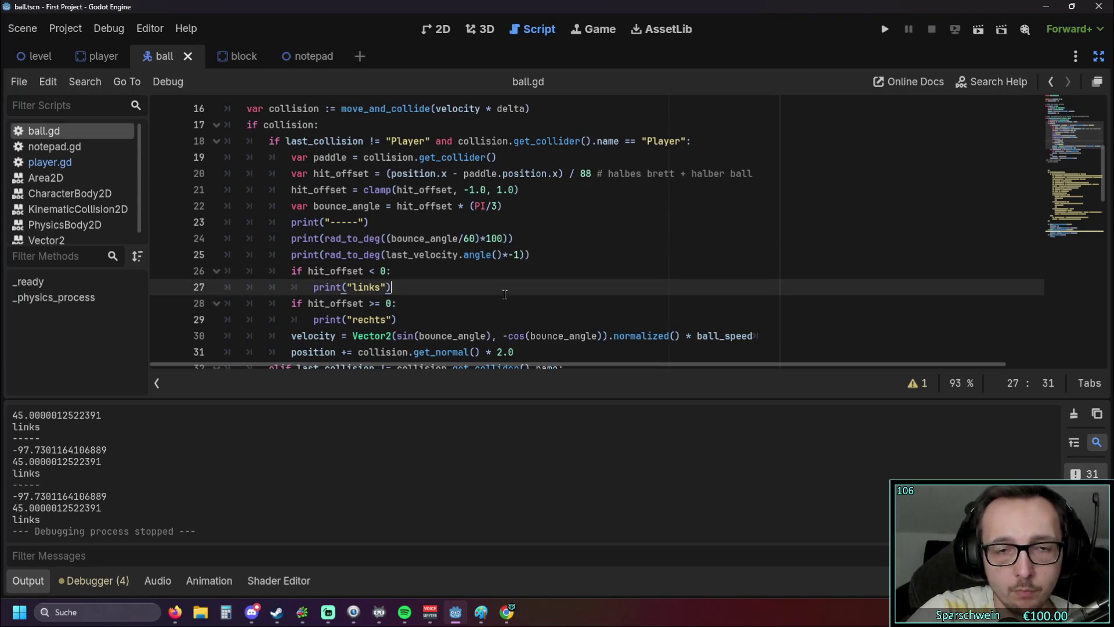
text())
Step: Strip the 60)*100 scaling from line 24's print and sort out its brackets
click(506, 238)
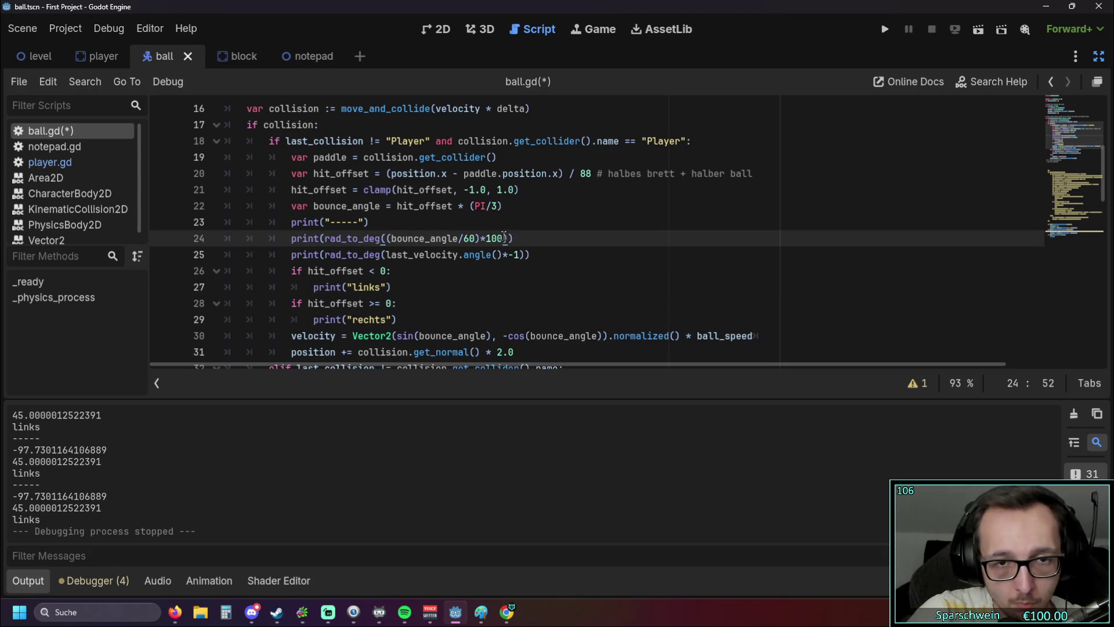
drag(504, 238, 463, 239)
key(BackSpace)
key(BackSpace)
click(511, 270)
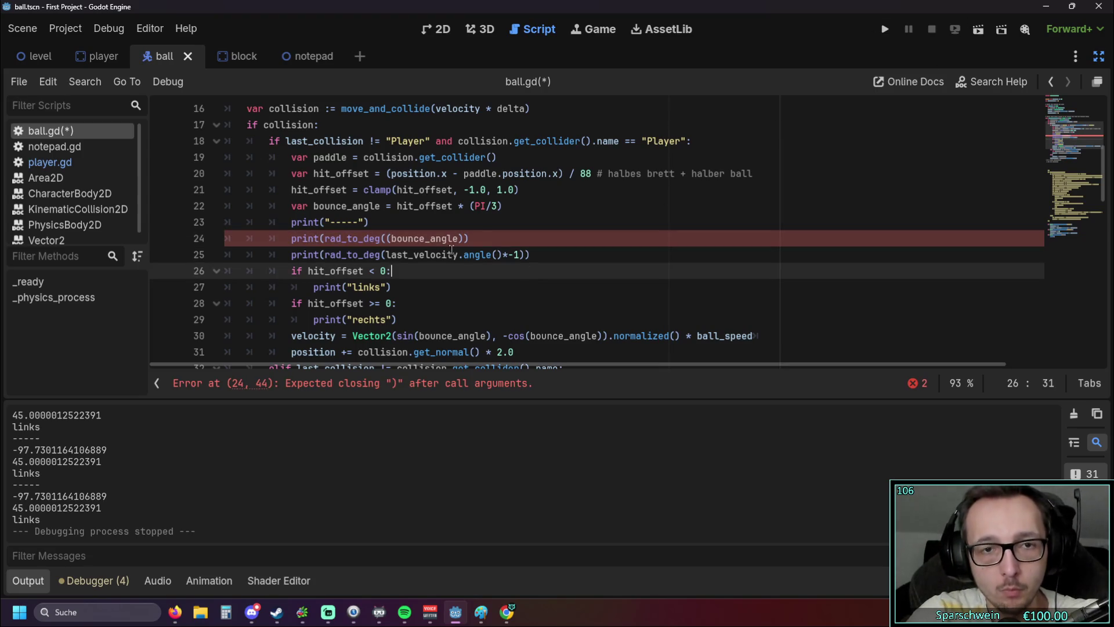
click(468, 237)
click(387, 238)
key(BackSpace)
click(565, 256)
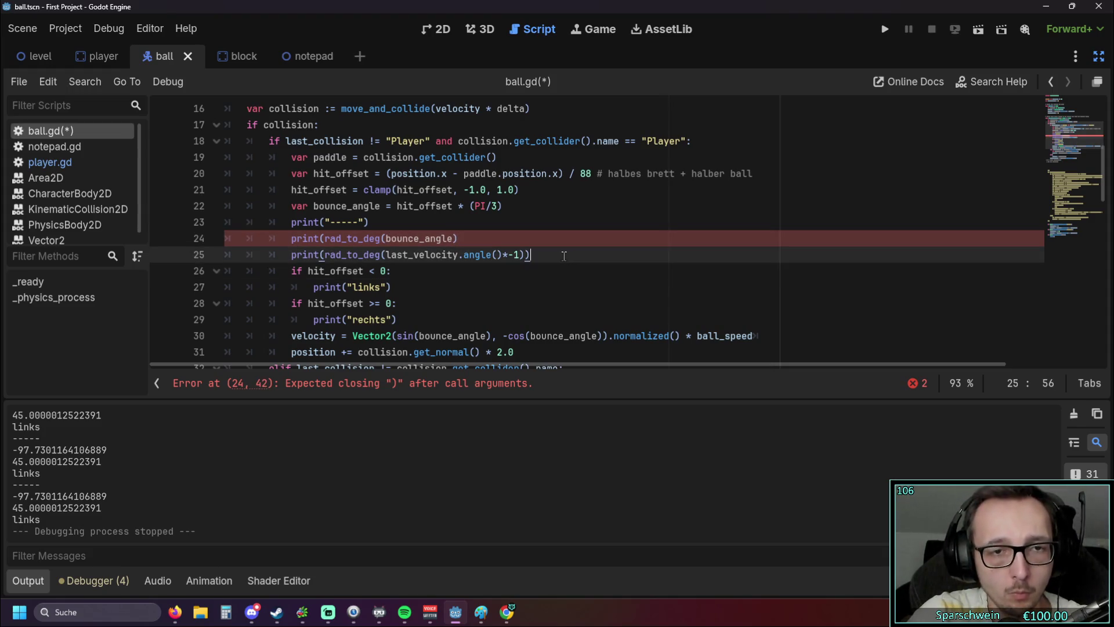
key(ctrl+z)
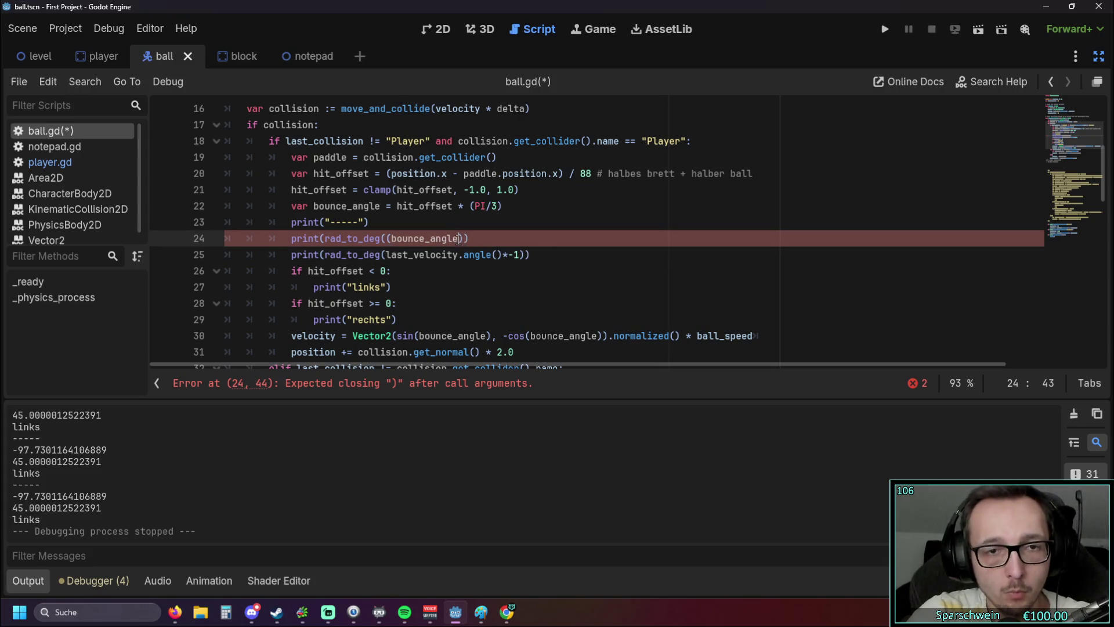
text(()
click(464, 292)
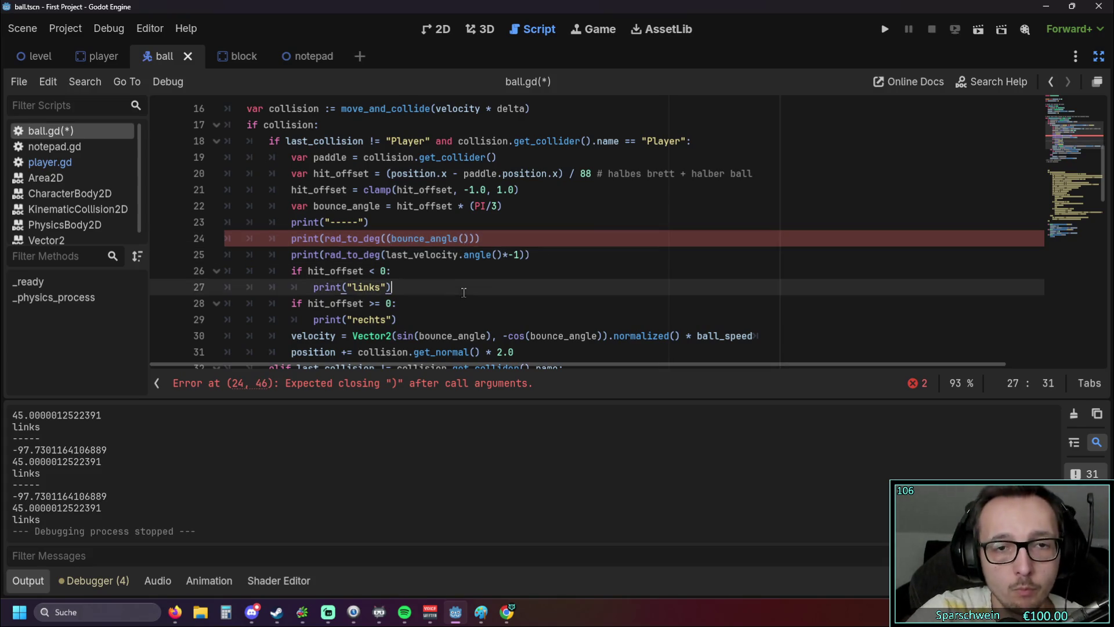
click(501, 242)
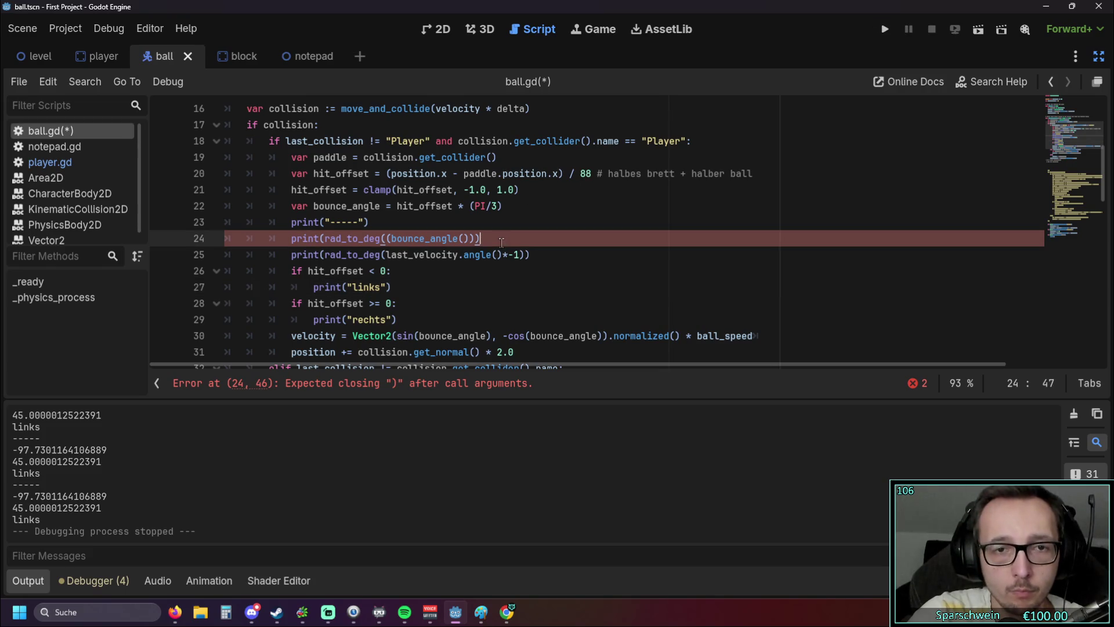
key(BackSpace)
Step: Finish line 24 as print(rad_to_deg(bounce_angle)), then save and run the game
click(465, 238)
click(488, 239)
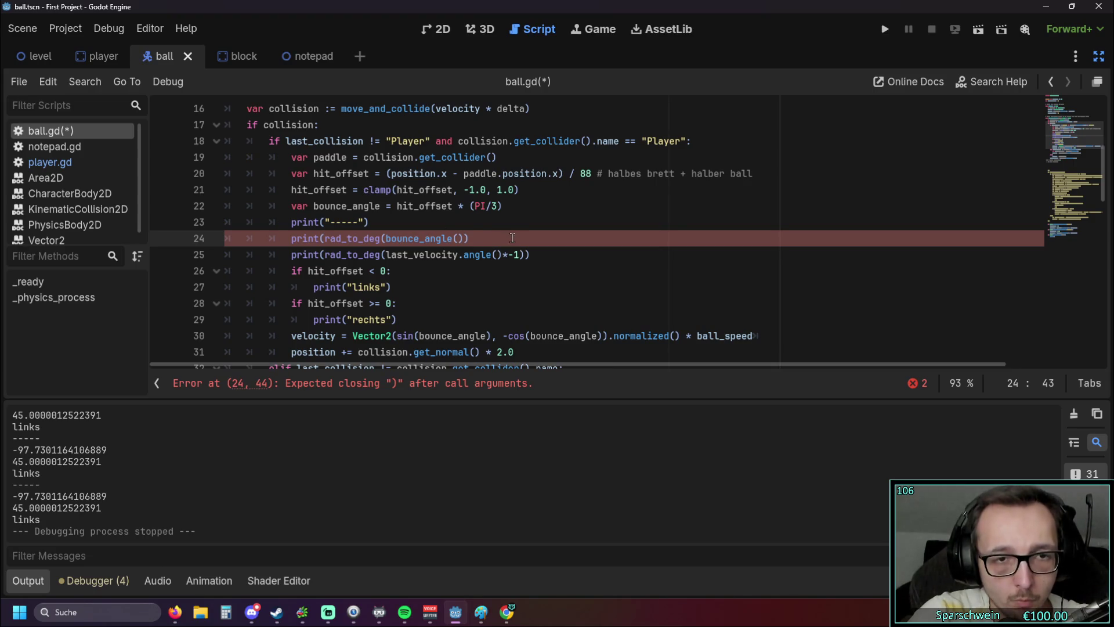
key(ctrl+z)
key(ctrl+z)
key(ctrl+z)
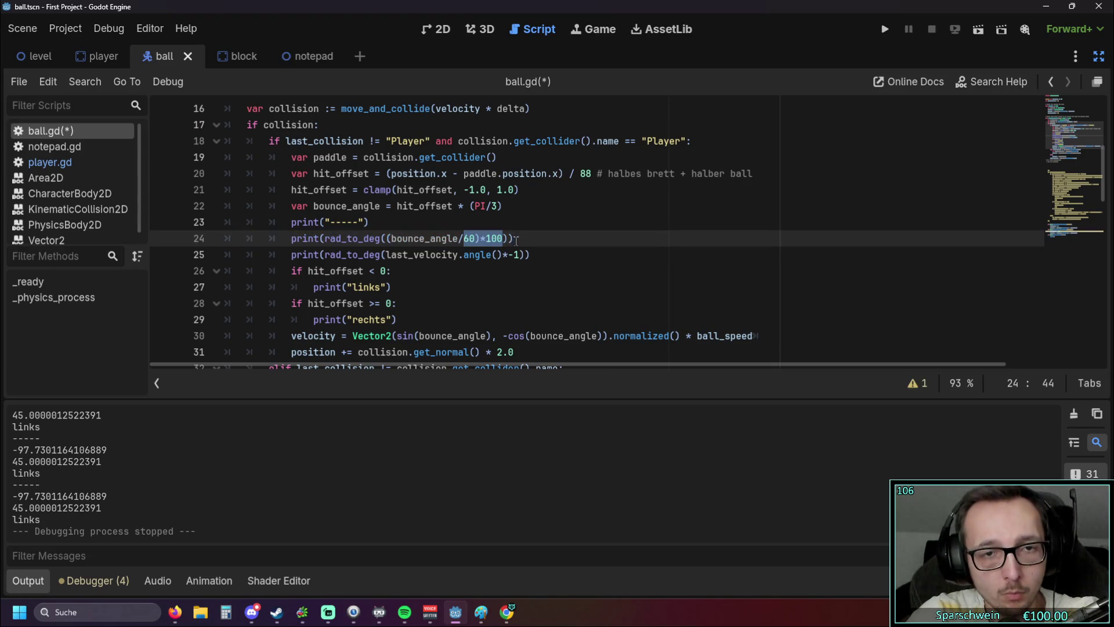
click(475, 238)
key(BackSpace)
key(BackSpace)
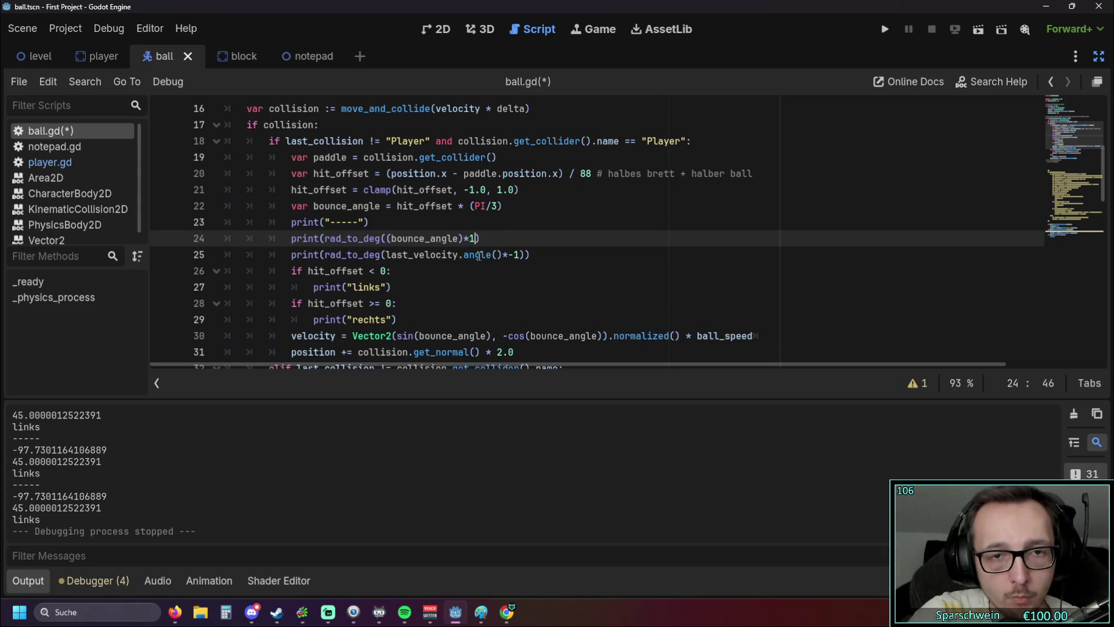
click(478, 271)
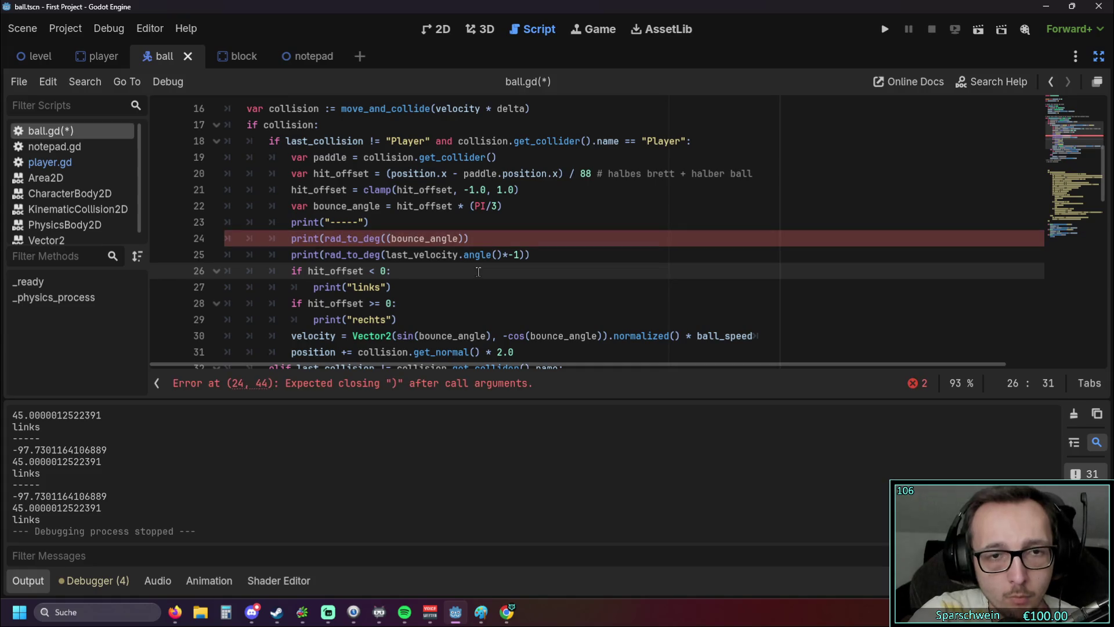
mouse_move(393, 238)
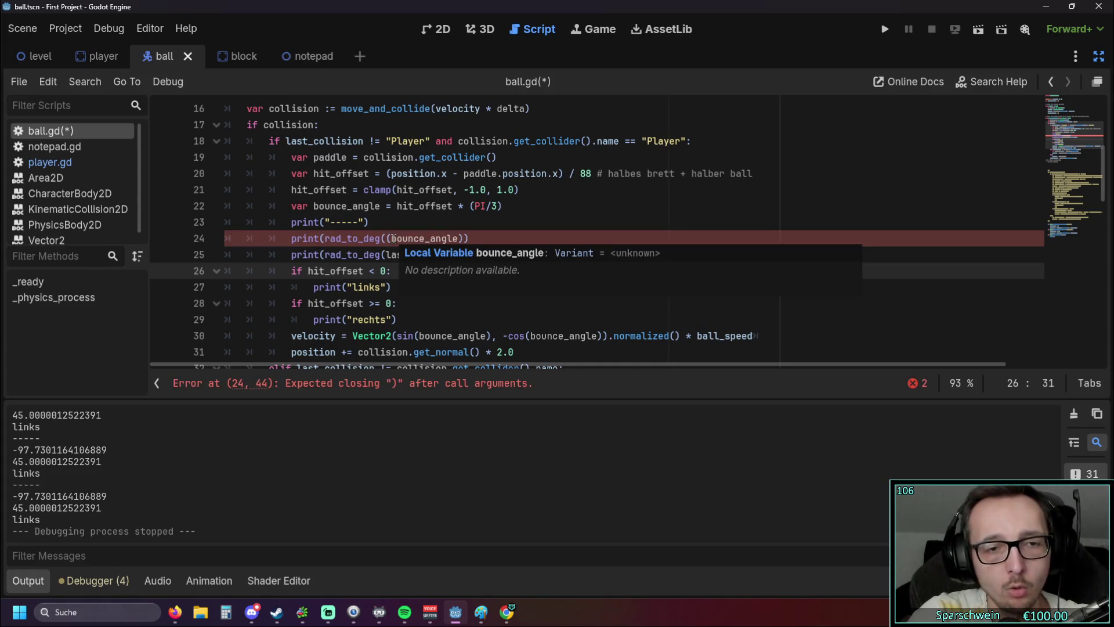
click(478, 239)
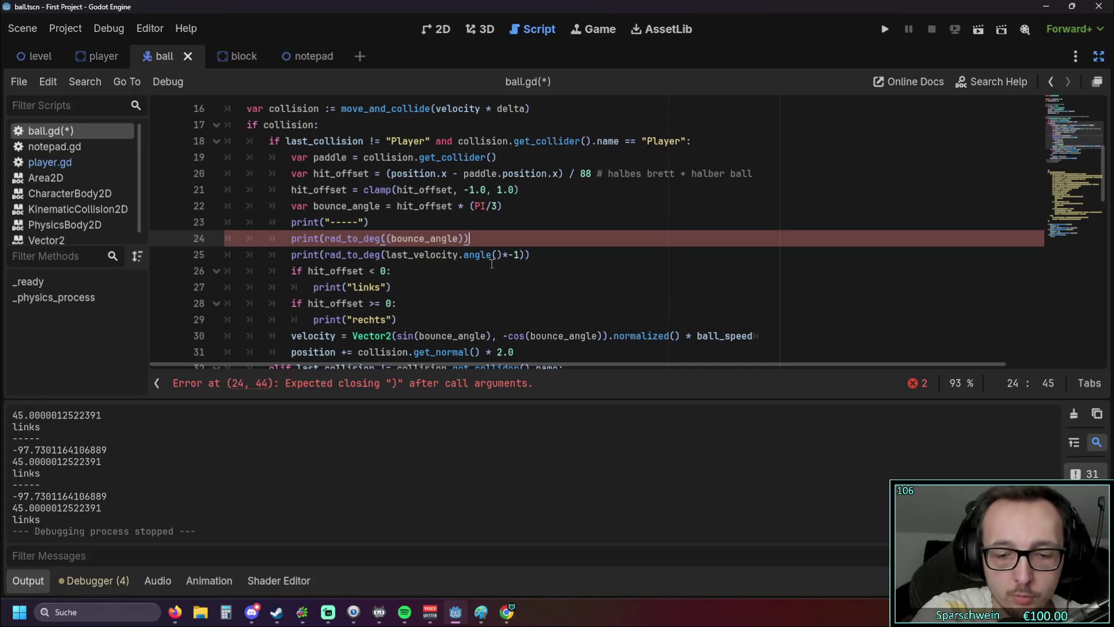
text(=))
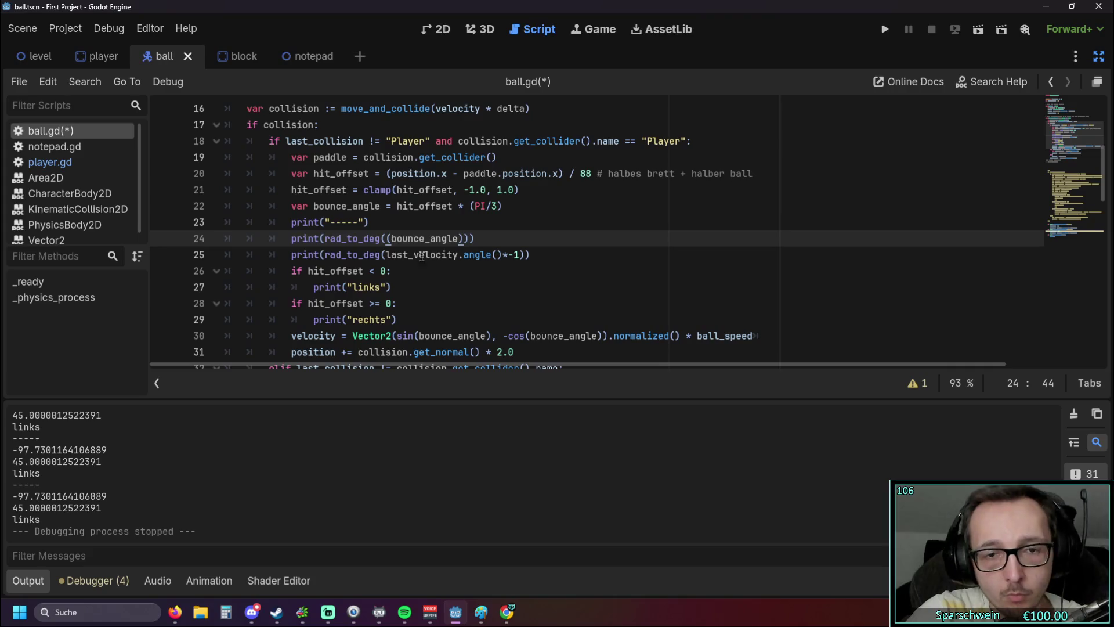
key(ctrl+z)
click(502, 312)
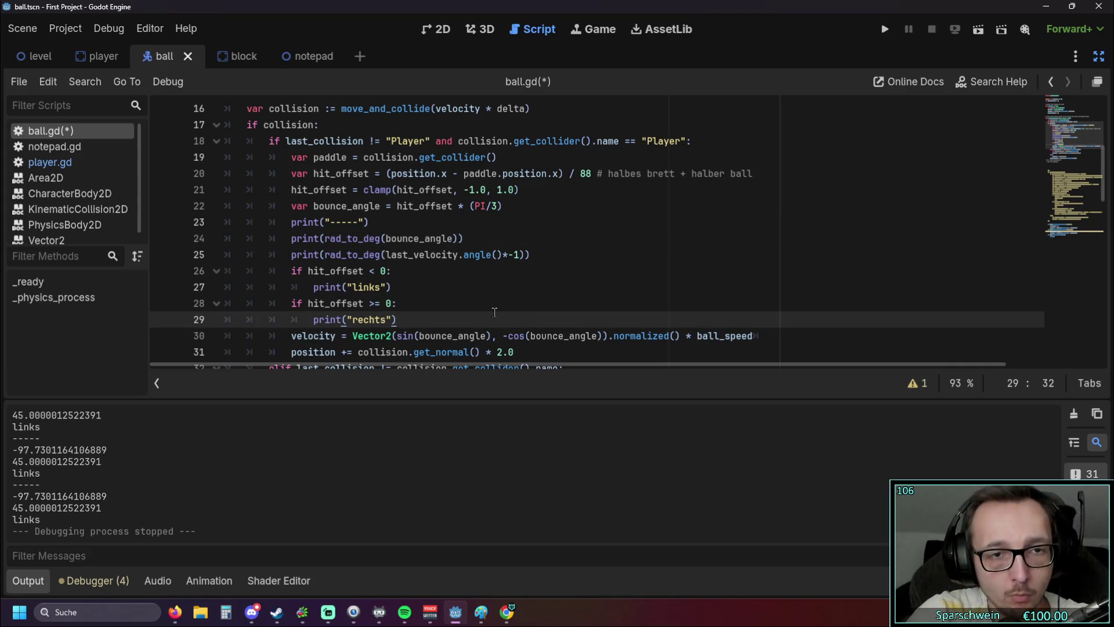
click(892, 26)
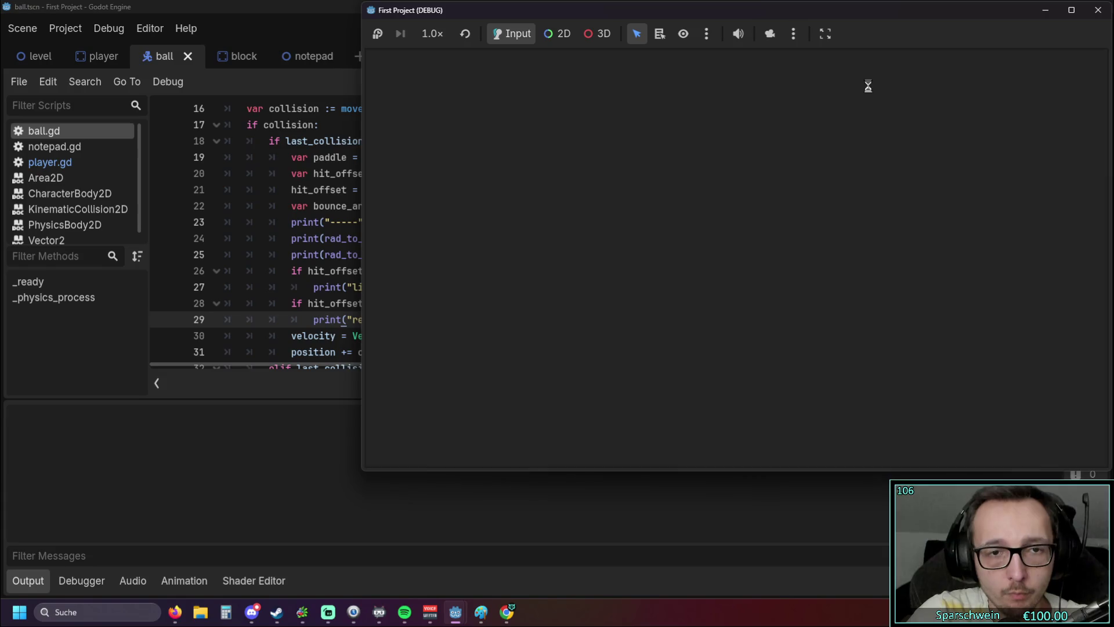
Step: Steer the paddle right and left to meet the ball for the first bounces
key(Right)
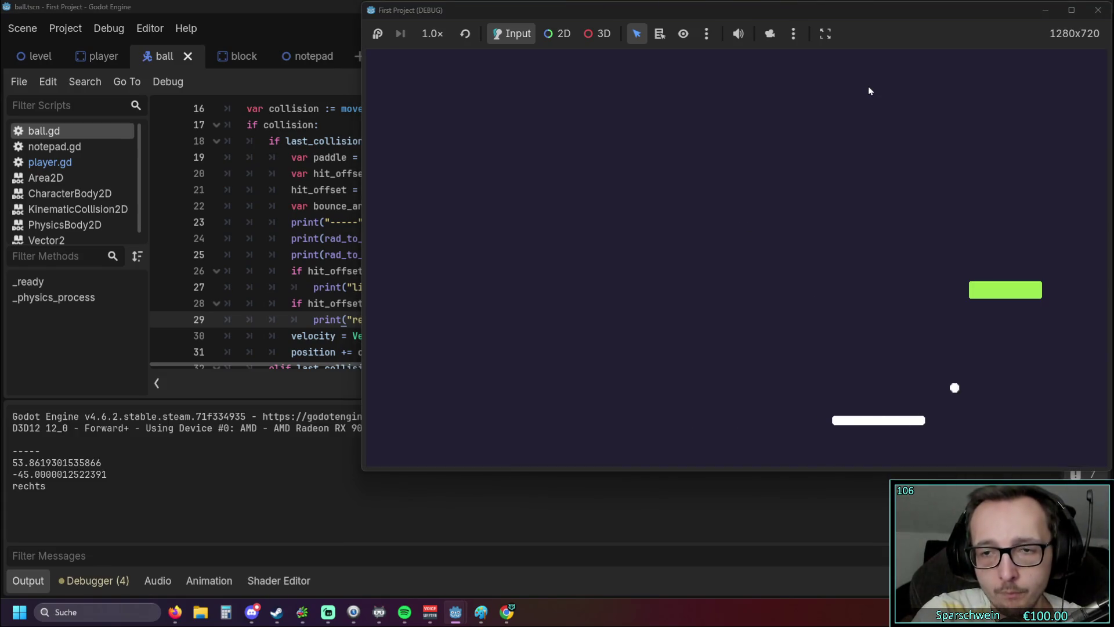
key(Right)
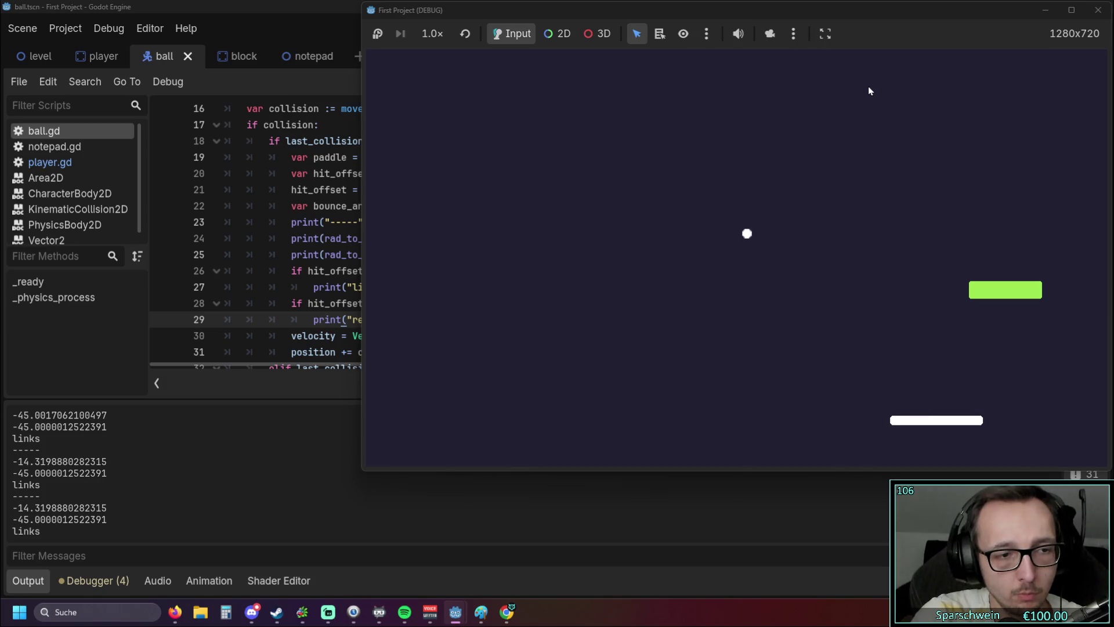
key(Right)
key(Right)
key(Left)
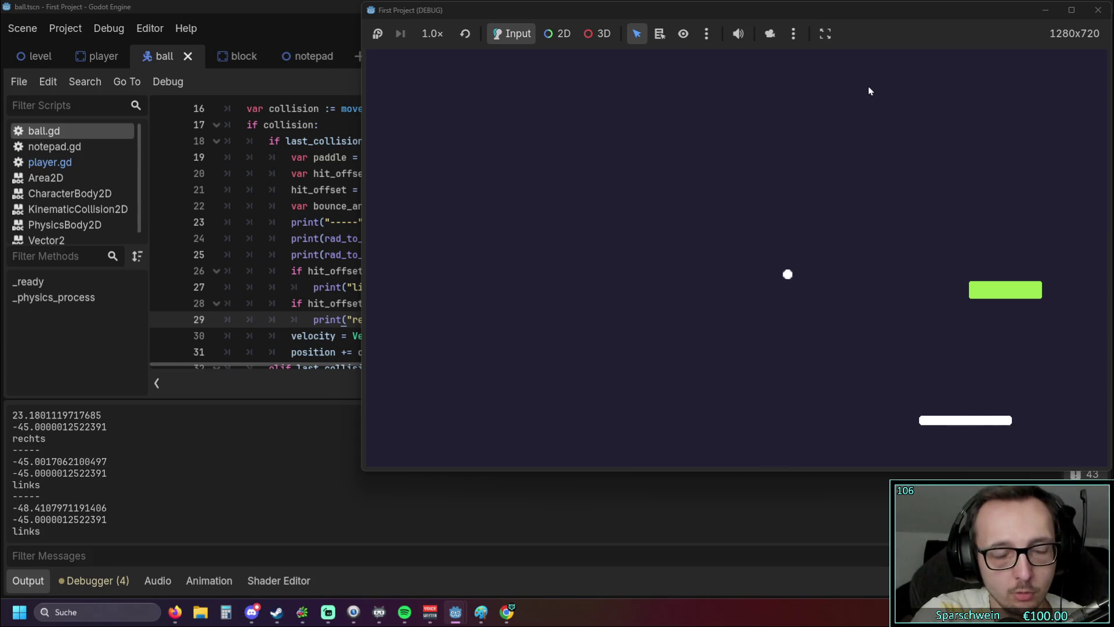
key(Right)
key(Left)
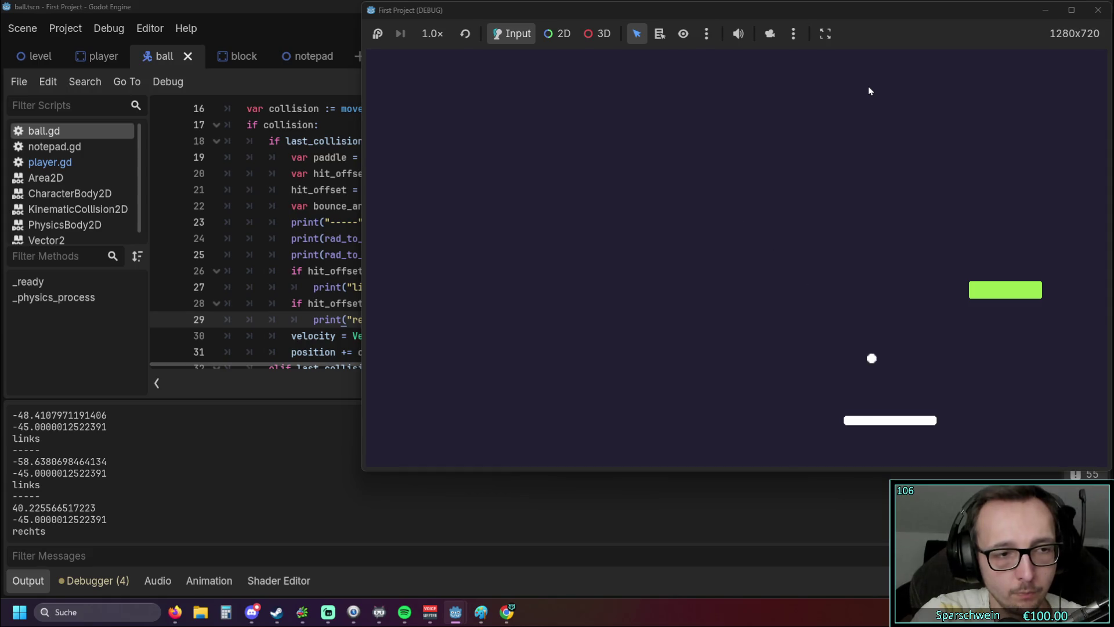
Step: Keep bouncing the ball to log hits like -38.18 'links', then return to line 26
key(Right)
key(Right)
key(Right)
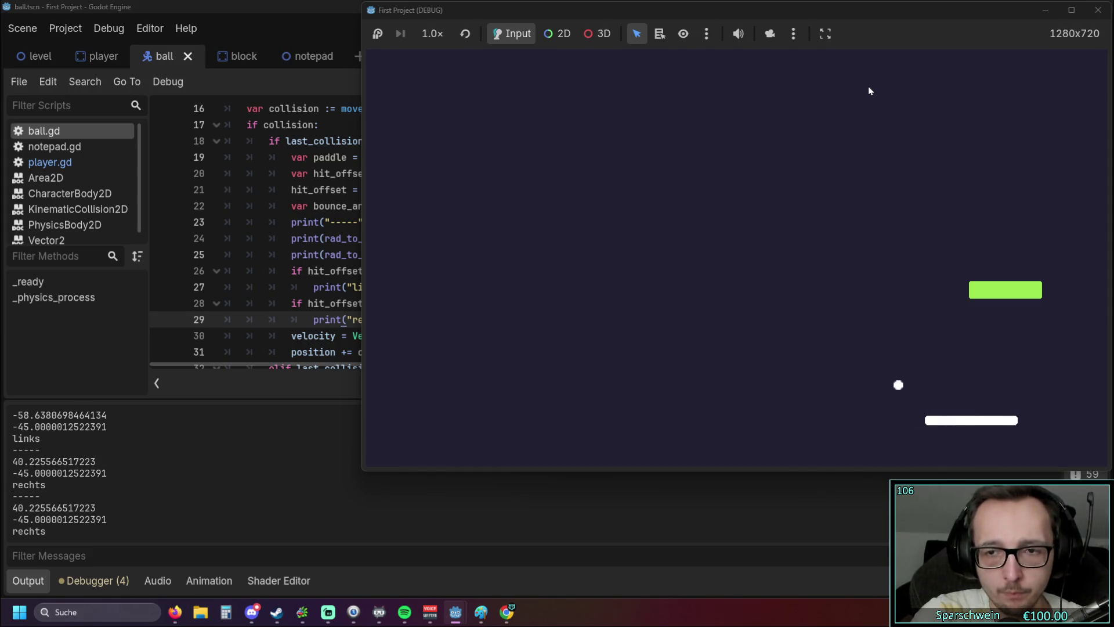
key(Left)
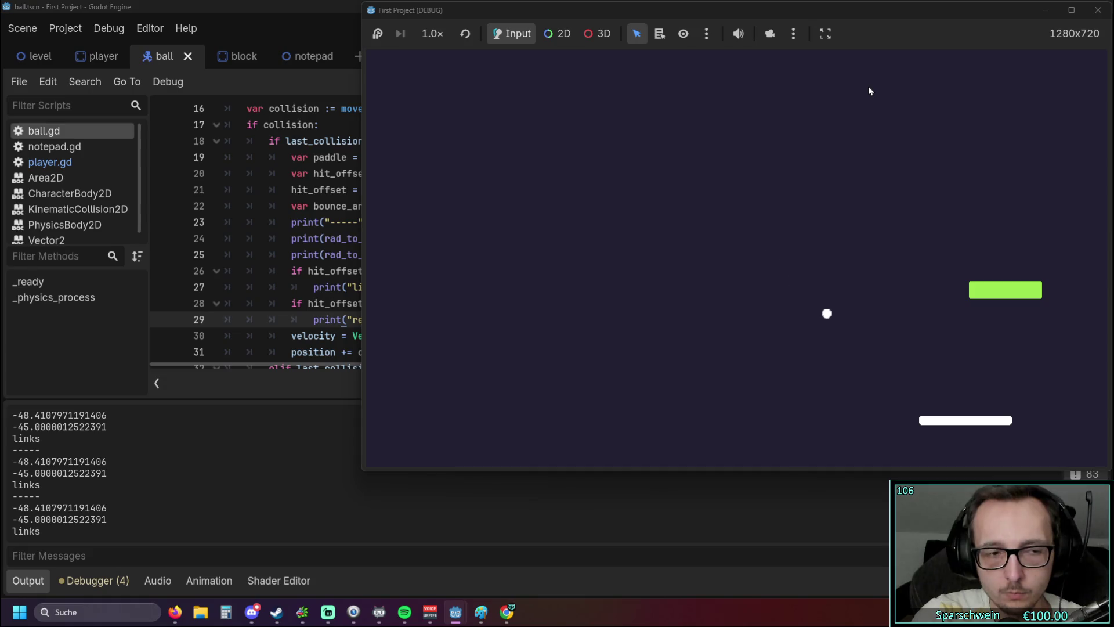
key(Left)
key(Right)
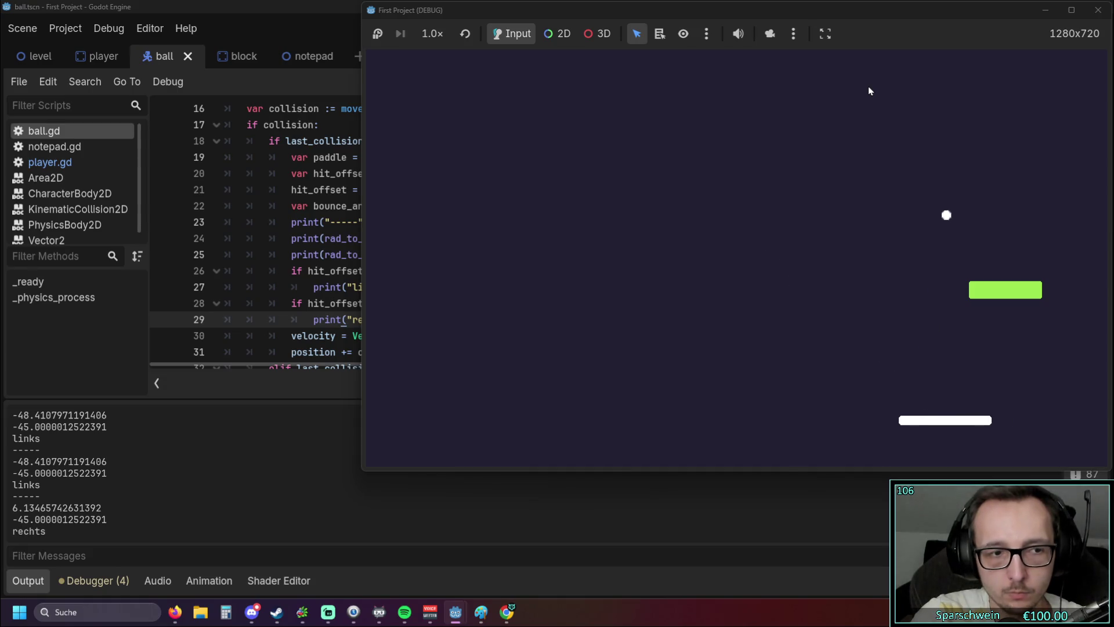
key(Right)
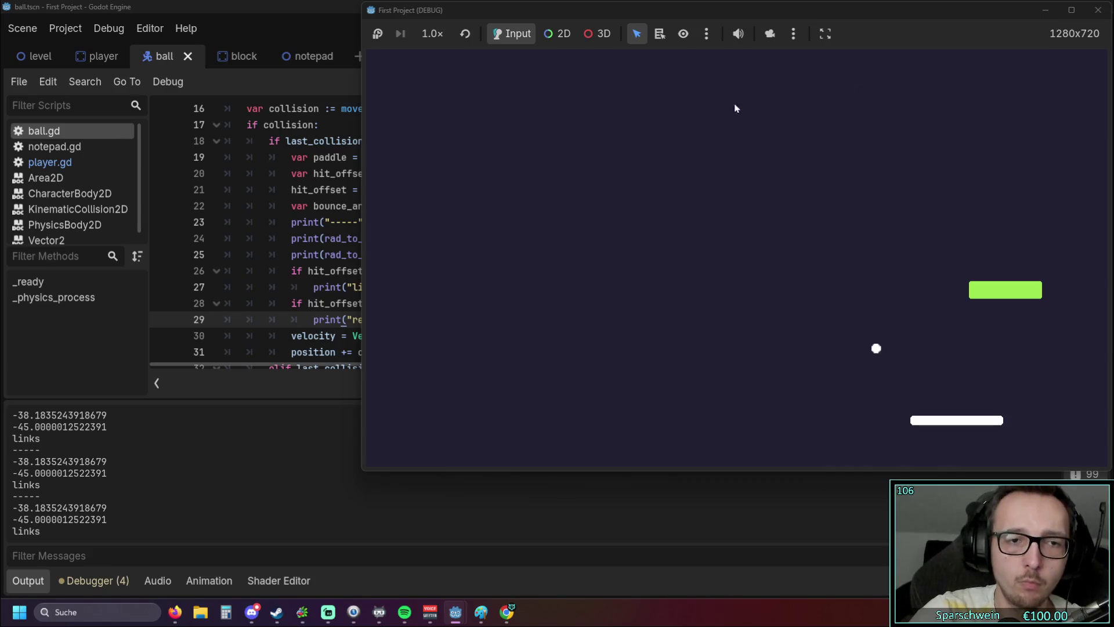
click(334, 220)
click(382, 272)
Step: Make line 25 print last_velocity.angle()*-1 and paste that expression after 'and' on line 26
key(Right)
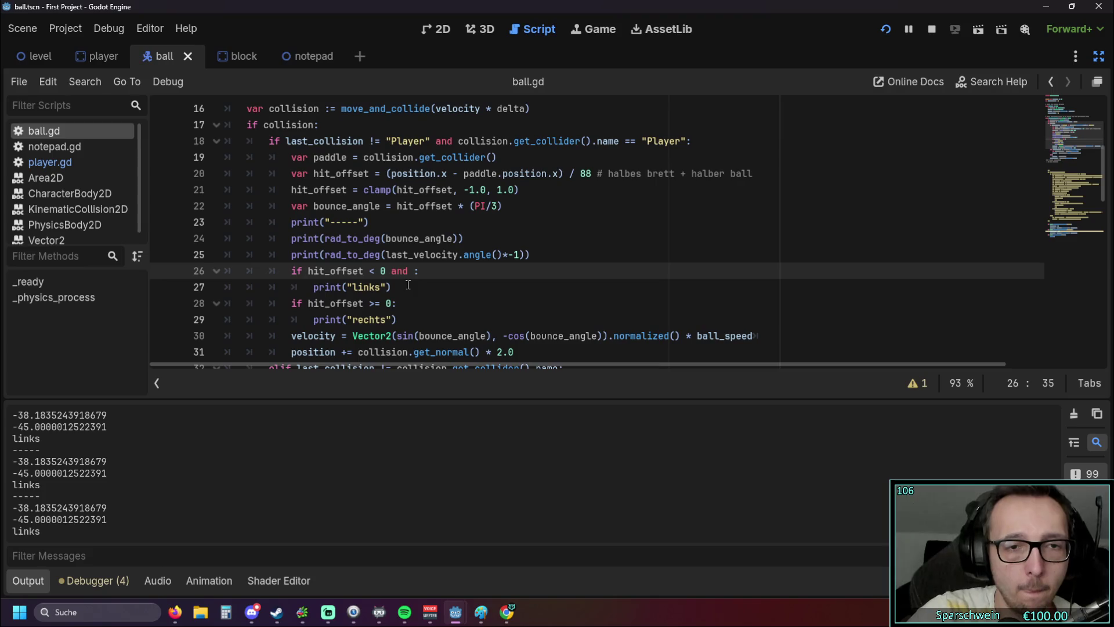
text(and)
mouse_move(388, 254)
mouse_down()
mouse_move(526, 255)
mouse_move(506, 256)
mouse_up()
text(*)
shift+click(521, 255)
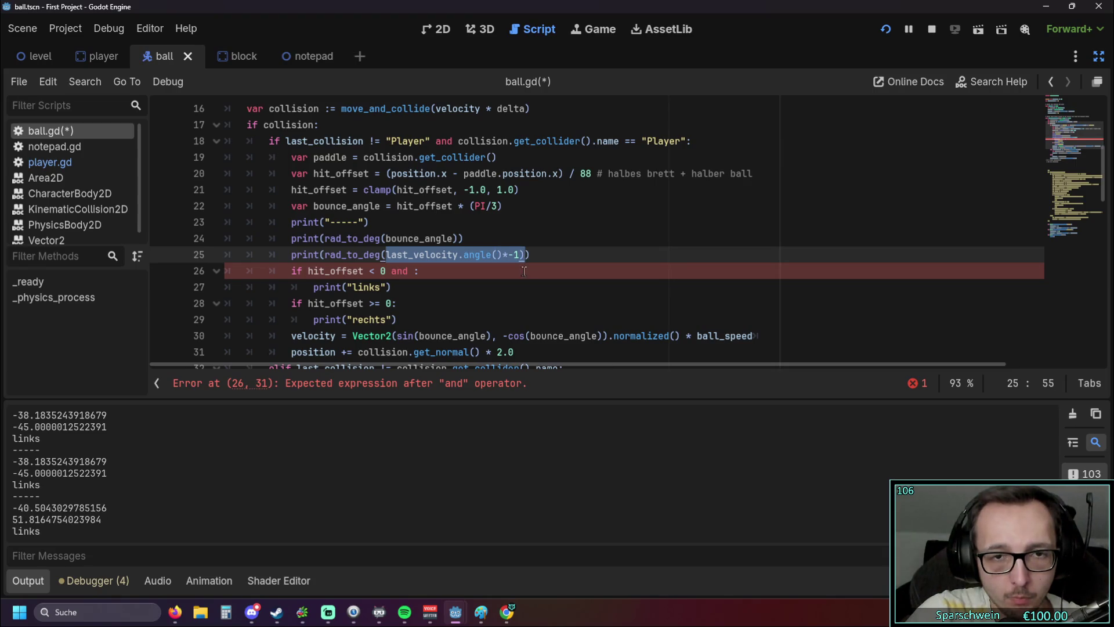
click(437, 274)
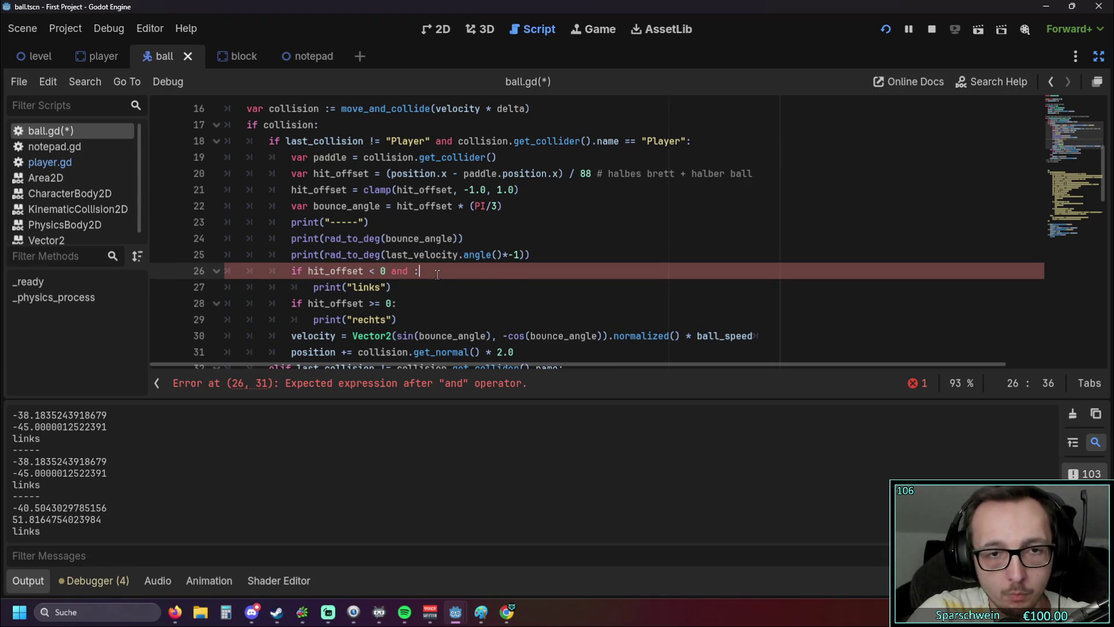
text(last_velocity.angle()*-1))
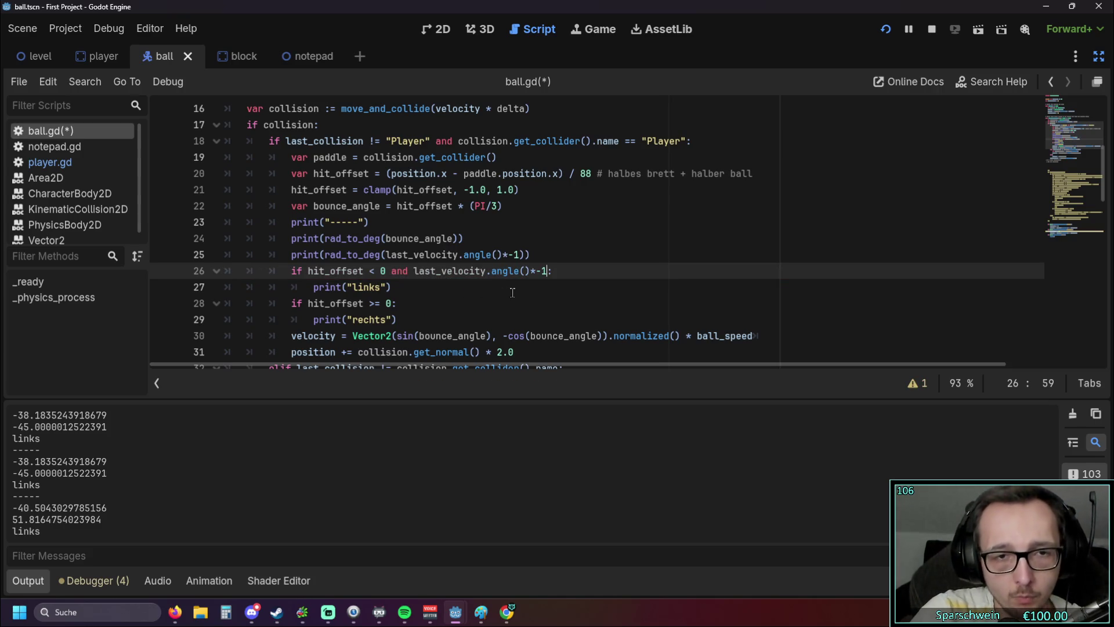
Step: Run the game to log more links/rechts hits, close it, and type '< 0' before line 26's colon
click(894, 32)
key(Right)
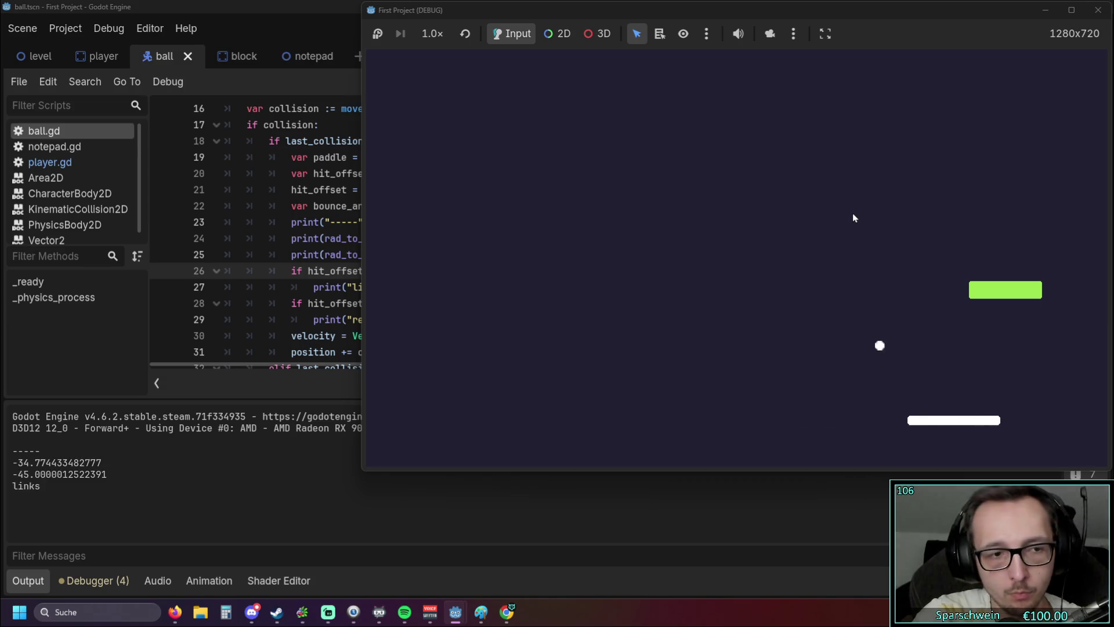
key(Left)
key(Left)
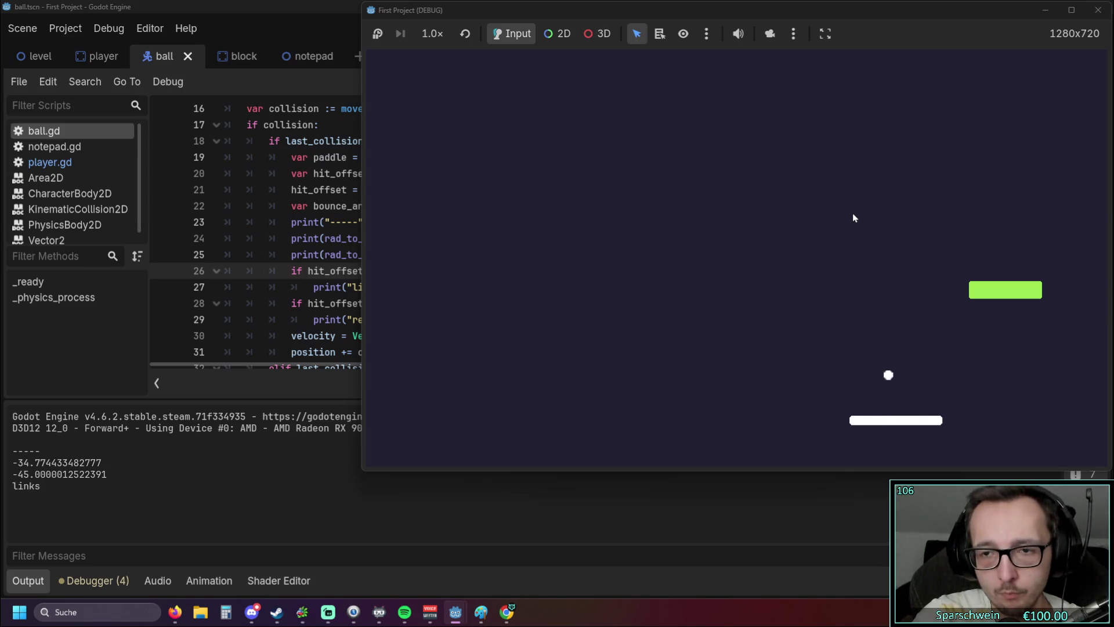
key(Right)
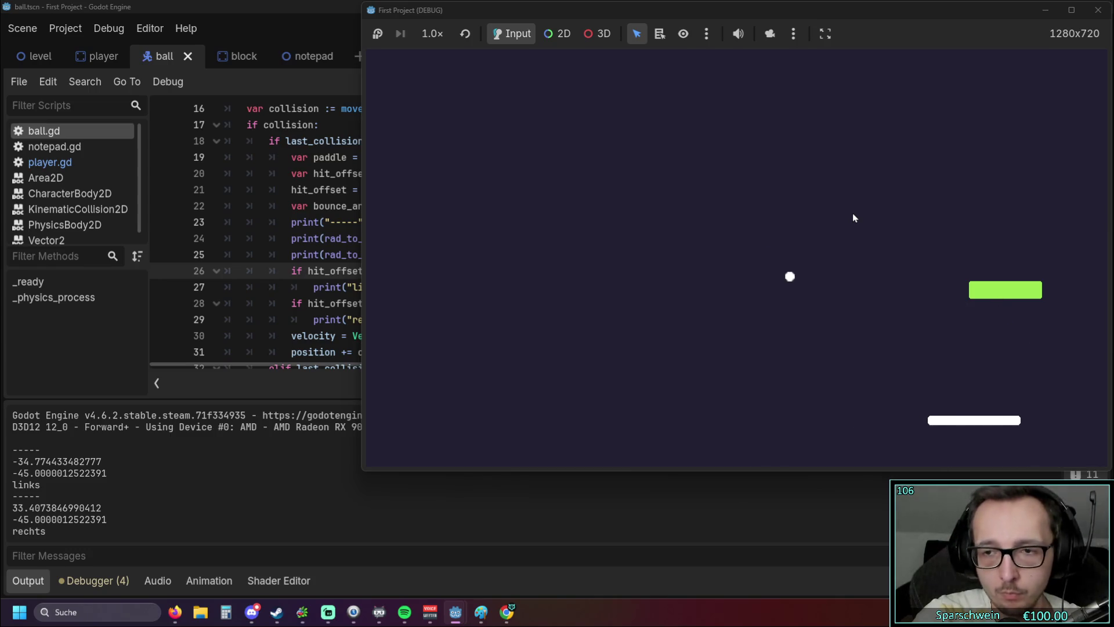
key(Left)
key(Right)
key(Left)
key(Right)
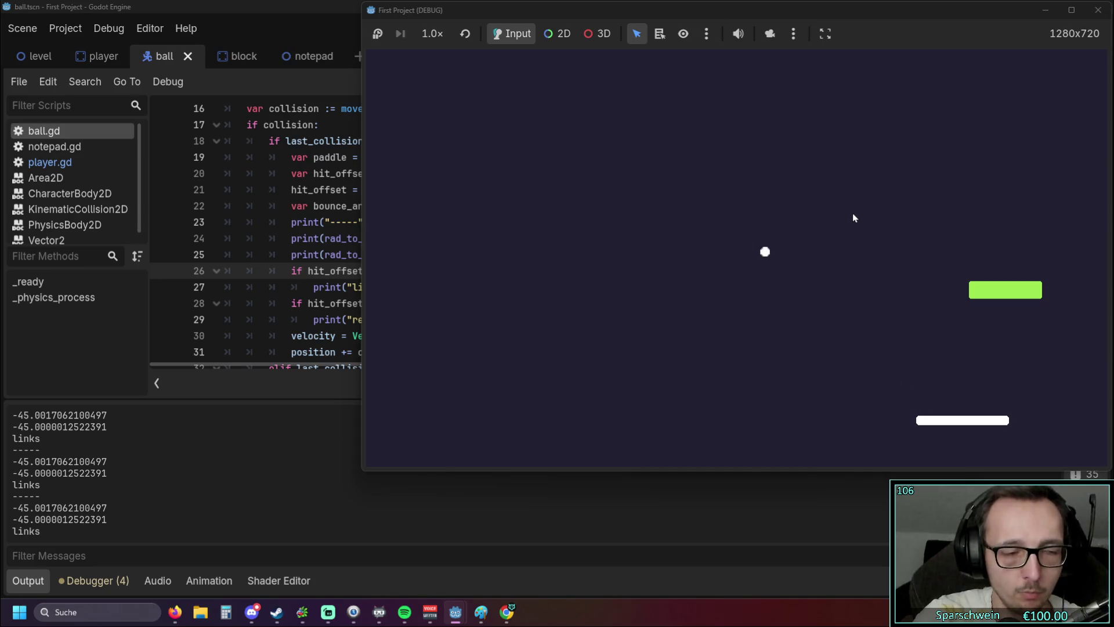
click(1098, 10)
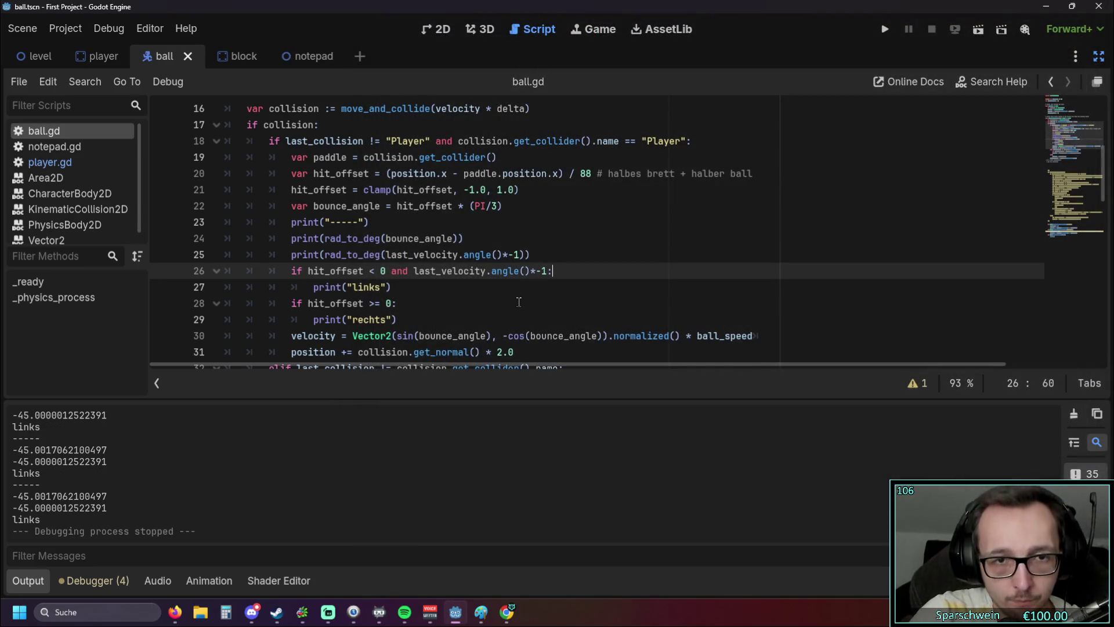
click(545, 271)
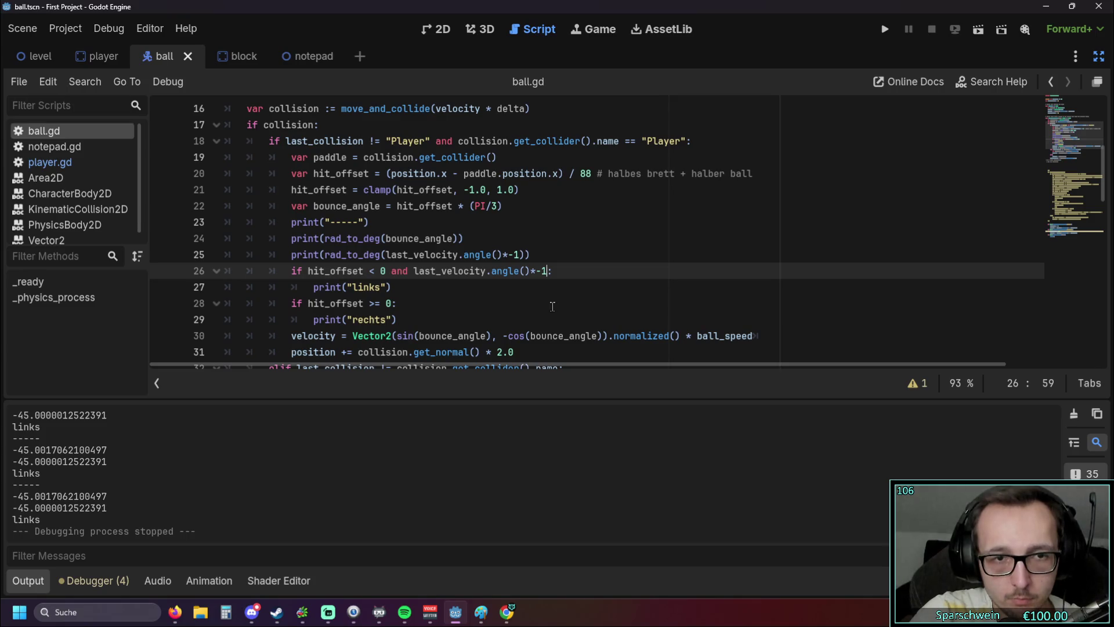
text(< 0)
Step: Run the game with the completed '< 0' condition, test paddle hits, then close it
click(553, 306)
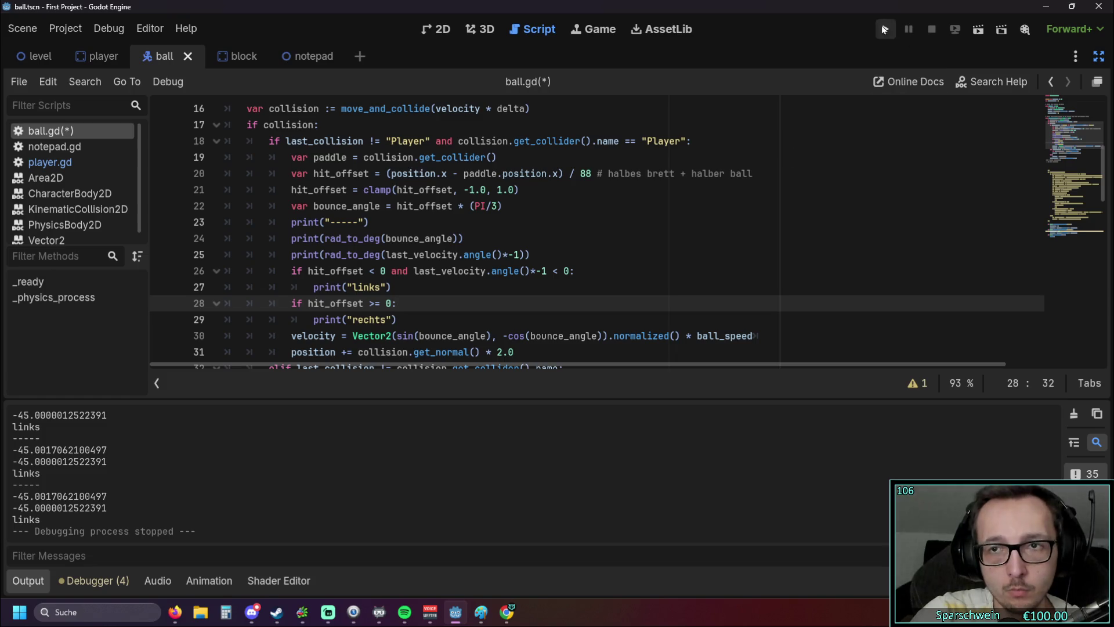
click(884, 29)
key(Right)
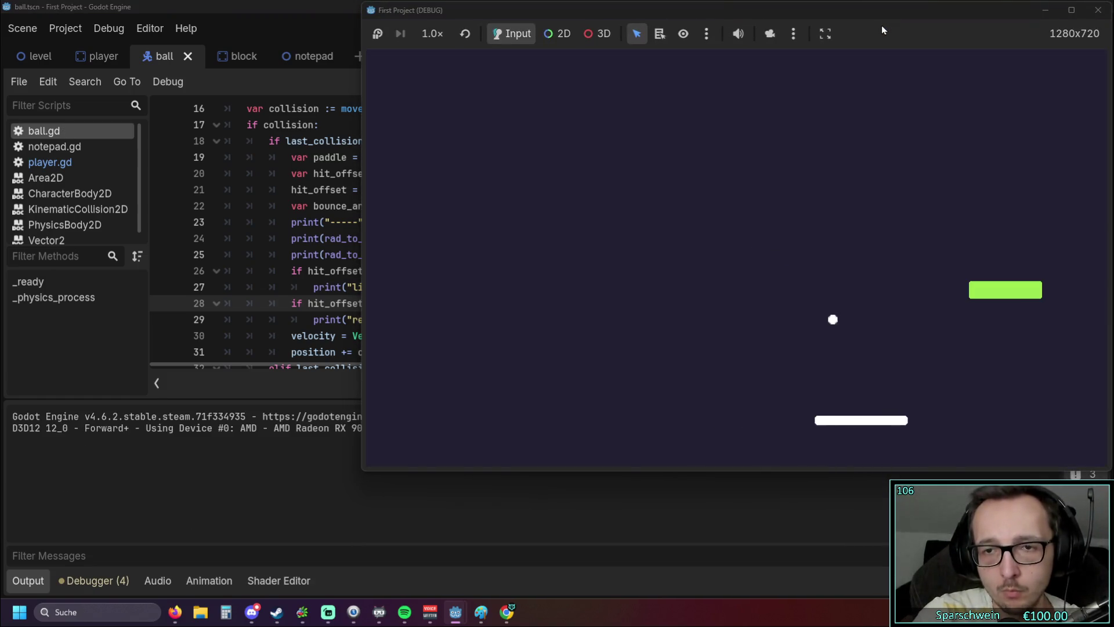
key(Right)
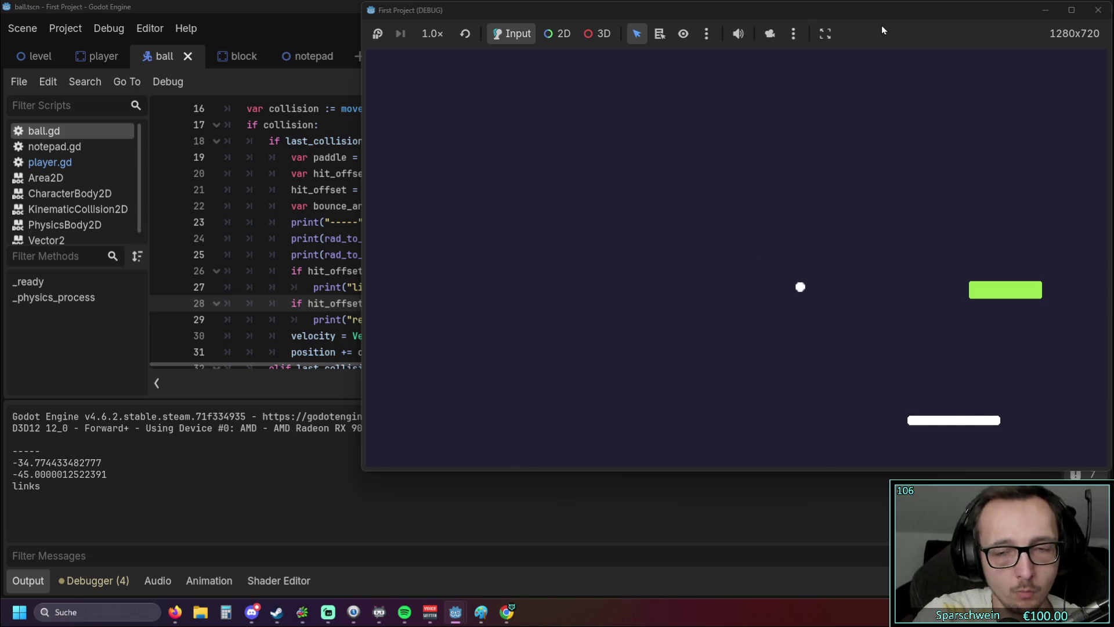
key(Left)
key(Right)
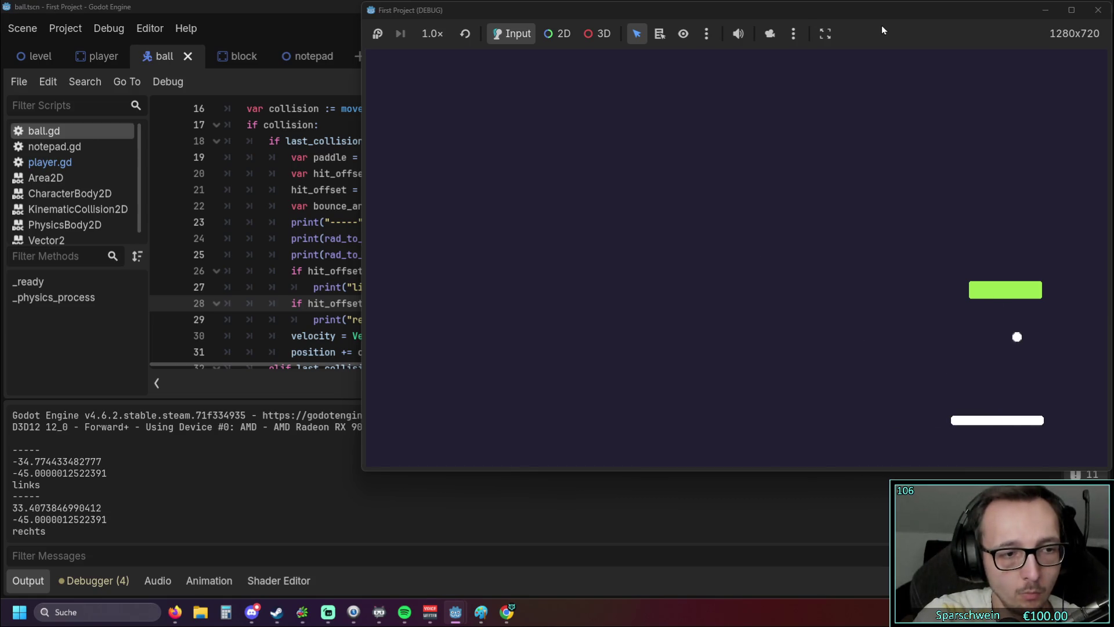
key(Left)
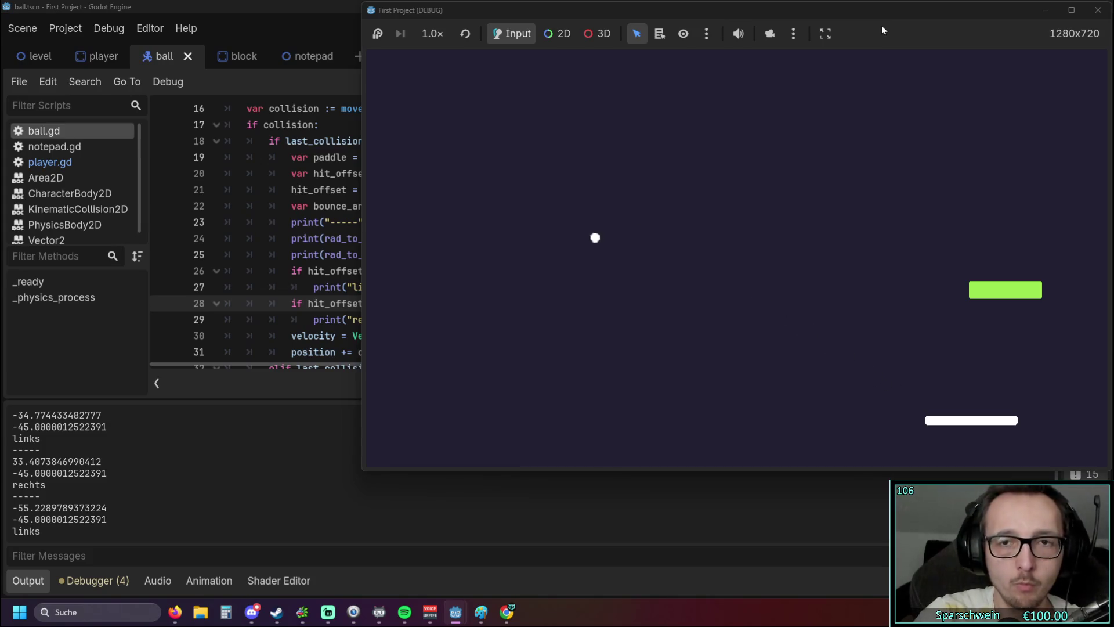
click(1097, 10)
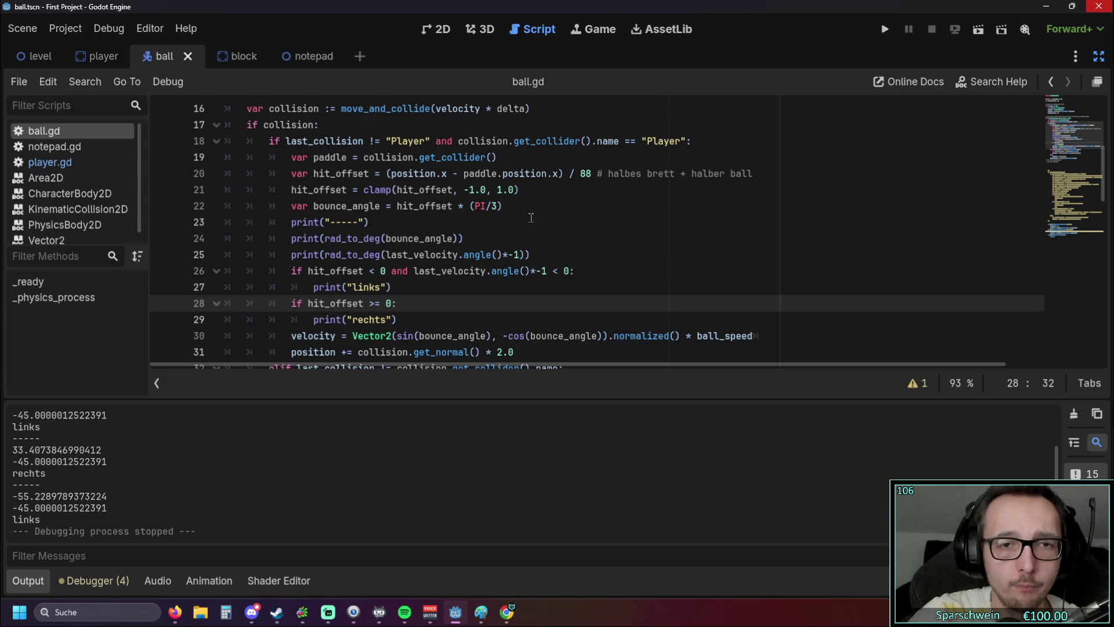
Step: Change line 8 to Vector2(-1,1) and test it, logging -135.00 'links' and 'rechts' hits
scroll(531, 218, up, 5)
click(384, 221)
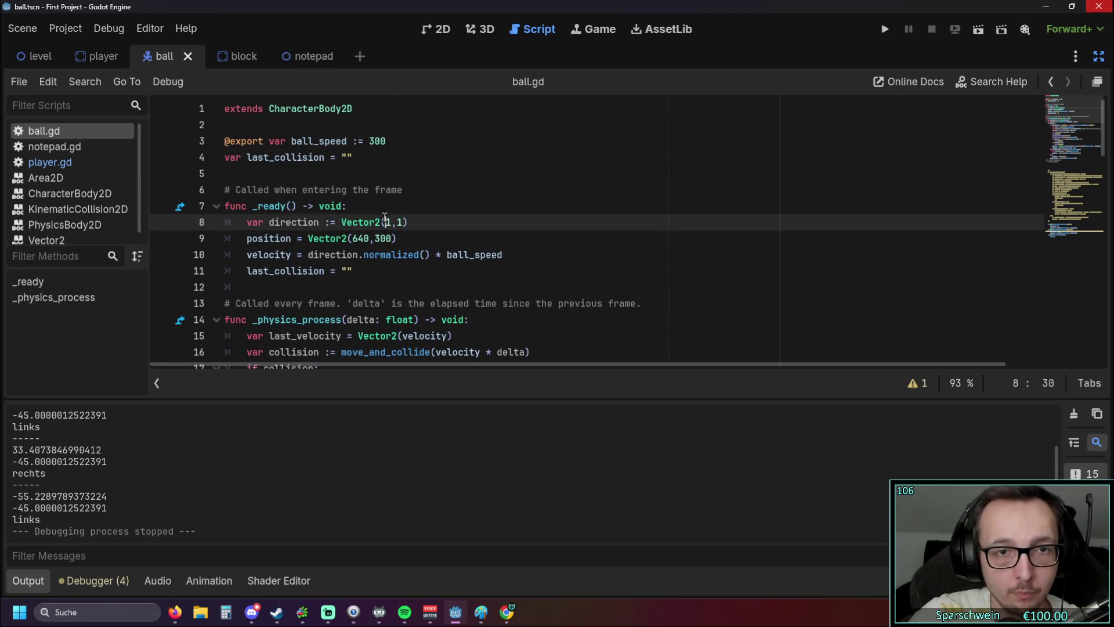
text(-)
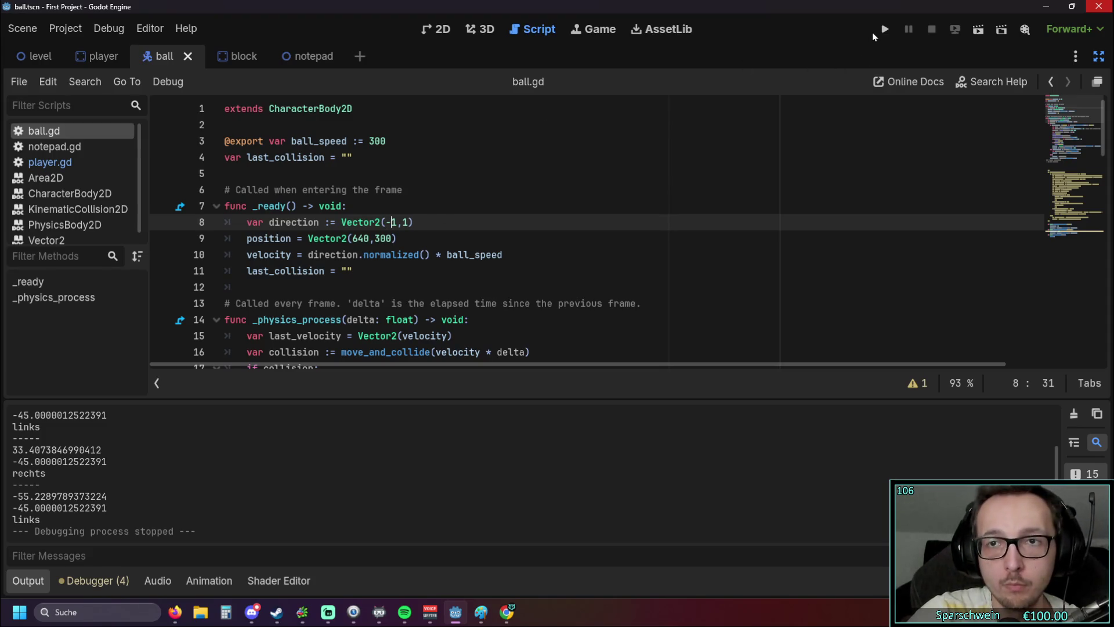
click(883, 30)
key(Left)
key(Right)
key(Right)
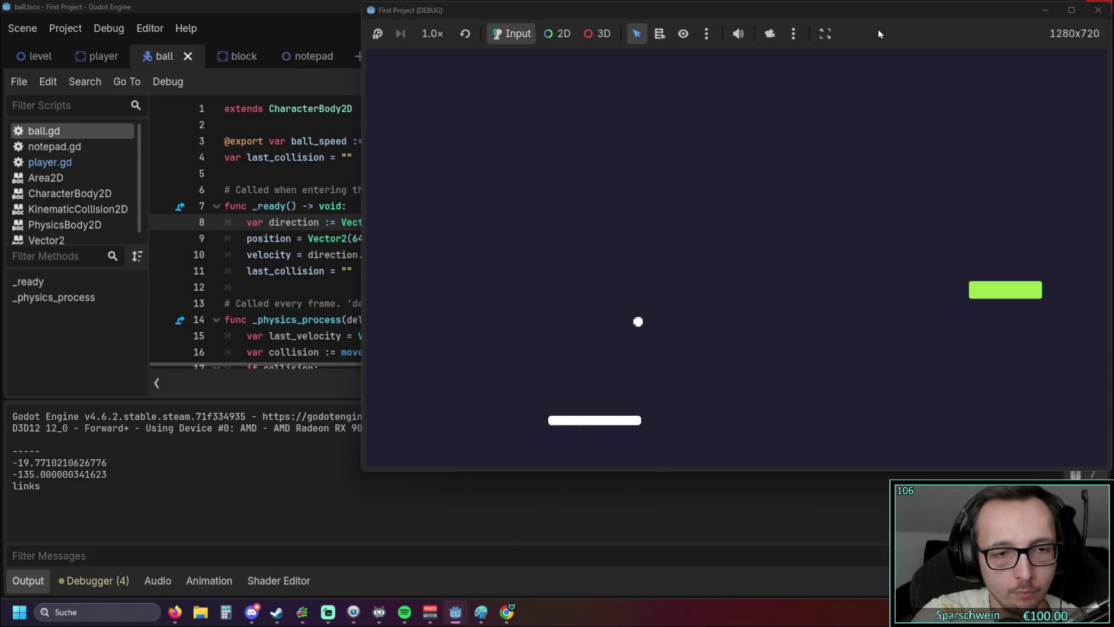
key(Left)
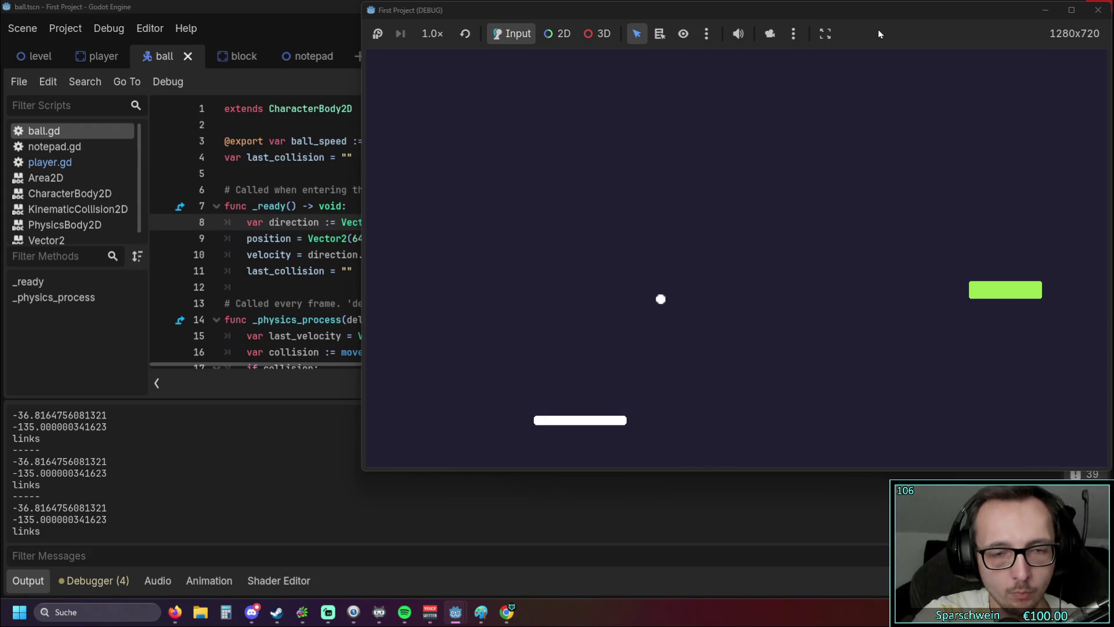
key(Left)
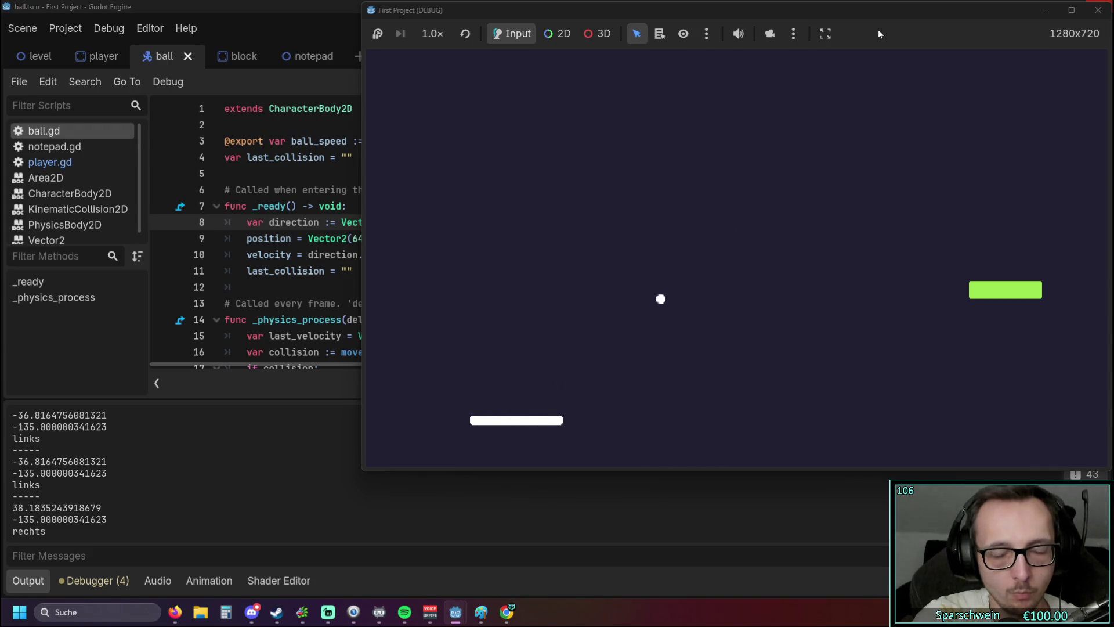
click(1104, 9)
Step: Remove the minus so line 8 reads Vector2(1,1), then scroll through the collision code
key(BackSpace)
scroll(438, 230, down, 6)
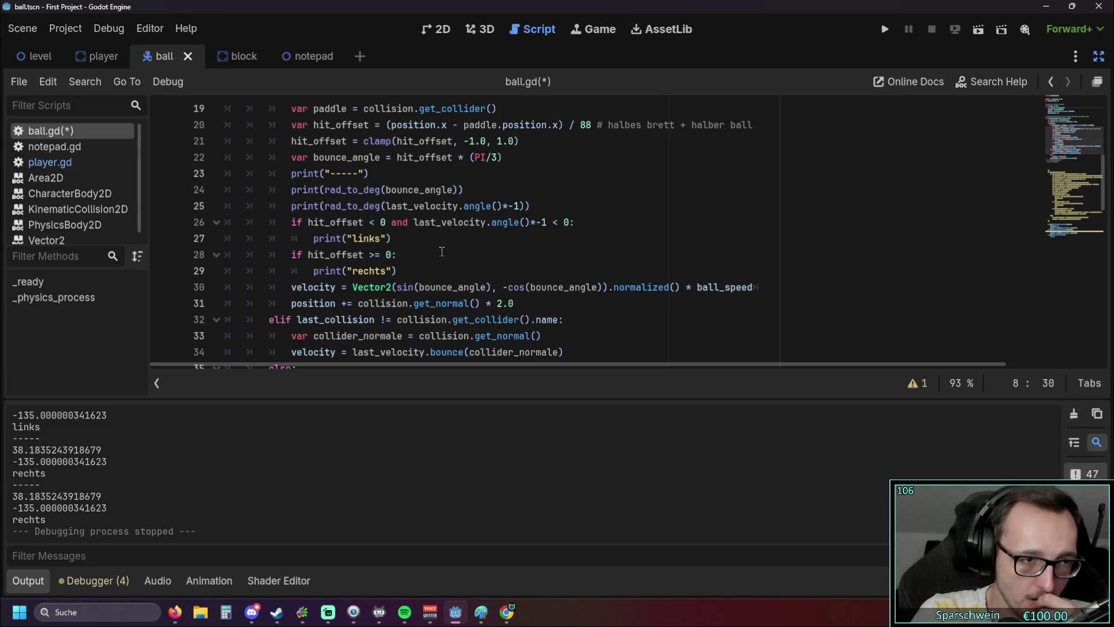
scroll(438, 254, up, 1)
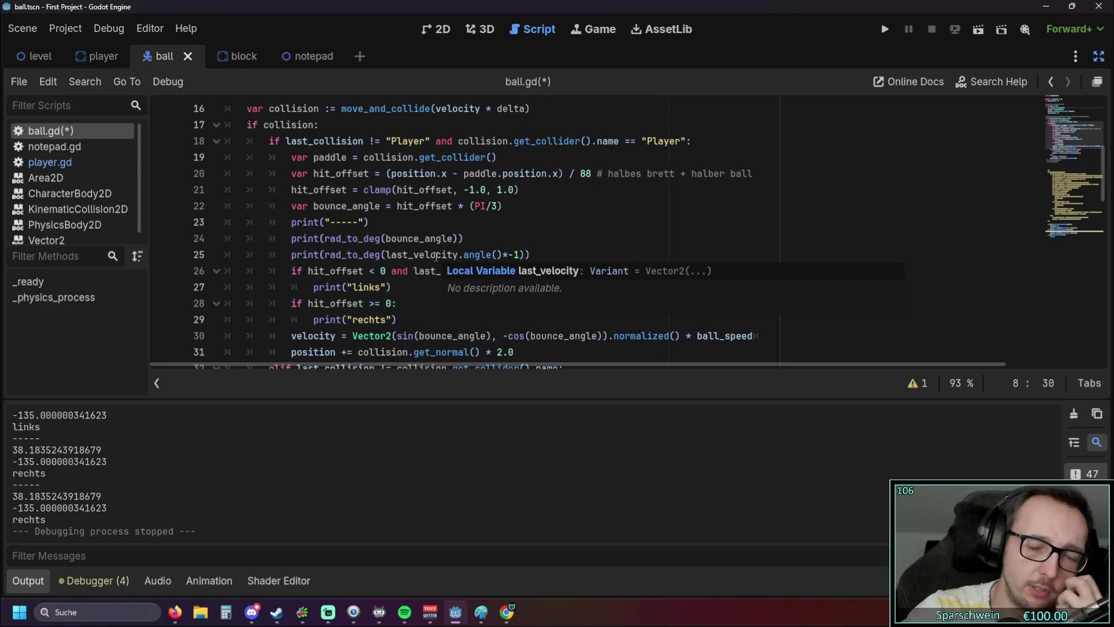
scroll(379, 310, down, 2)
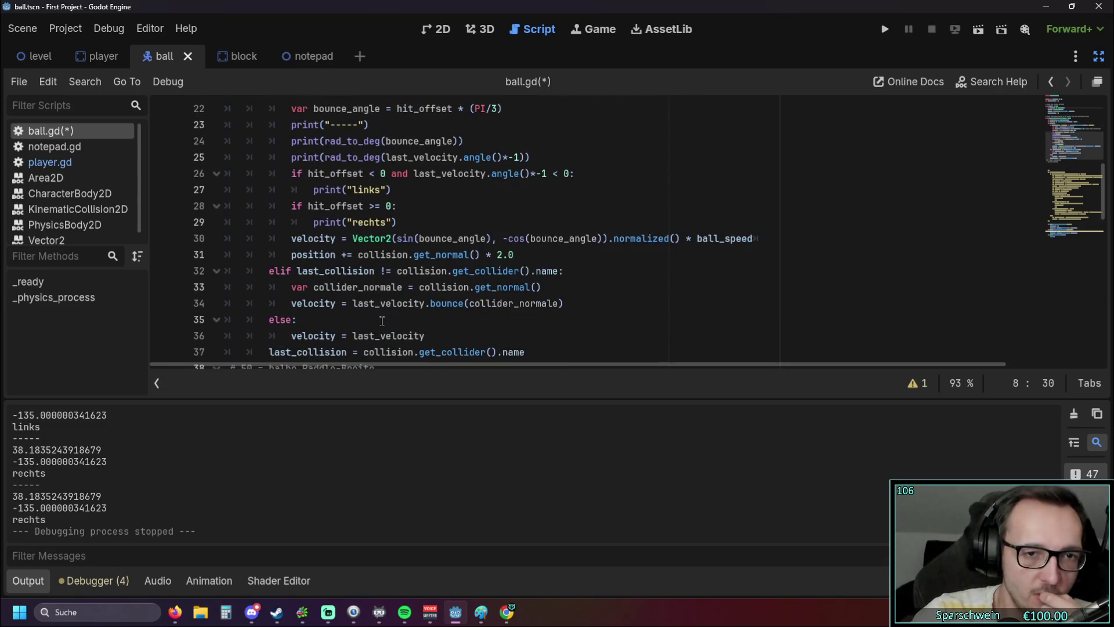
Step: Select and delete the paddle-angle branch lines in ball.gd
click(371, 305)
click(427, 317)
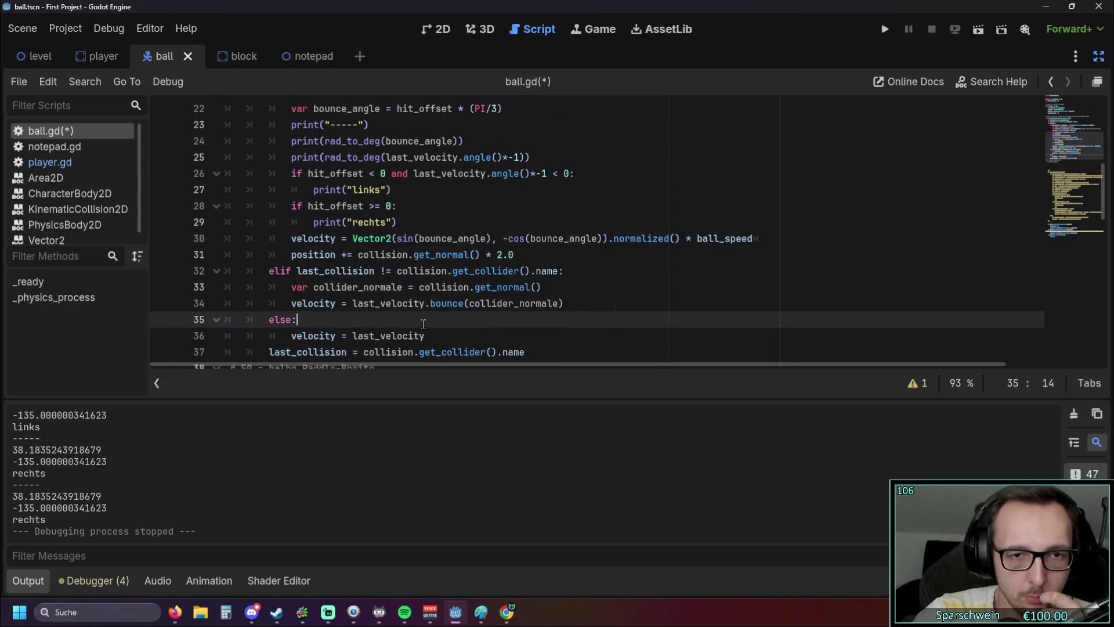
scroll(426, 315, up, 1)
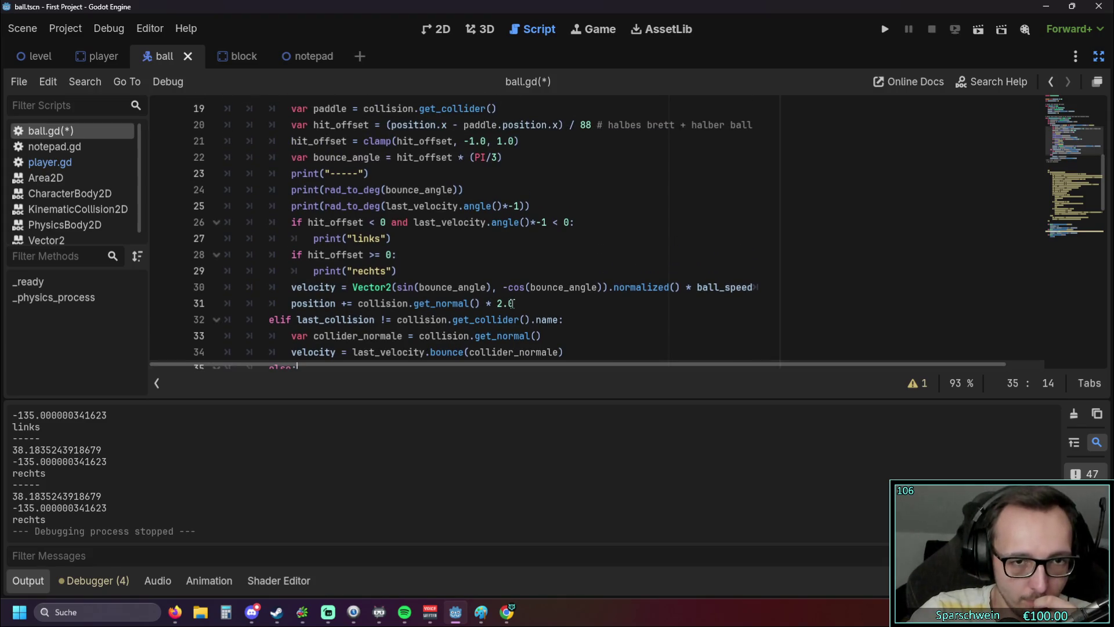
mouse_move(568, 319)
mouse_down()
mouse_move(415, 224)
mouse_move(180, 200)
mouse_up()
scroll(436, 239, up, 1)
scroll(333, 244, down, 3)
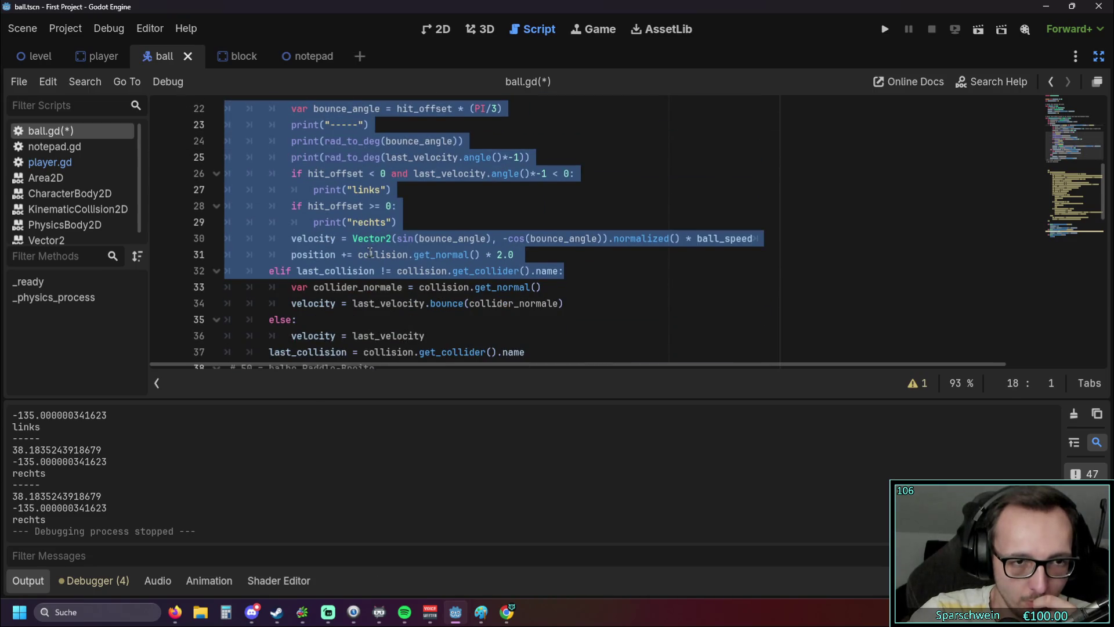
key(BackSpace)
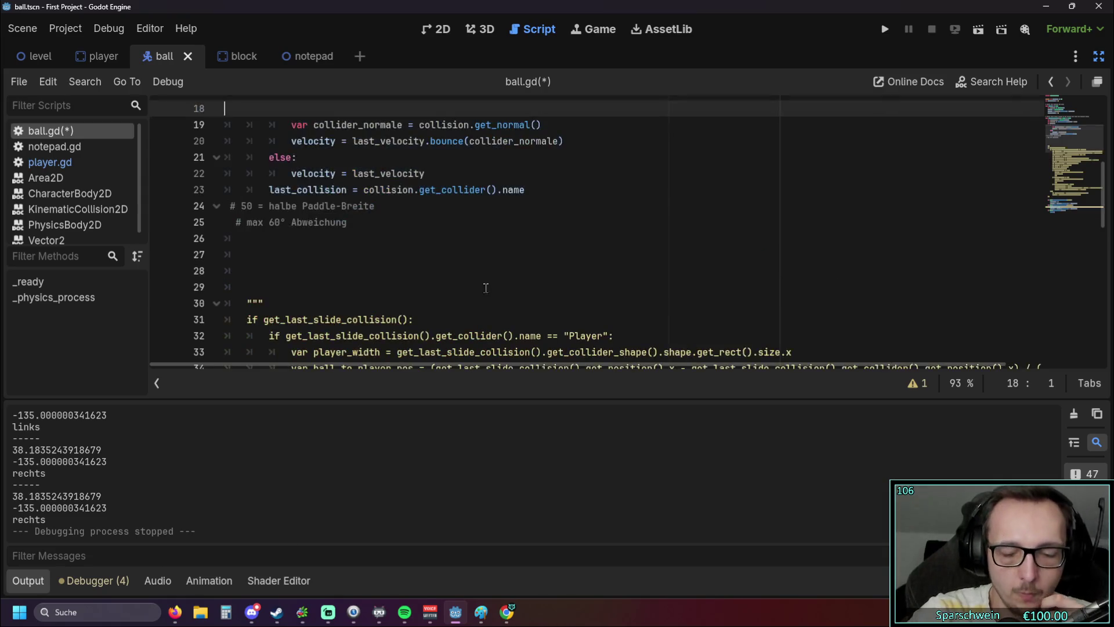
Step: Outdent the collider normal and bounce velocity lines and remove the leftover empty line
scroll(486, 288, up, 2)
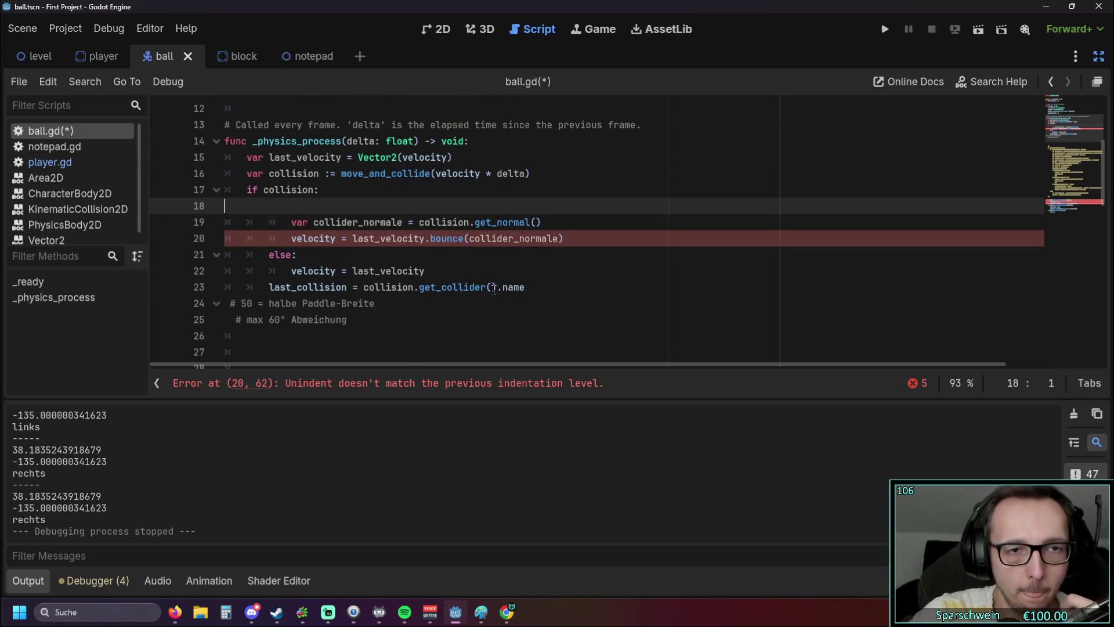
click(290, 223)
key(BackSpace)
click(290, 237)
key(BackSpace)
key(Up)
key(Up)
key(BackSpace)
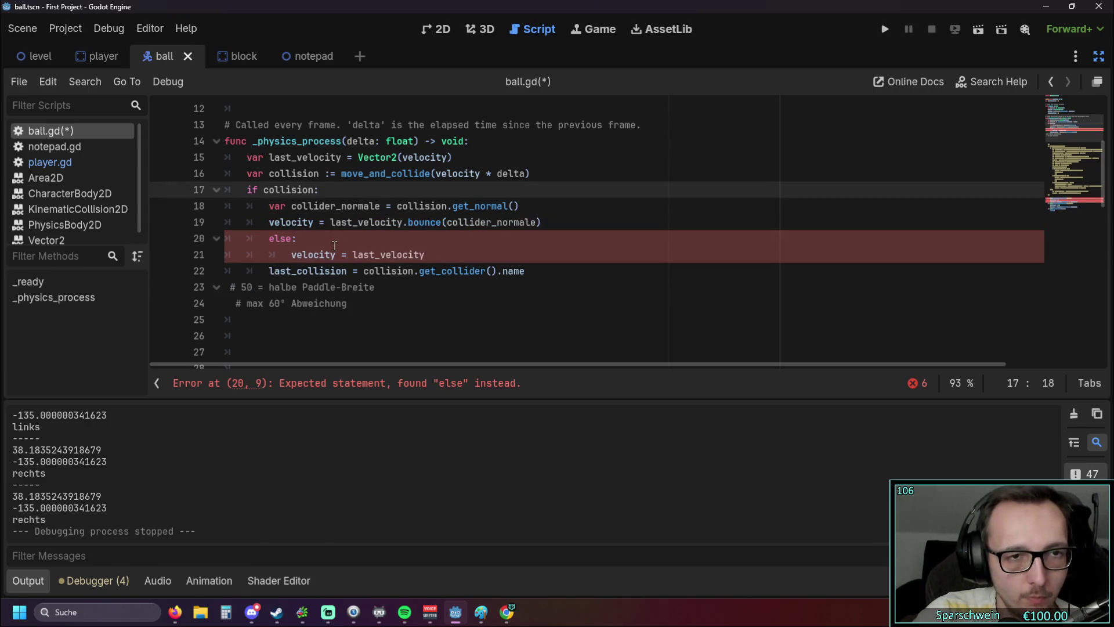
Step: Delete the else branch and its velocity line
click(297, 241)
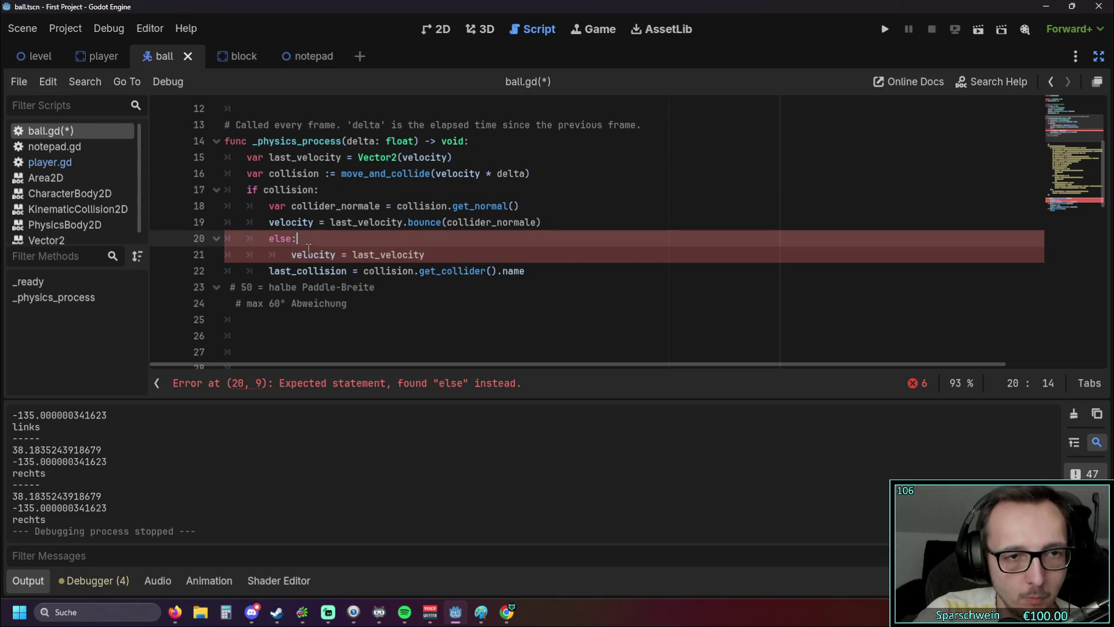
drag(449, 257, 541, 223)
key(BackSpace)
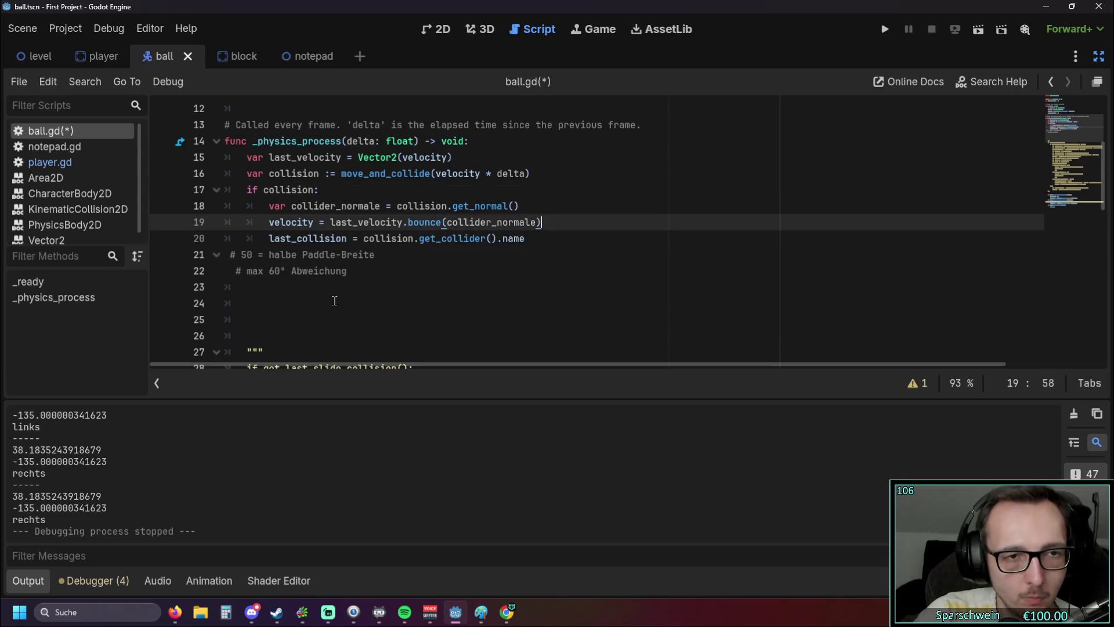
click(335, 300)
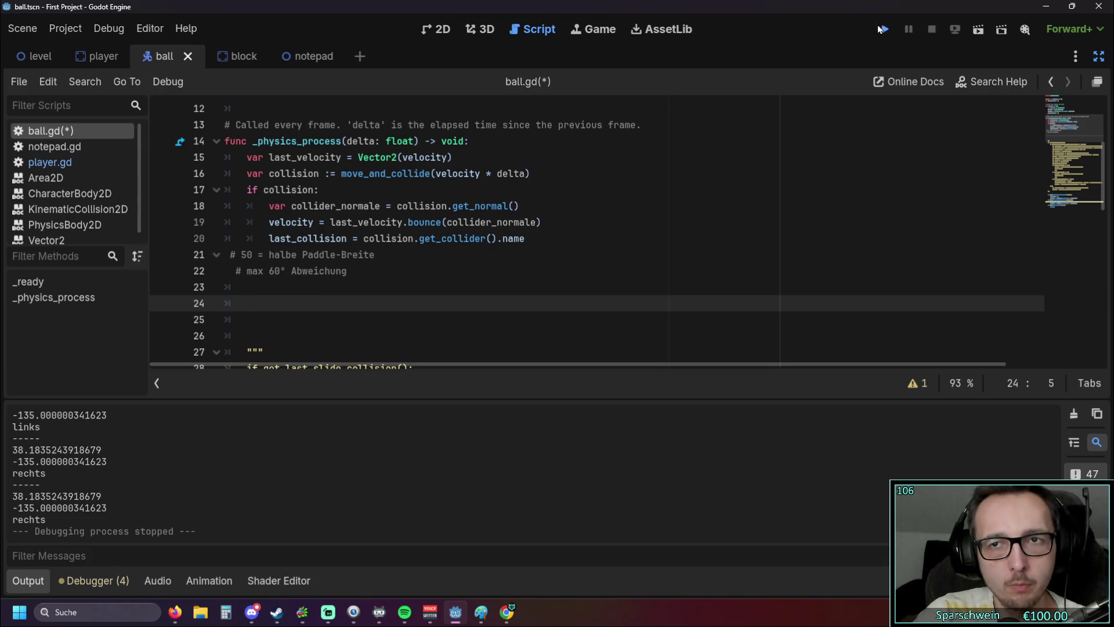
Step: Launch the game, steer the paddle under the ball to test the normal-based bounce, then close it
click(881, 29)
key(Right)
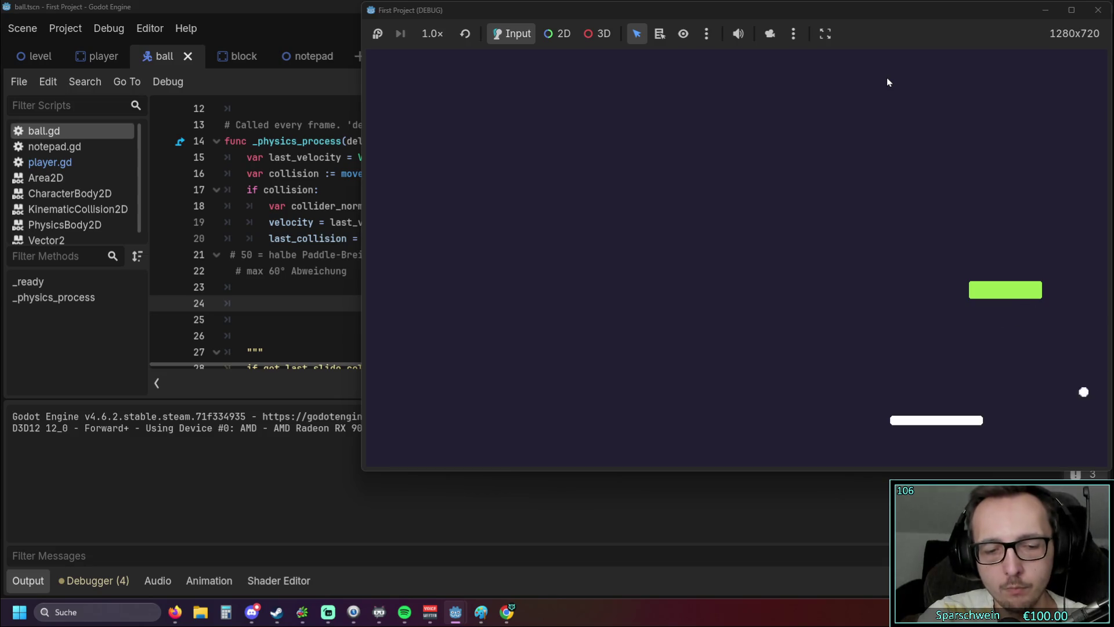
key(Right)
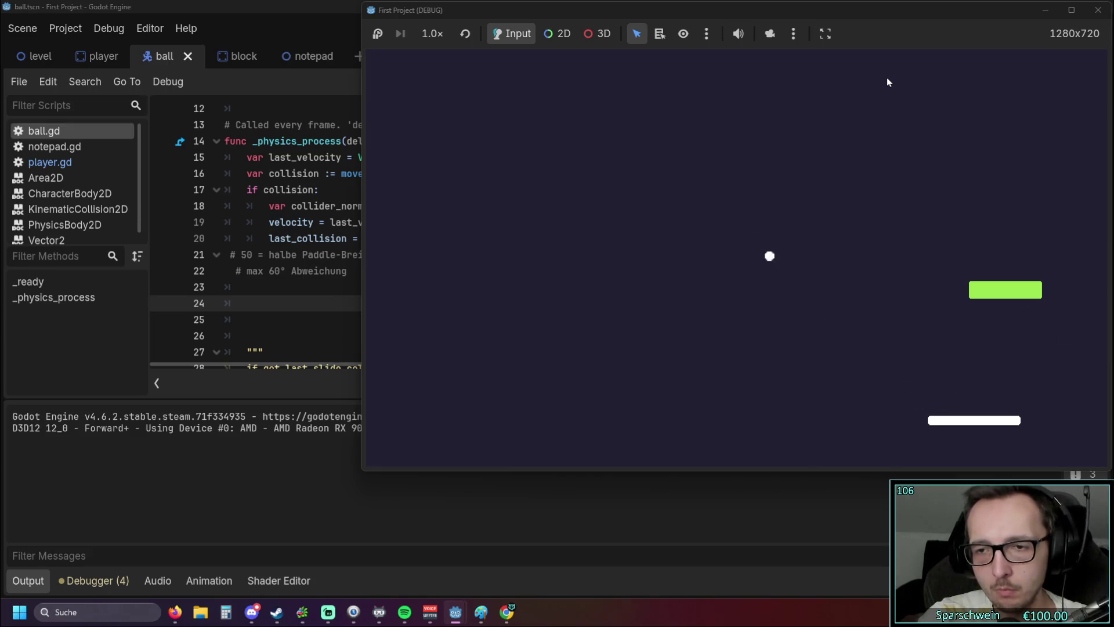
key(Left)
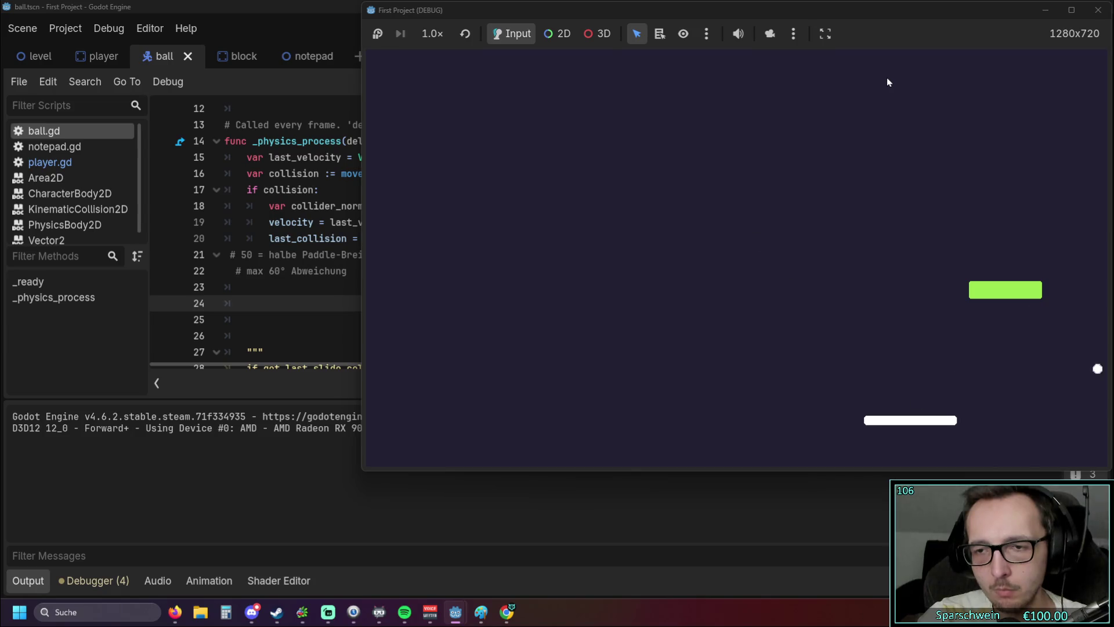
key(Left)
key(Left)
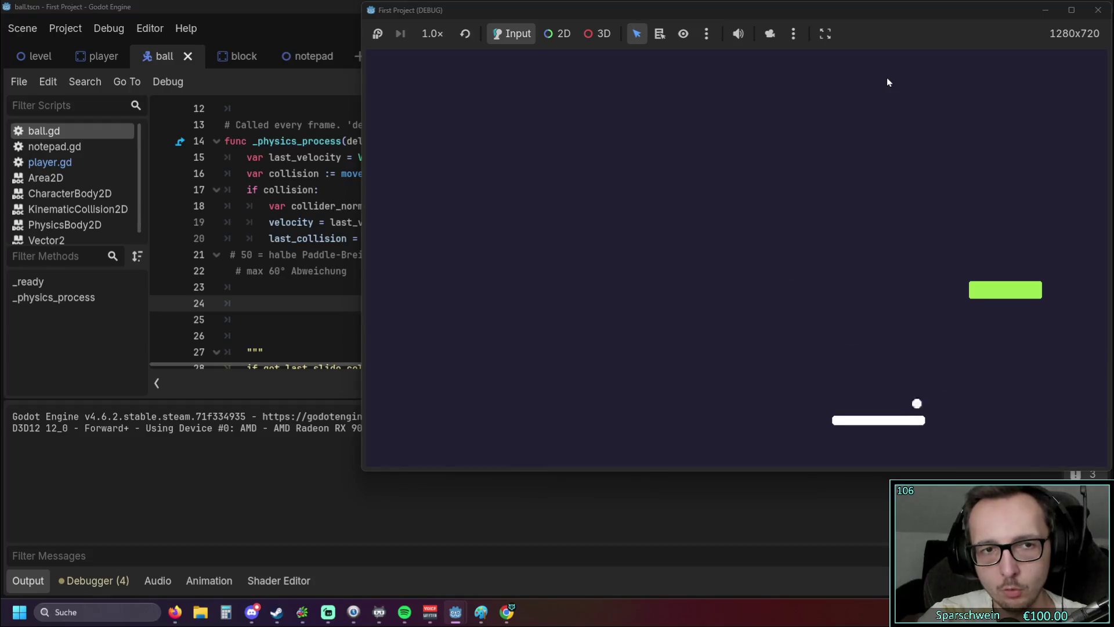
key(Right)
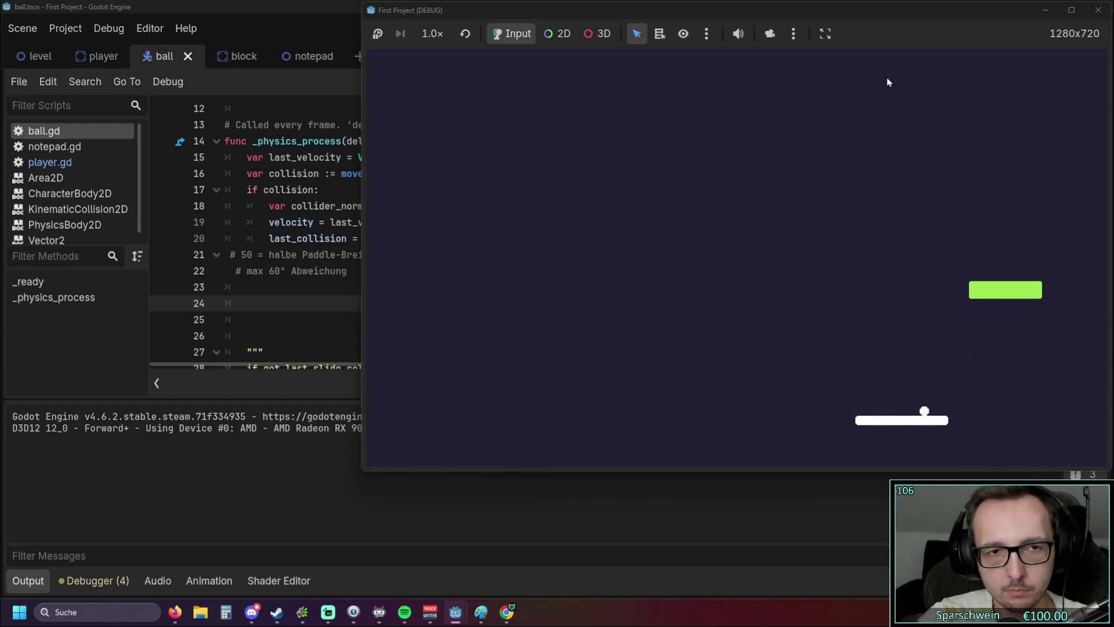
key(Right)
key(Right)
key(Right)
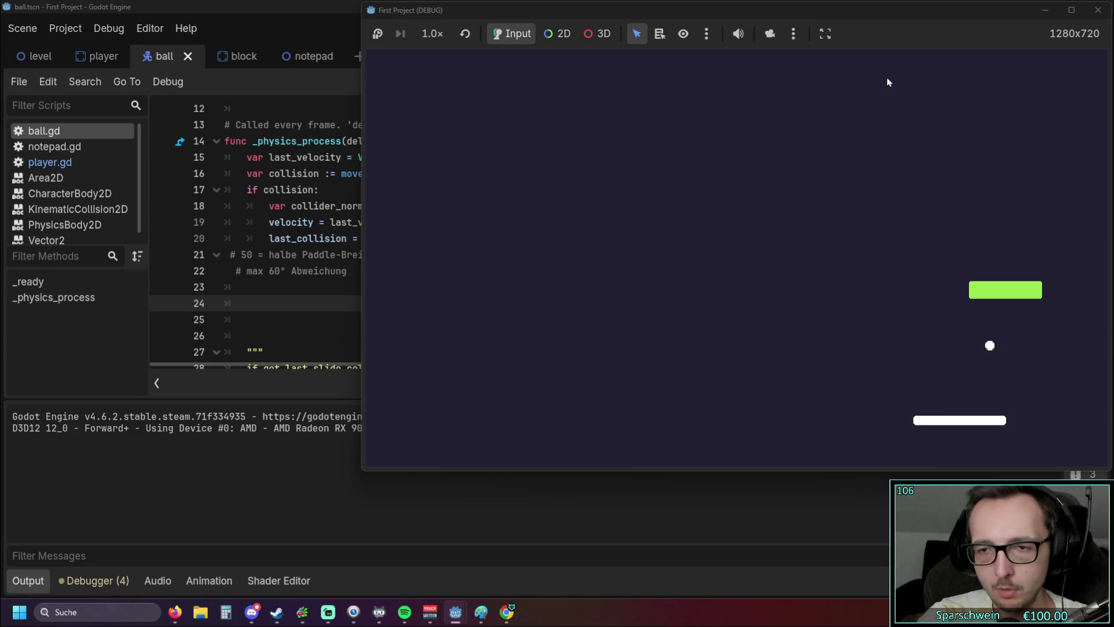
key(Right)
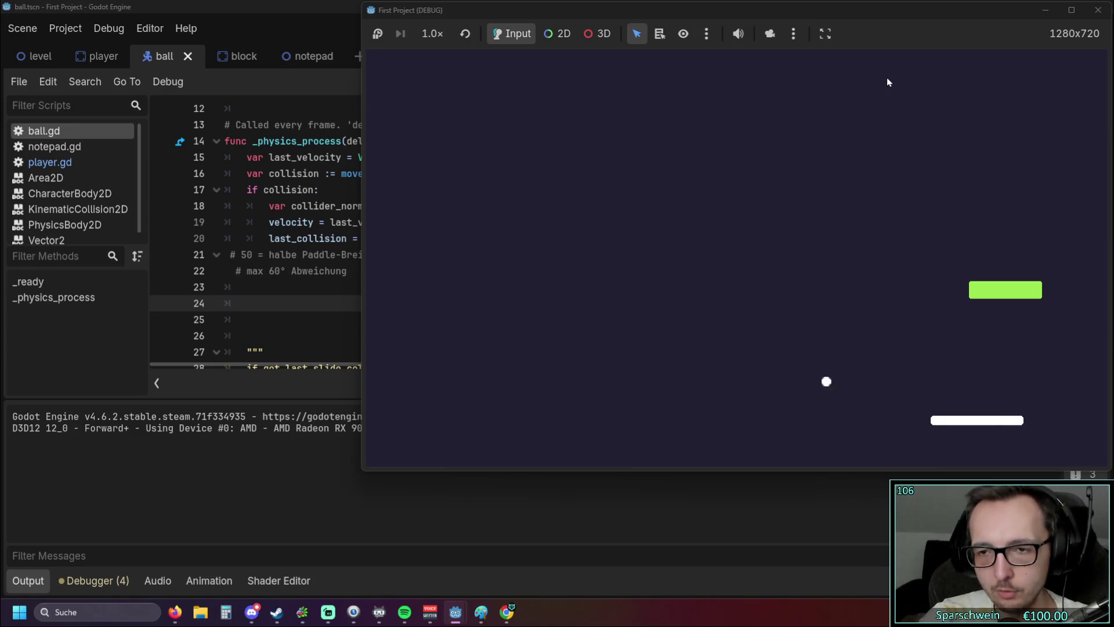
key(Right)
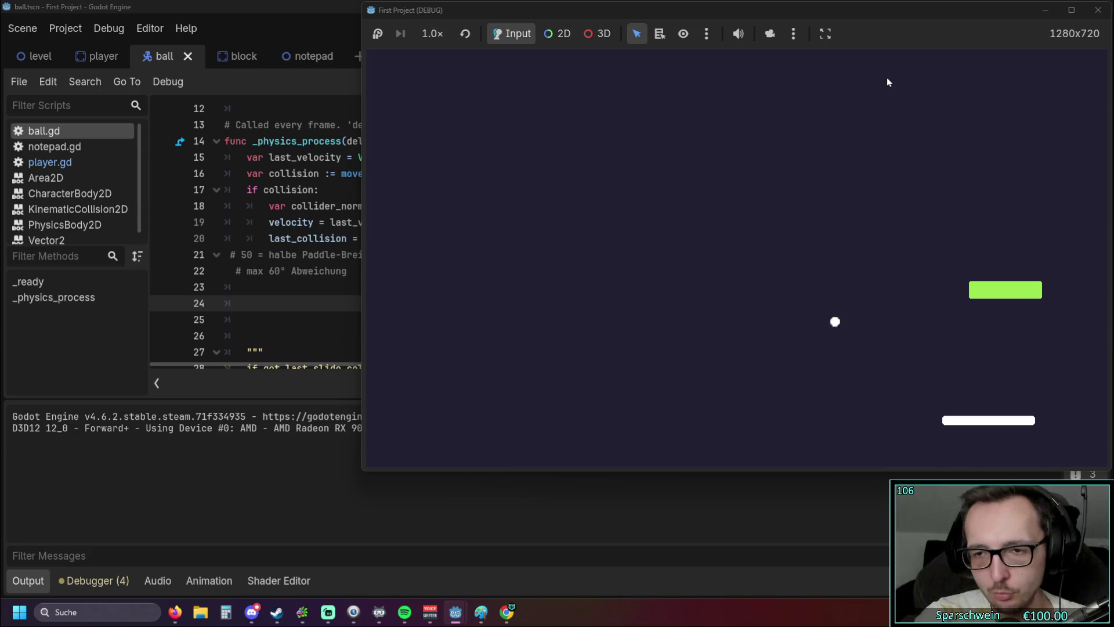
key(Left)
key(Left)
key(Left)
key(Left)
key(Left)
key(Left)
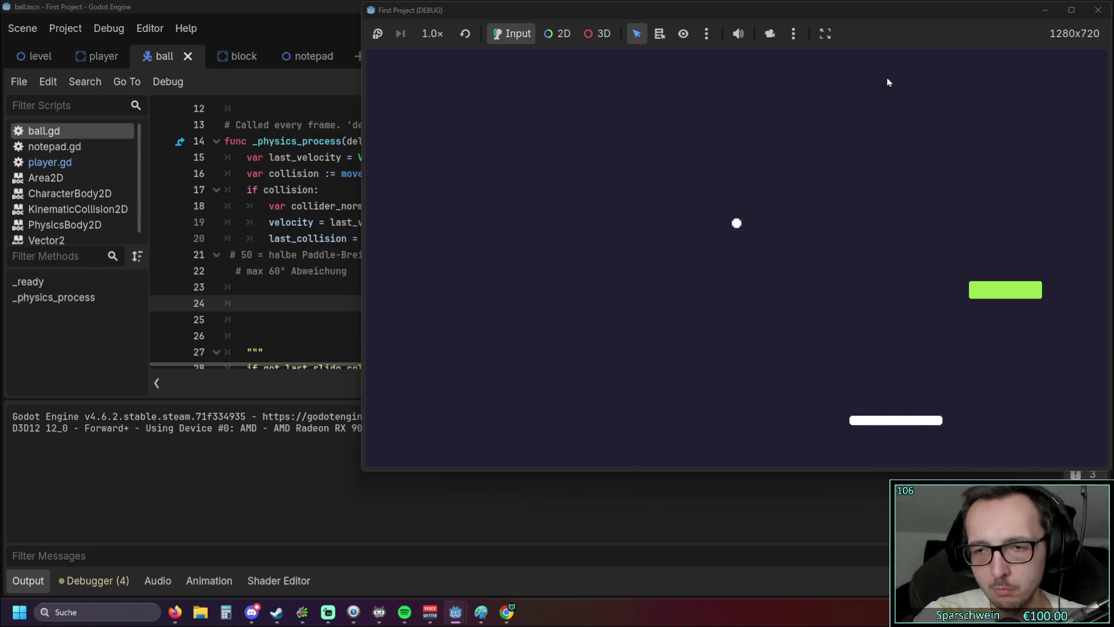
key(Left)
key(Right)
key(Right)
key(Right)
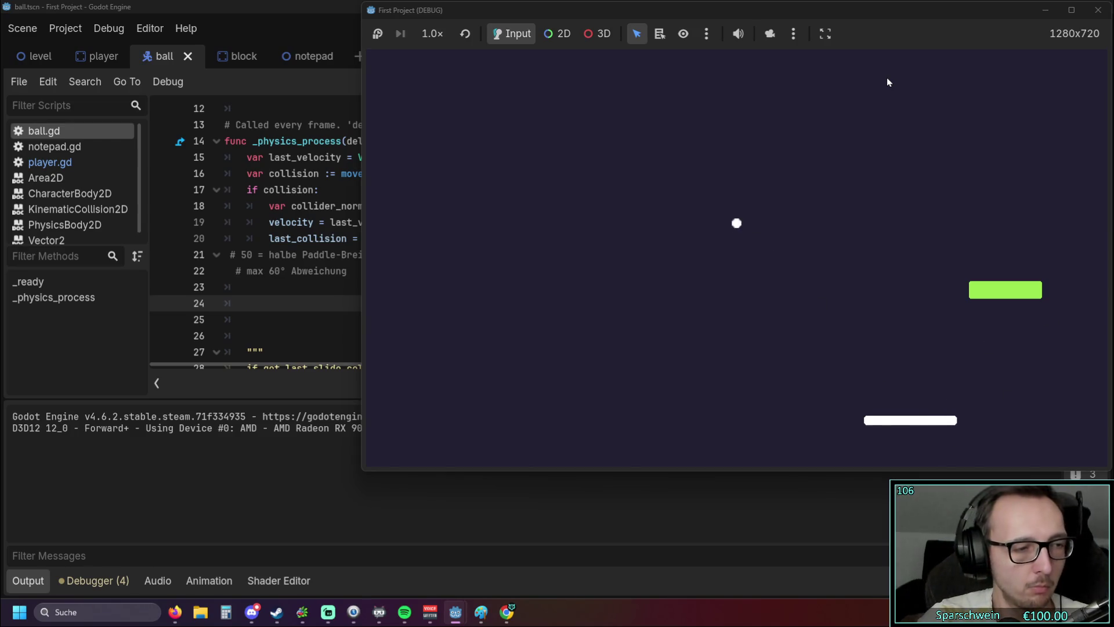
key(Right)
key(Right)
key(Right)
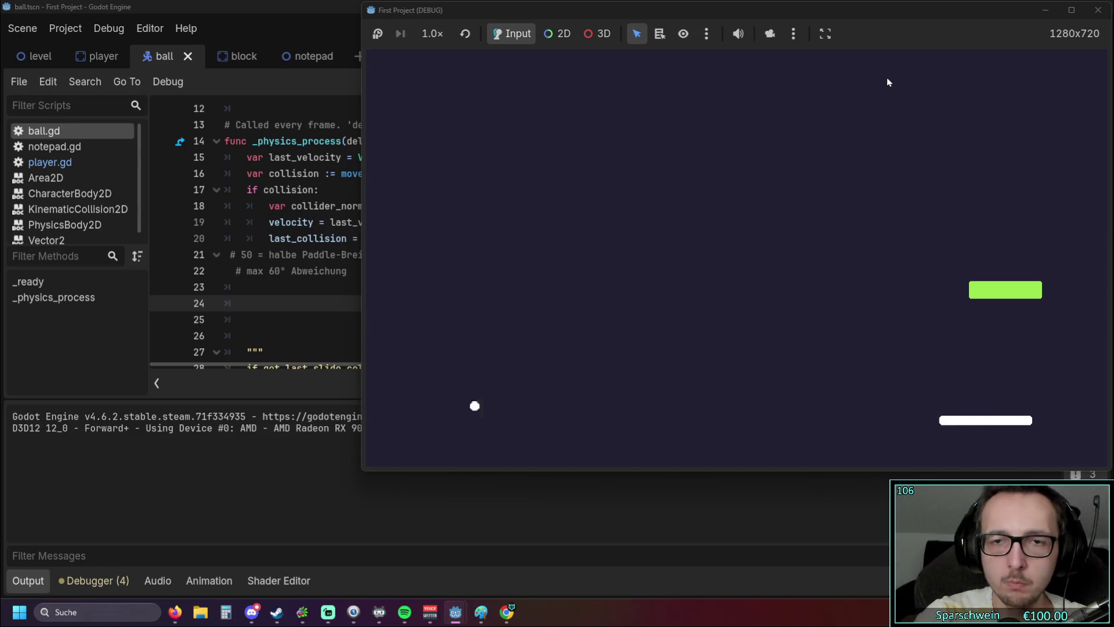
click(1098, 10)
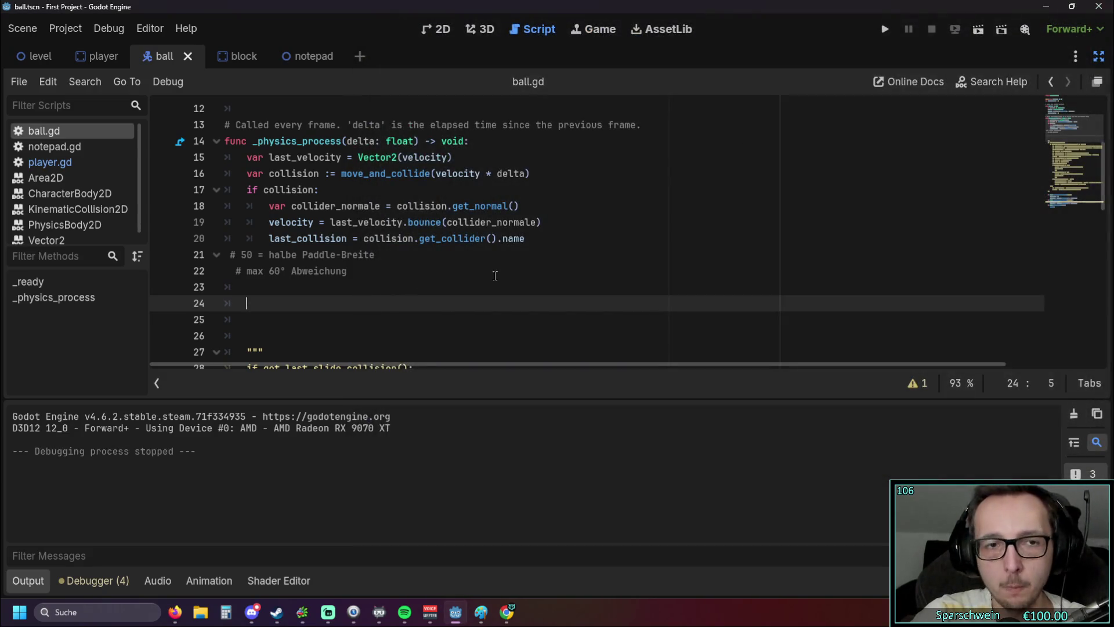
Step: Undo the recent deletions in ball.gd to restore the paddle branch and its comment lines
click(492, 275)
key(ctrl+z)
key(ctrl+z)
key(ctrl+z)
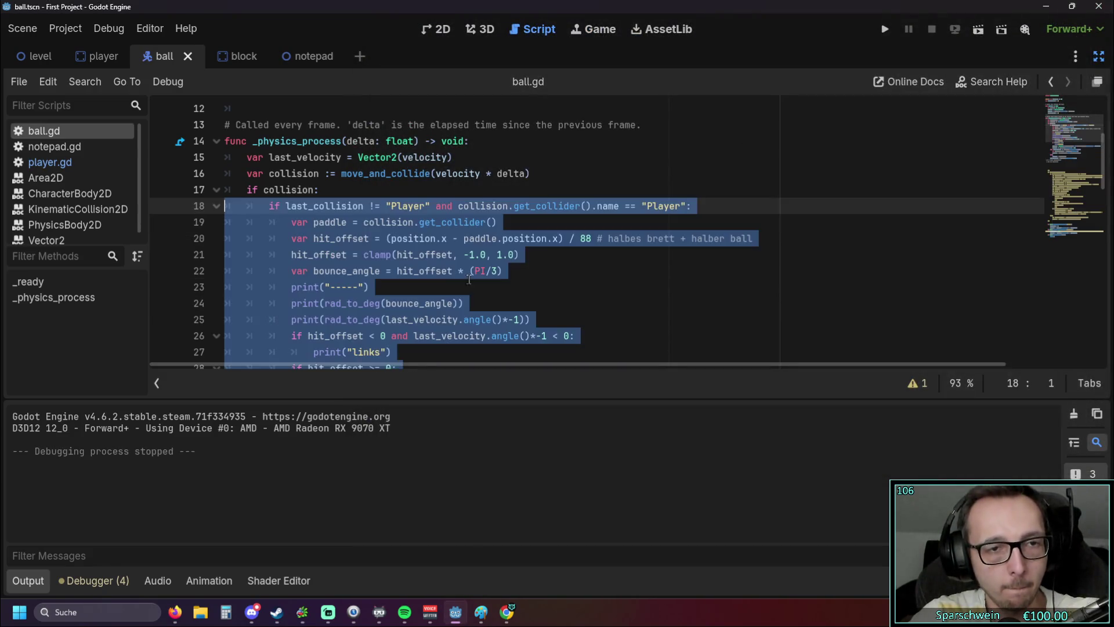
key(ctrl+z)
key(ctrl+z)
key(ctrl+z)
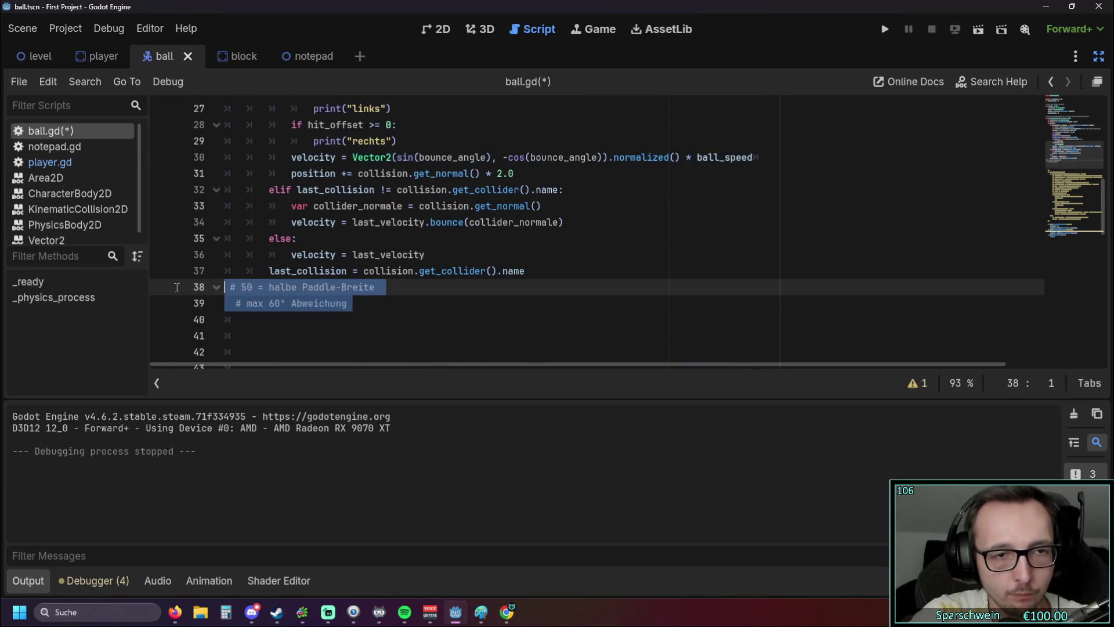
key(ctrl+z)
key(ctrl+z)
key(ctrl+z)
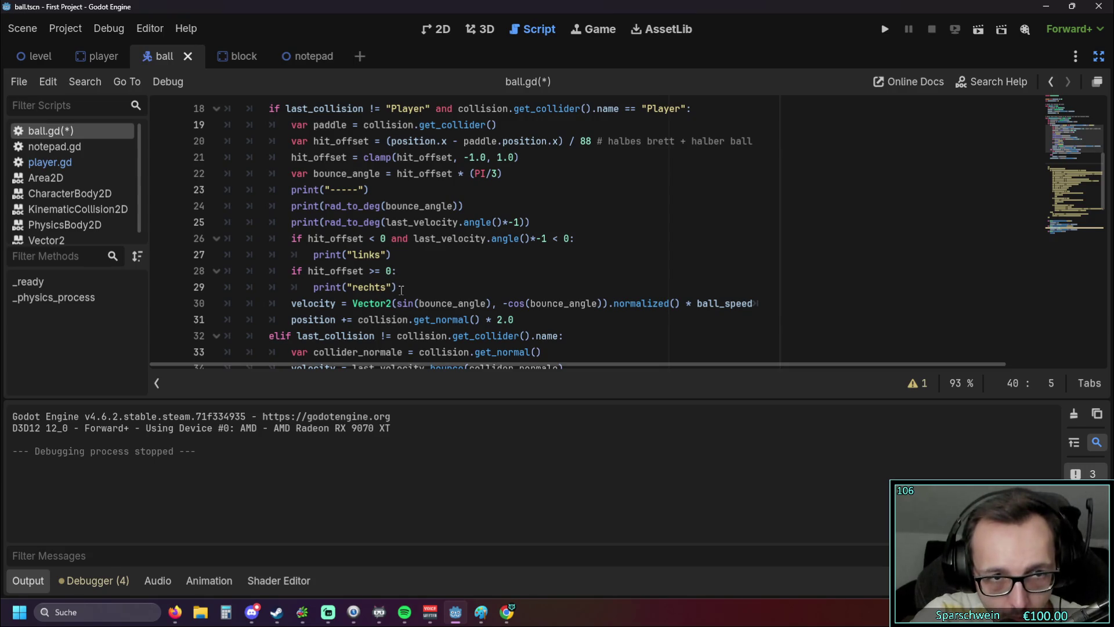
Step: Review the links/rechts print lines and the left-side check in the paddle branch
drag(401, 289, 198, 251)
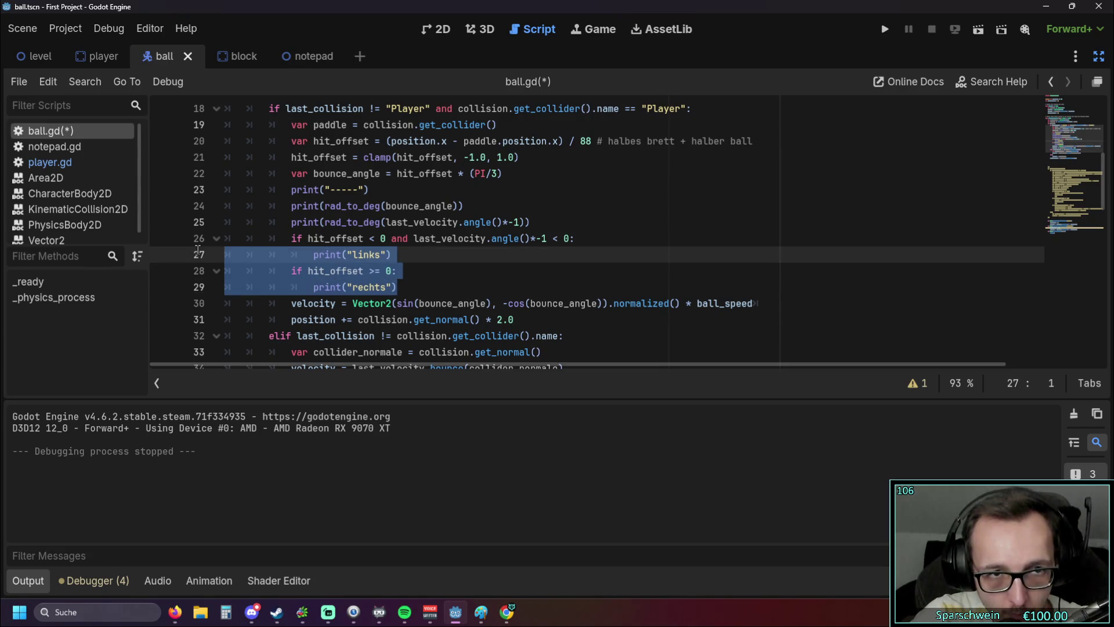
drag(198, 250, 194, 247)
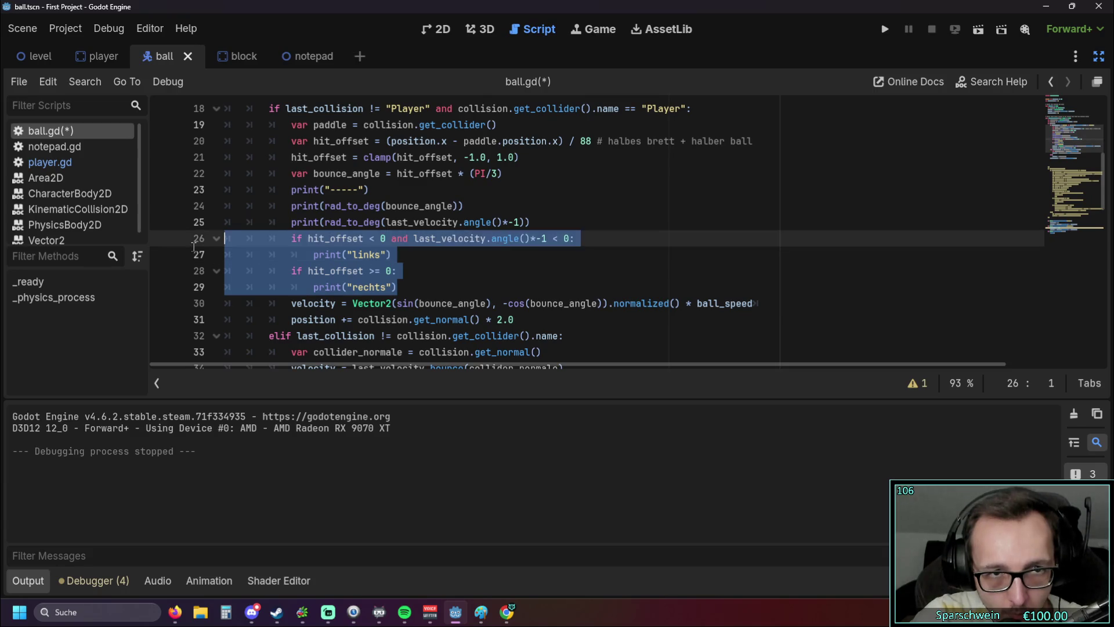
scroll(408, 258, up, 1)
scroll(405, 251, down, 1)
scroll(406, 251, up, 1)
scroll(404, 249, down, 1)
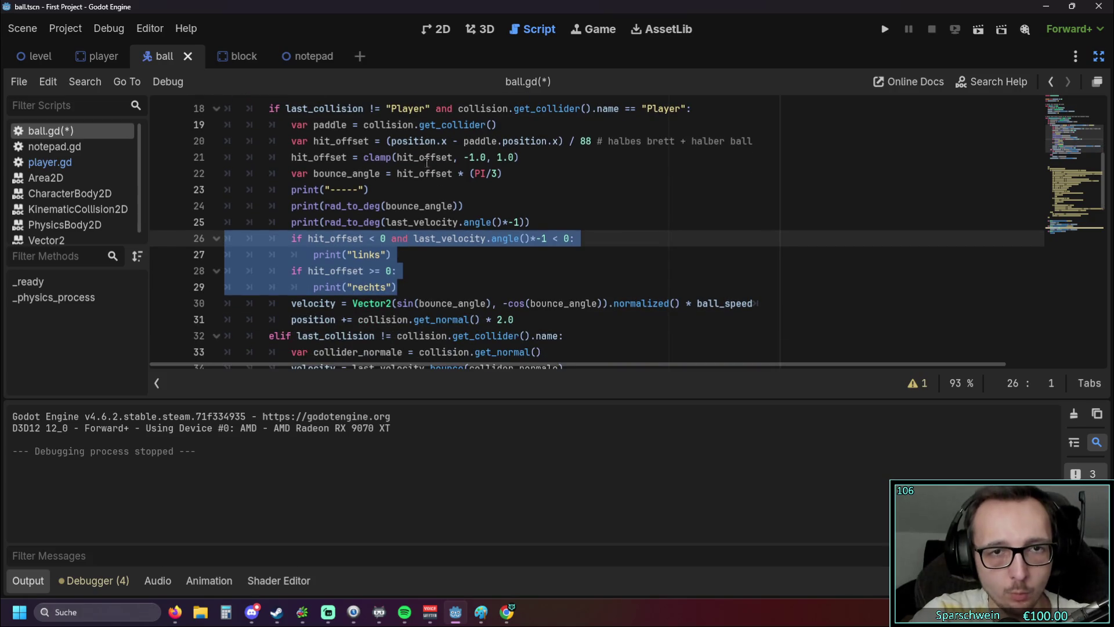
mouse_move(339, 158)
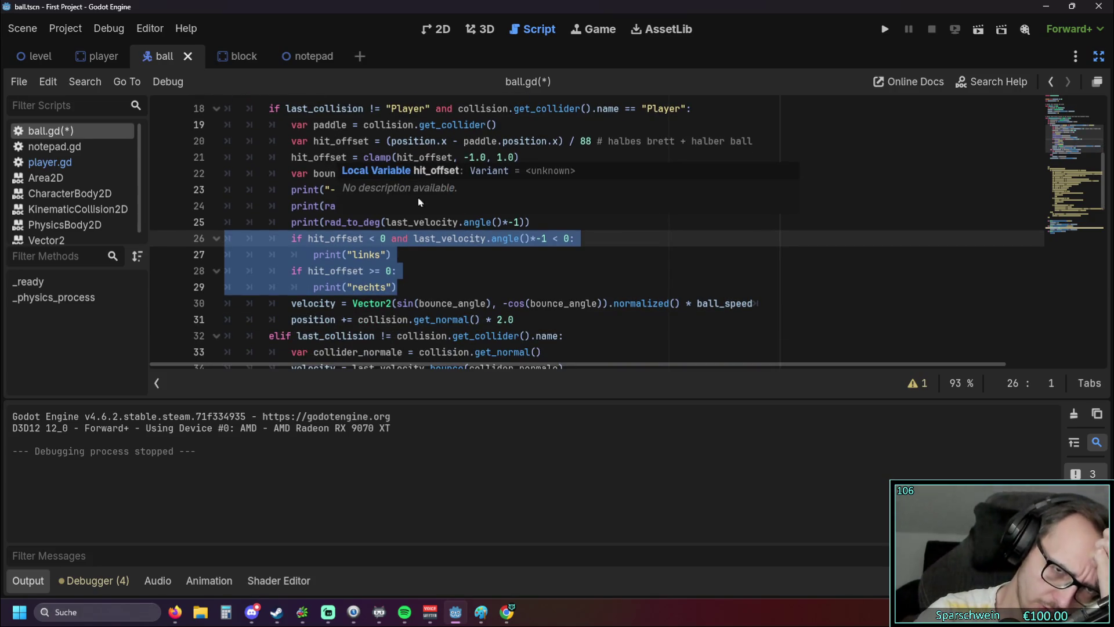
scroll(419, 212, down, 1)
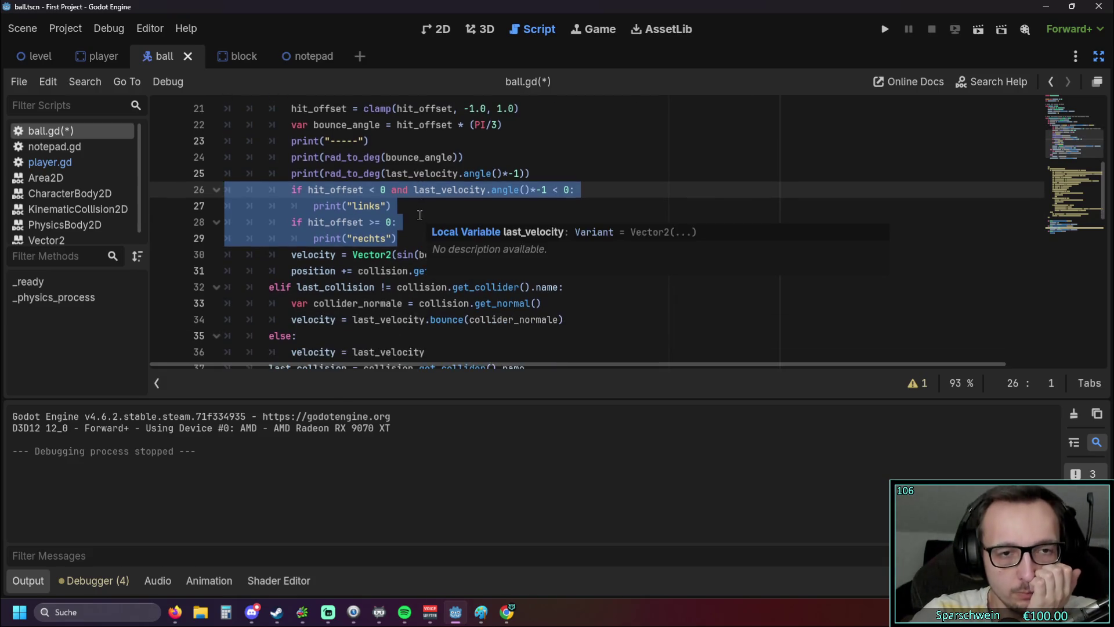
click(414, 270)
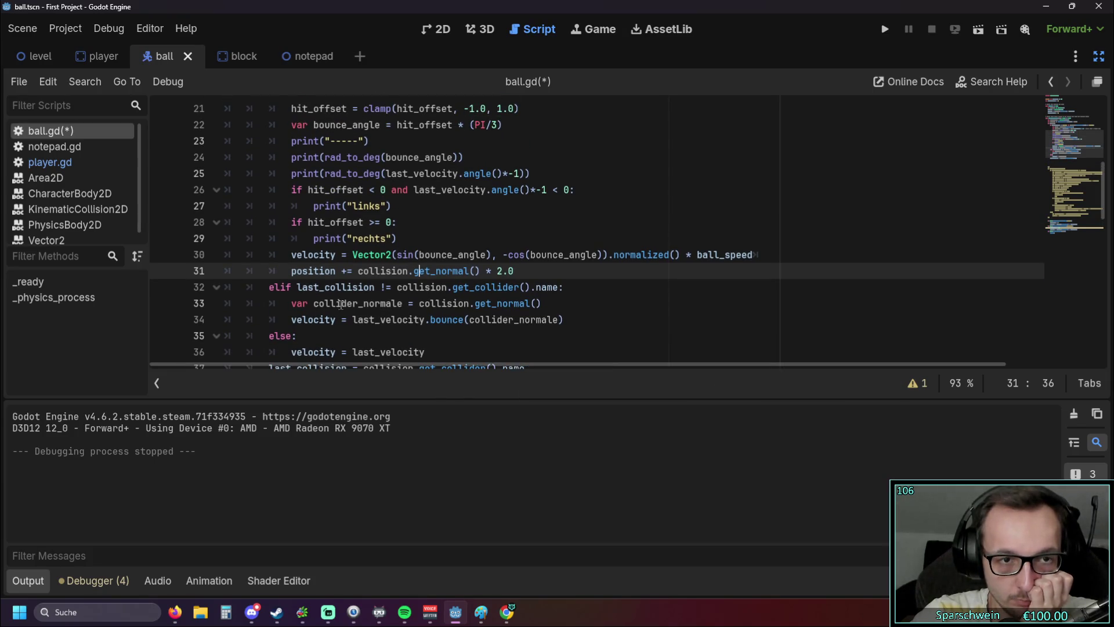
mouse_move(438, 327)
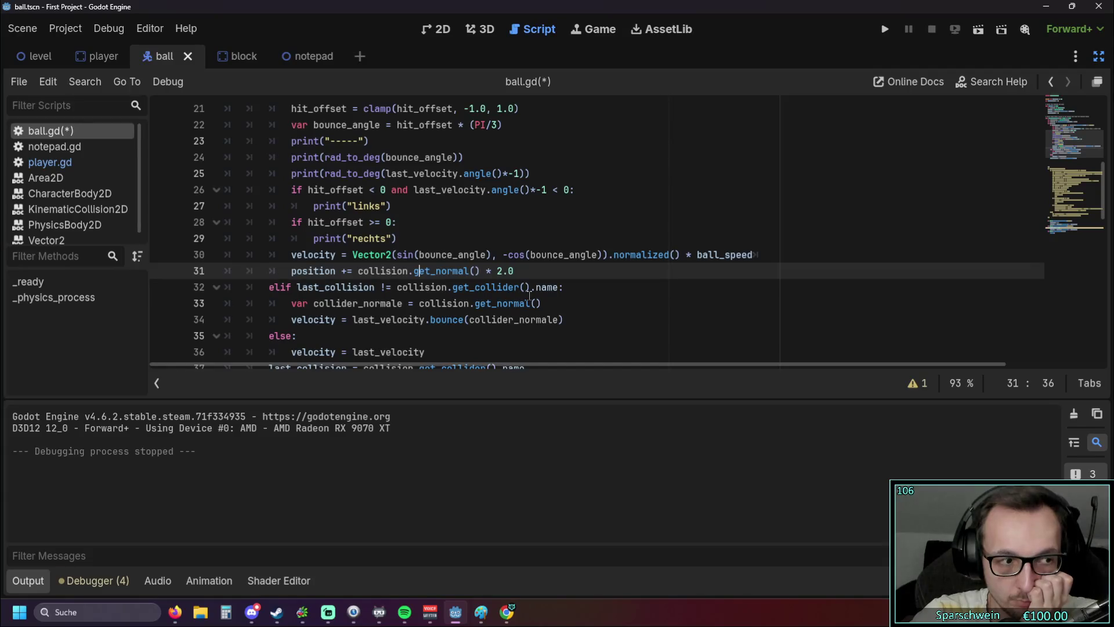
scroll(530, 297, down, 1)
scroll(530, 296, up, 1)
scroll(529, 297, up, 1)
scroll(528, 300, down, 1)
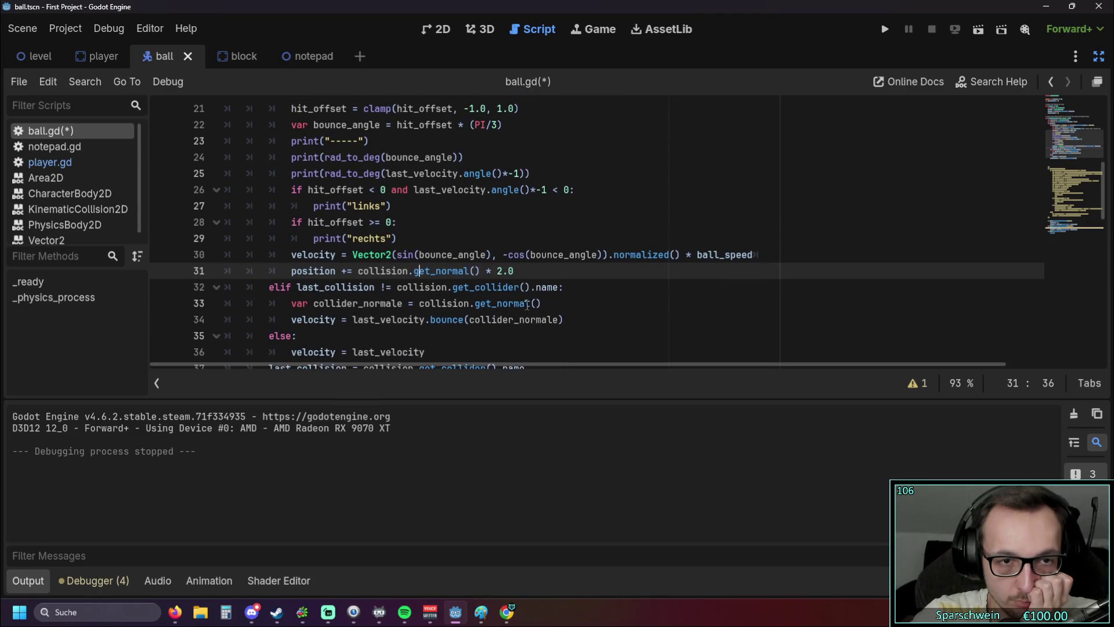
scroll(563, 319, up, 6)
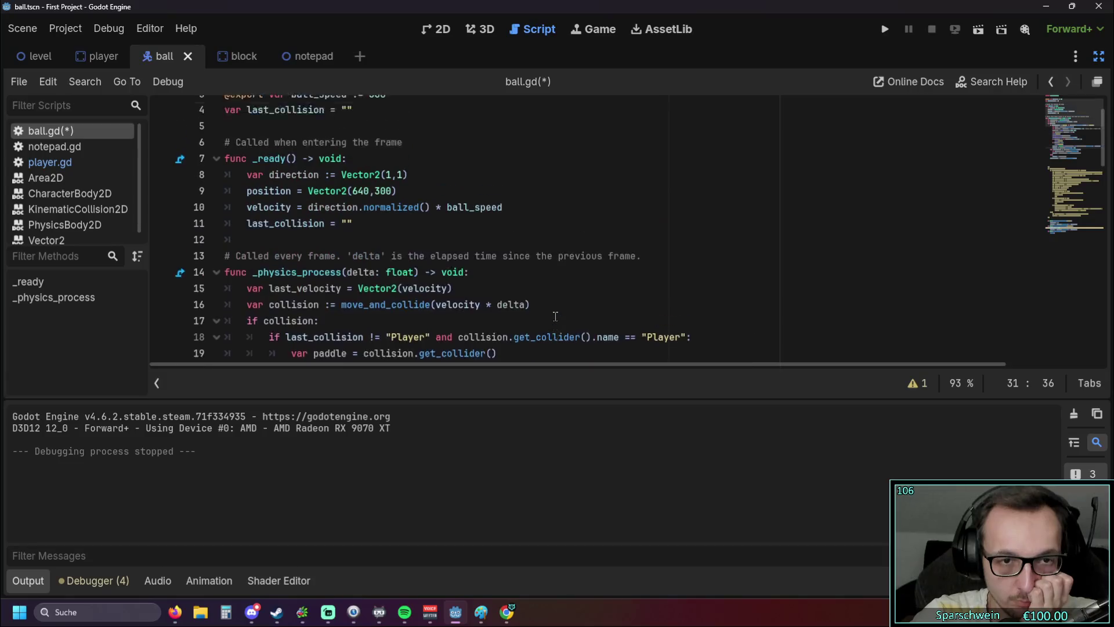
scroll(552, 315, down, 7)
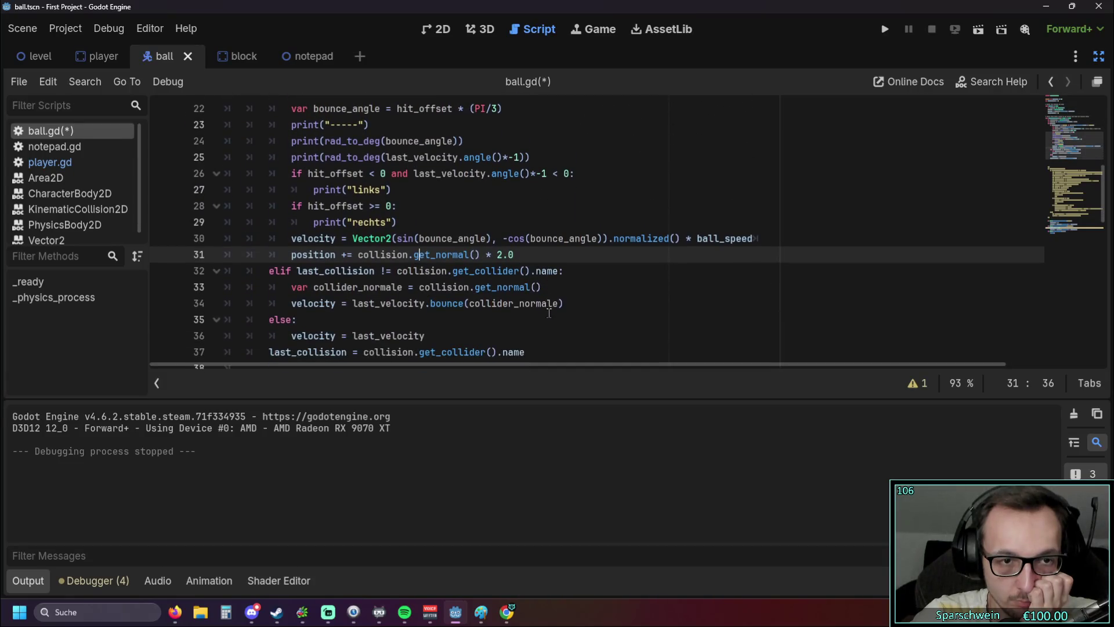
Step: Replace the old velocity and position lines with the collider_normale bounce lines, then save and run
drag(563, 303, 166, 290)
key(ctrl+c)
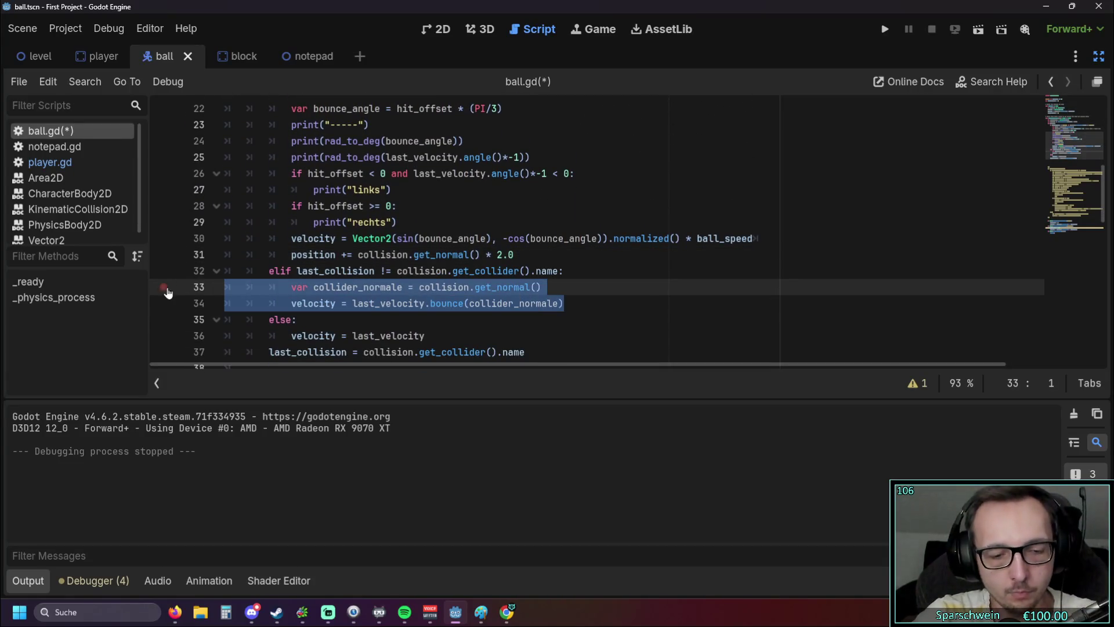
scroll(418, 279, up, 1)
scroll(418, 279, down, 1)
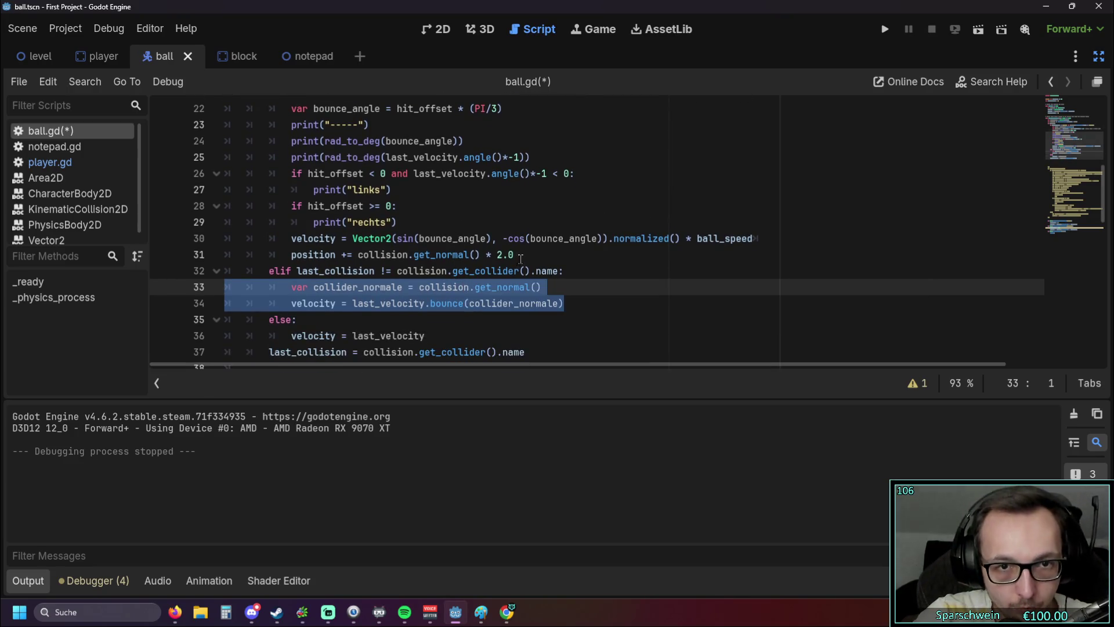
click(464, 254)
shift+click(174, 239)
key(ctrl+v)
click(593, 316)
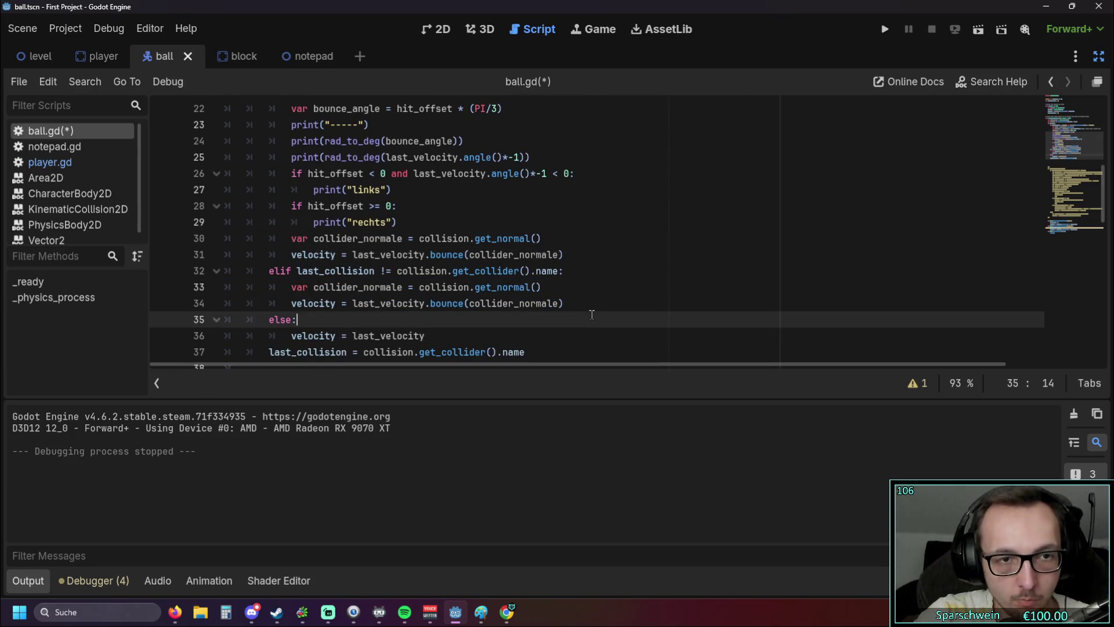
click(882, 31)
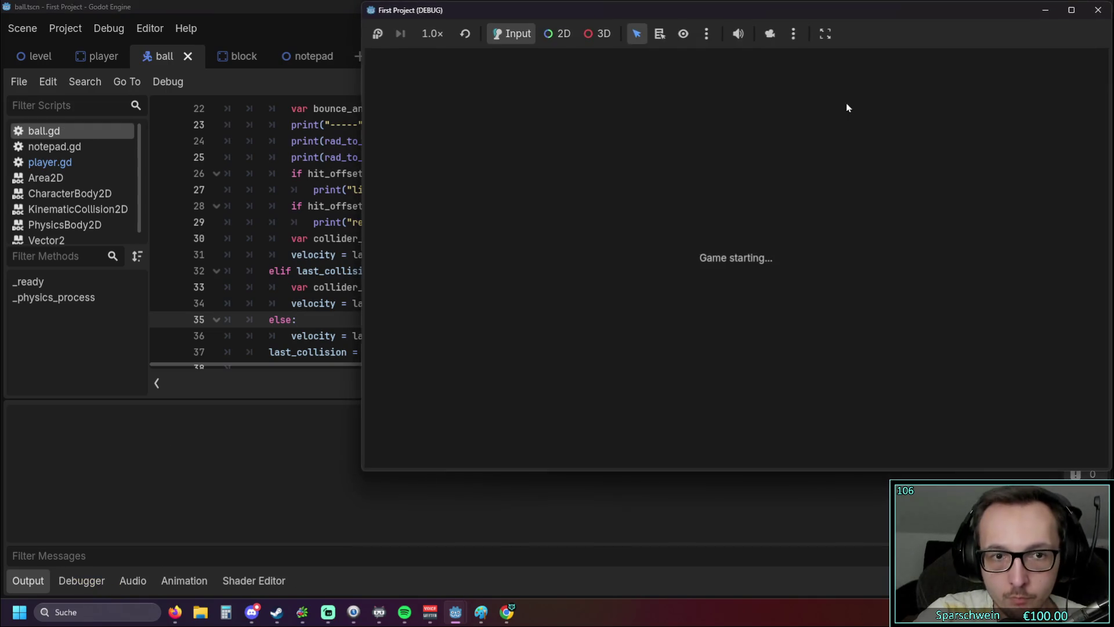
Step: Steer the paddle into the ball, logging repeated 43.62/-45.00 'rechts' hits, then return to ball.gd
key(Right)
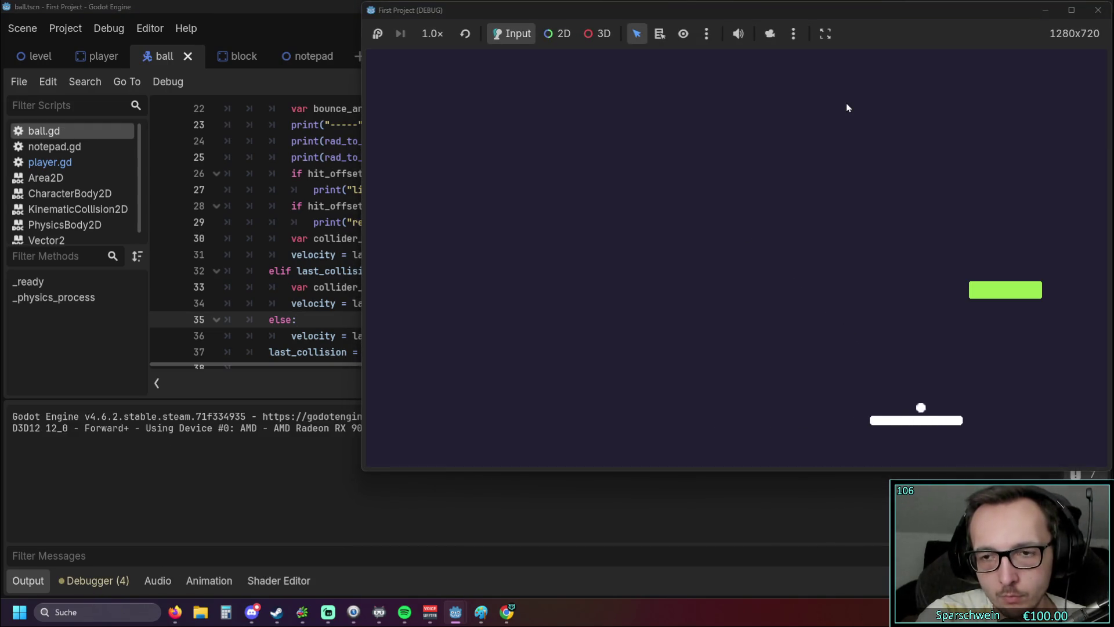
key(Right)
key(Right)
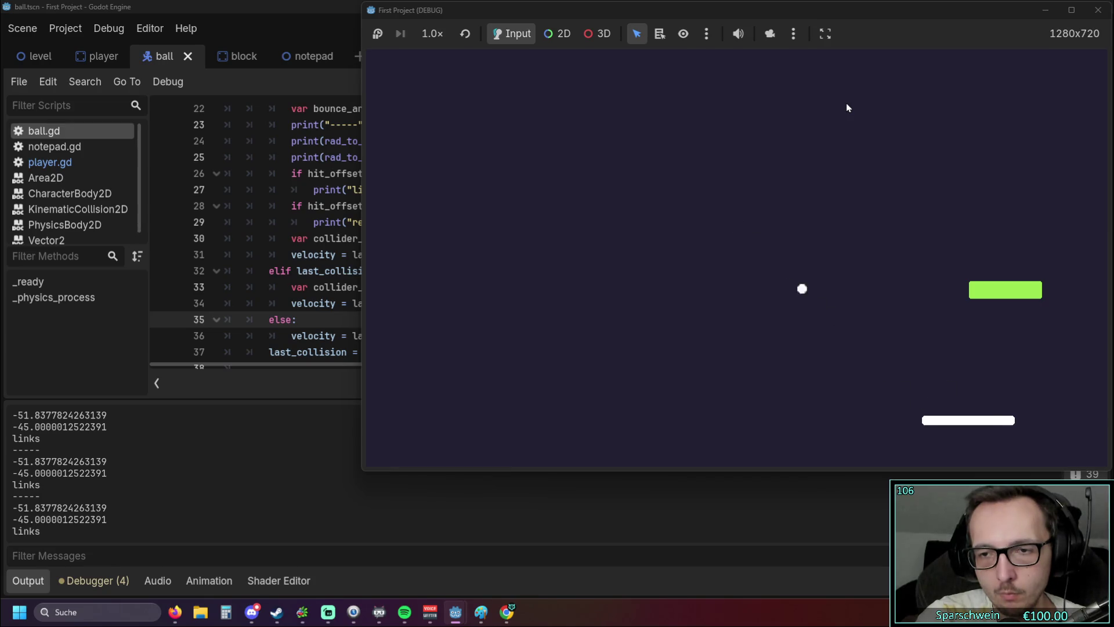
key(Left)
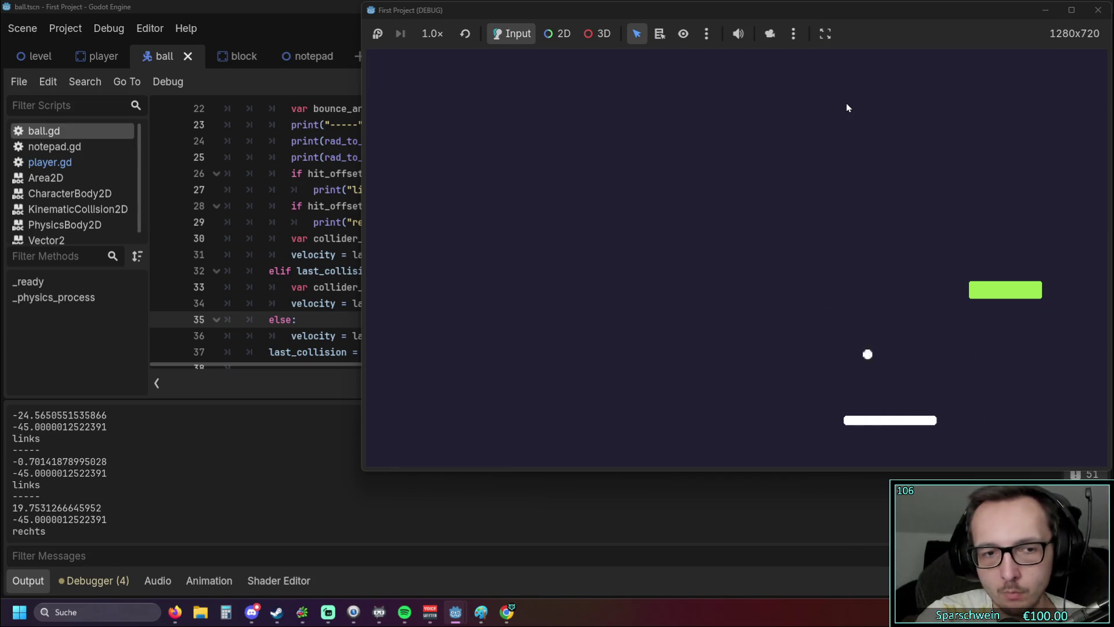
key(Right)
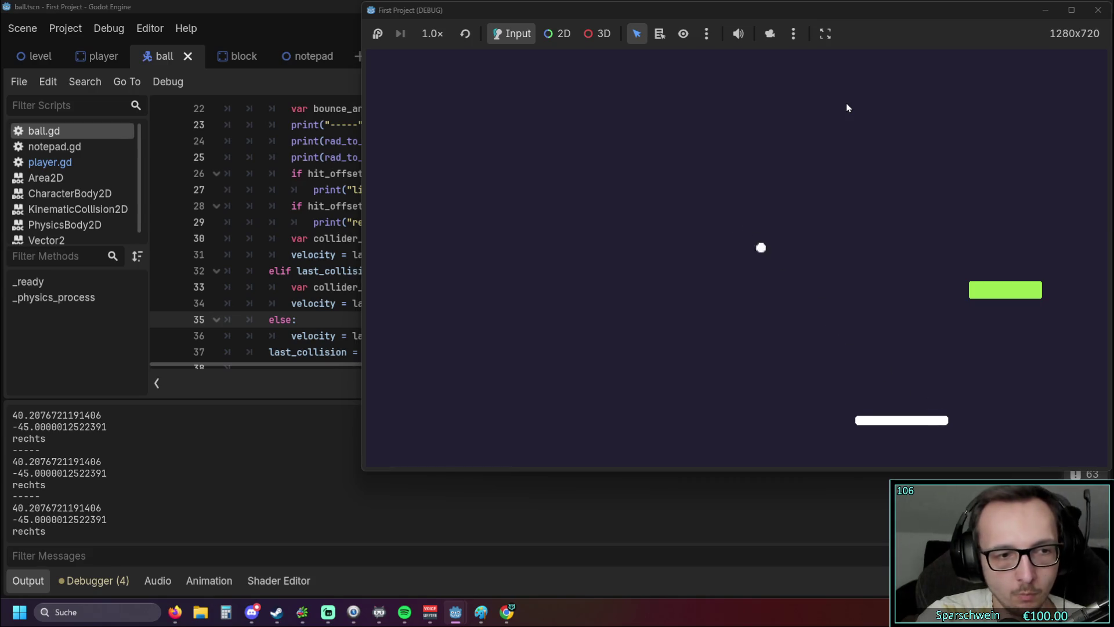
key(Right)
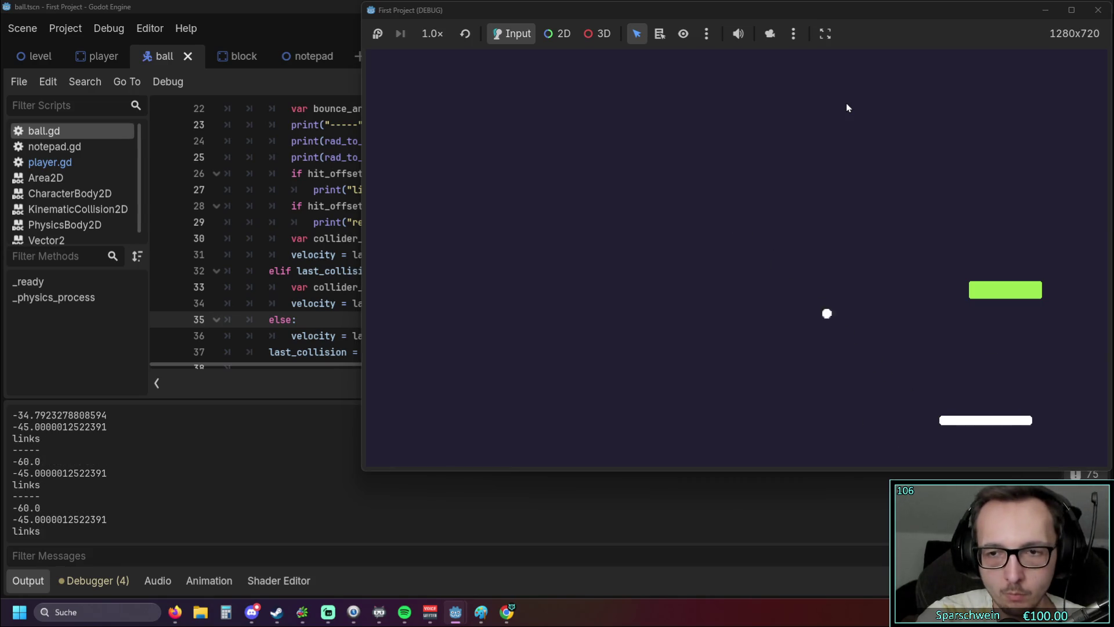
key(Left)
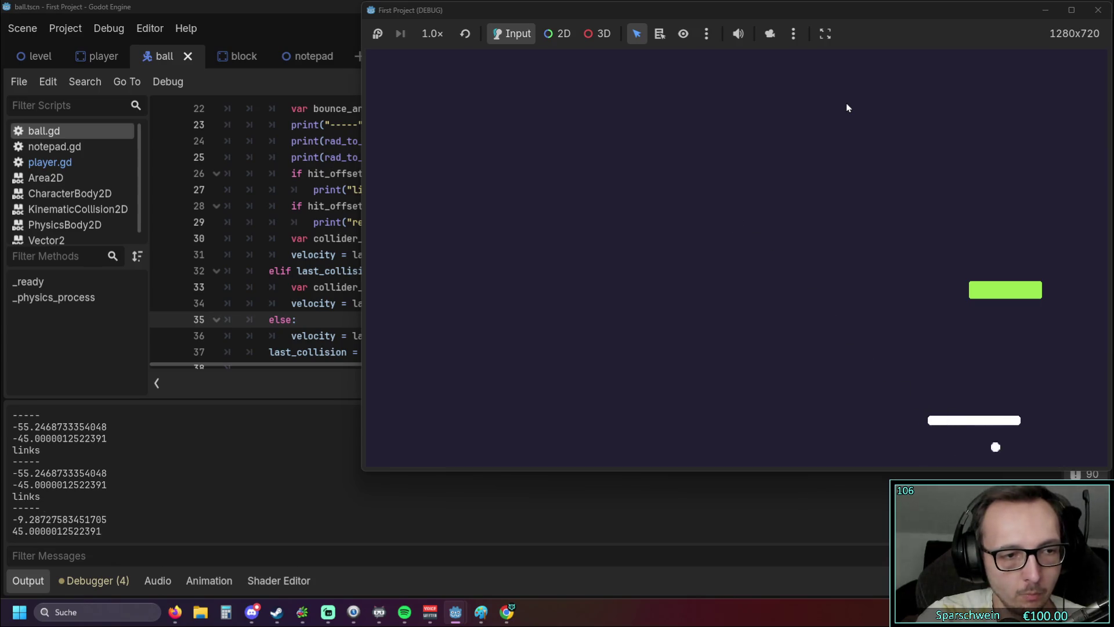
key(Left)
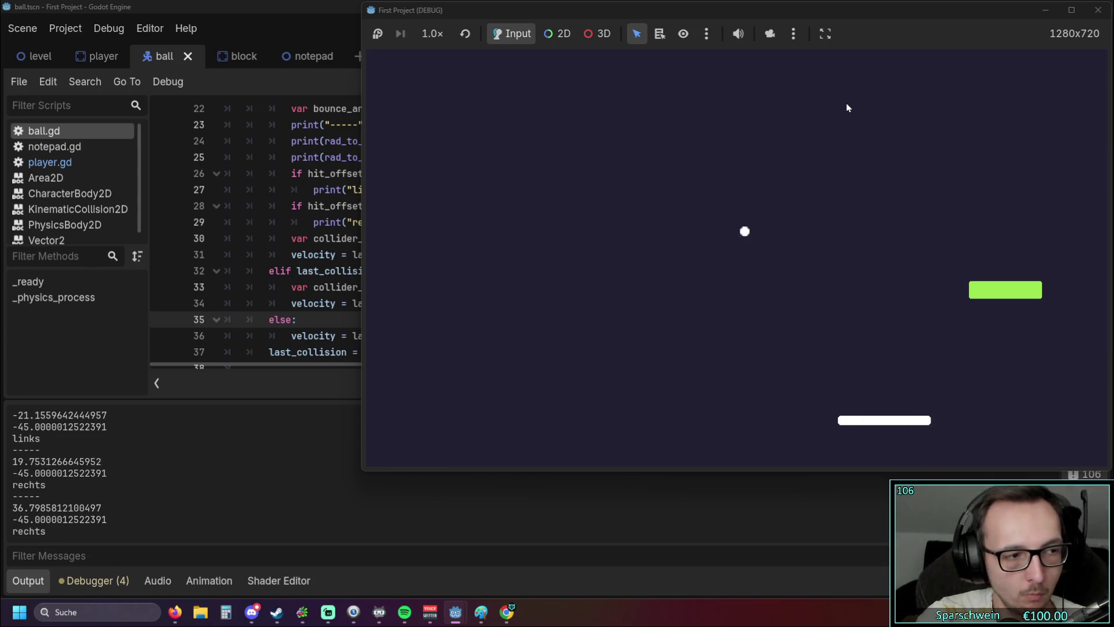
key(Left)
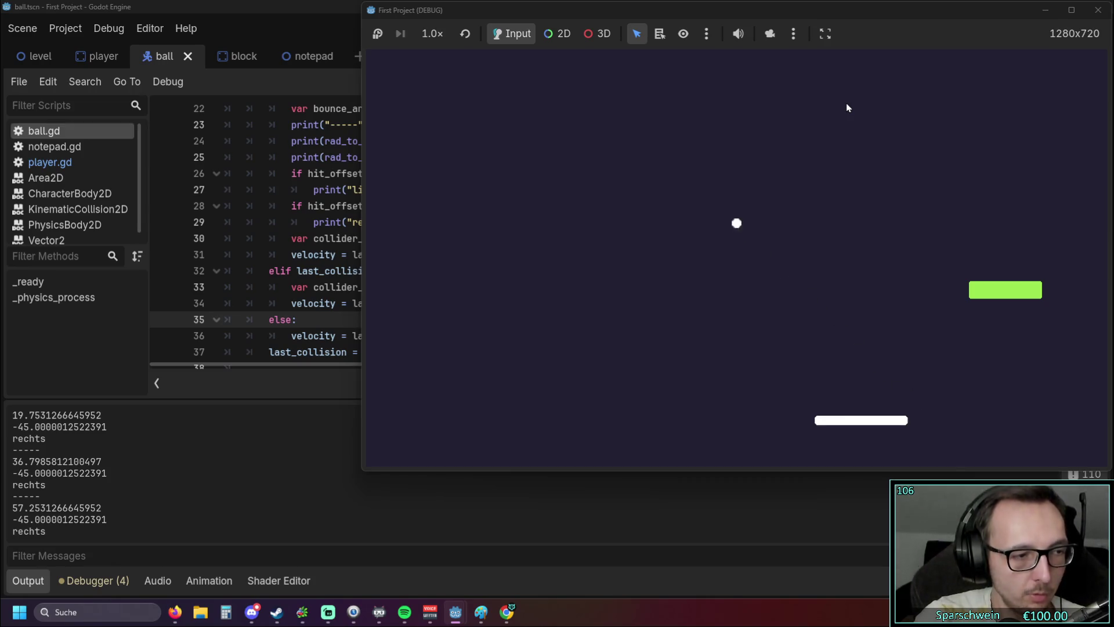
key(Right)
key(Right)
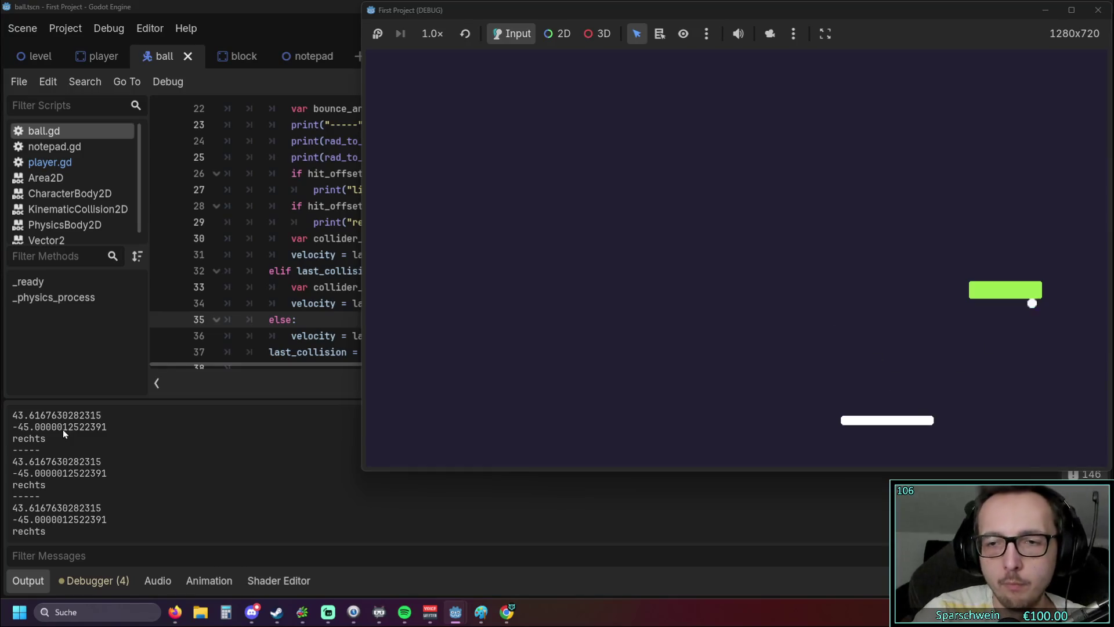
click(250, 243)
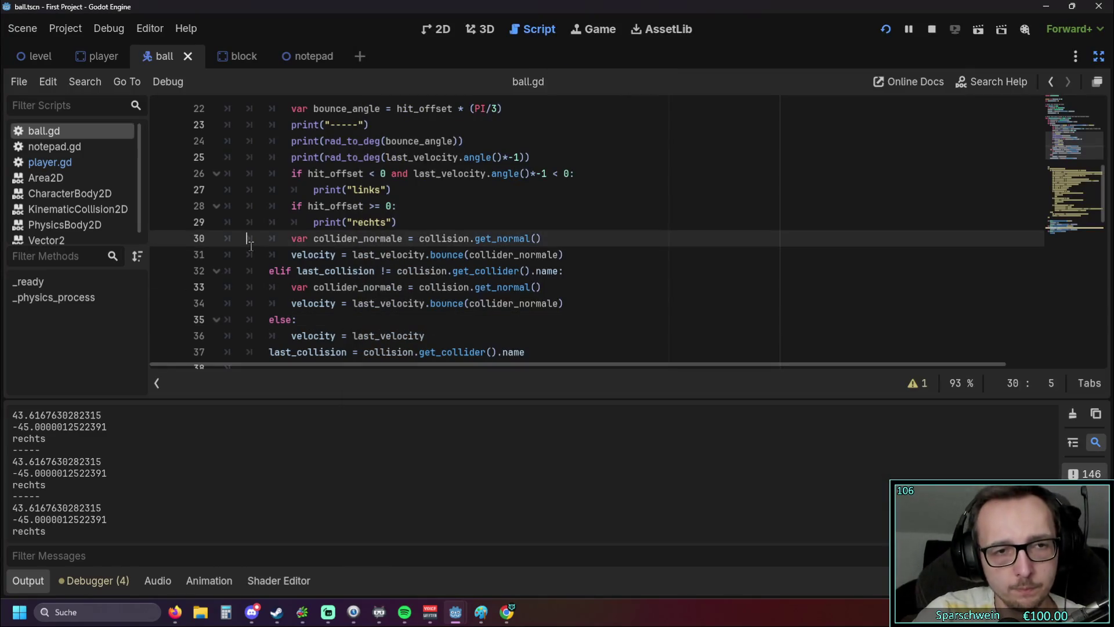
click(366, 321)
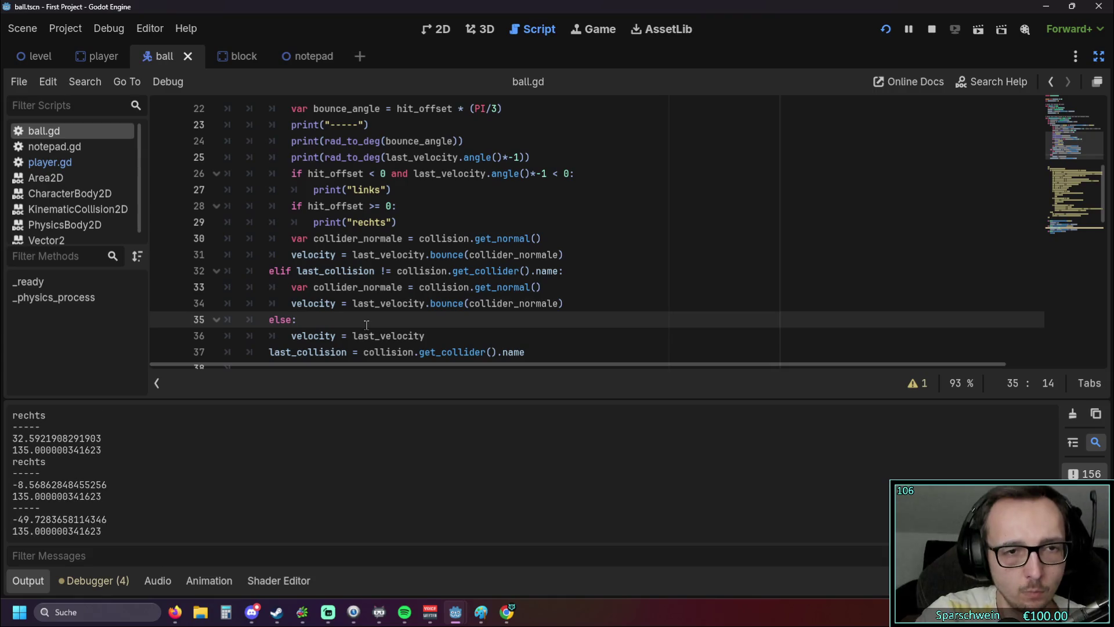
key(Up)
key(Up)
key(Up)
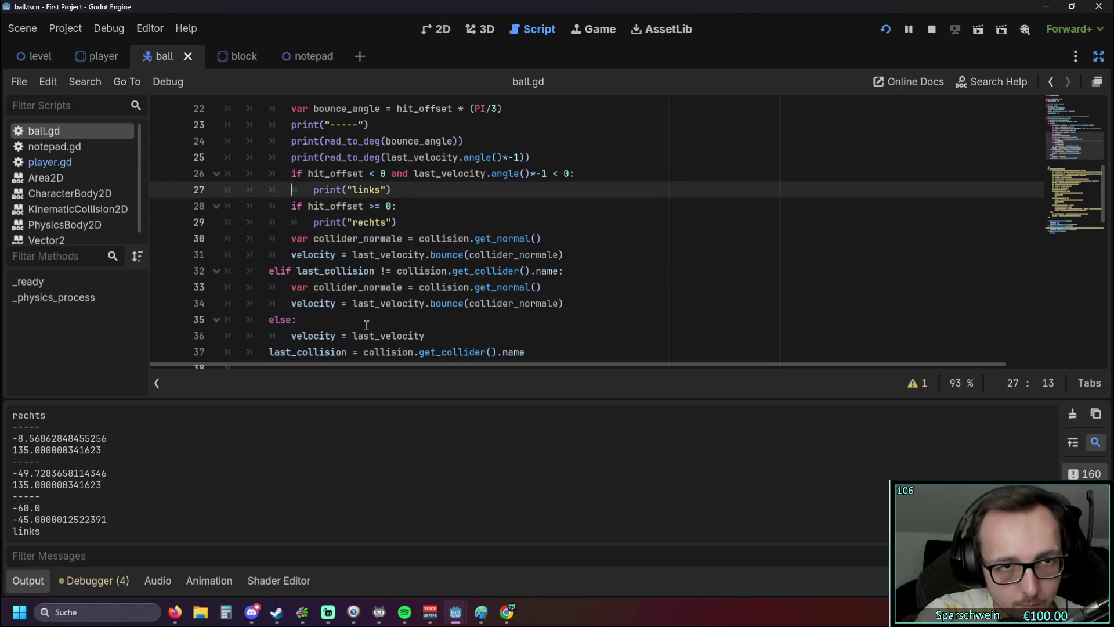
key(Up)
key(Up)
key(Up)
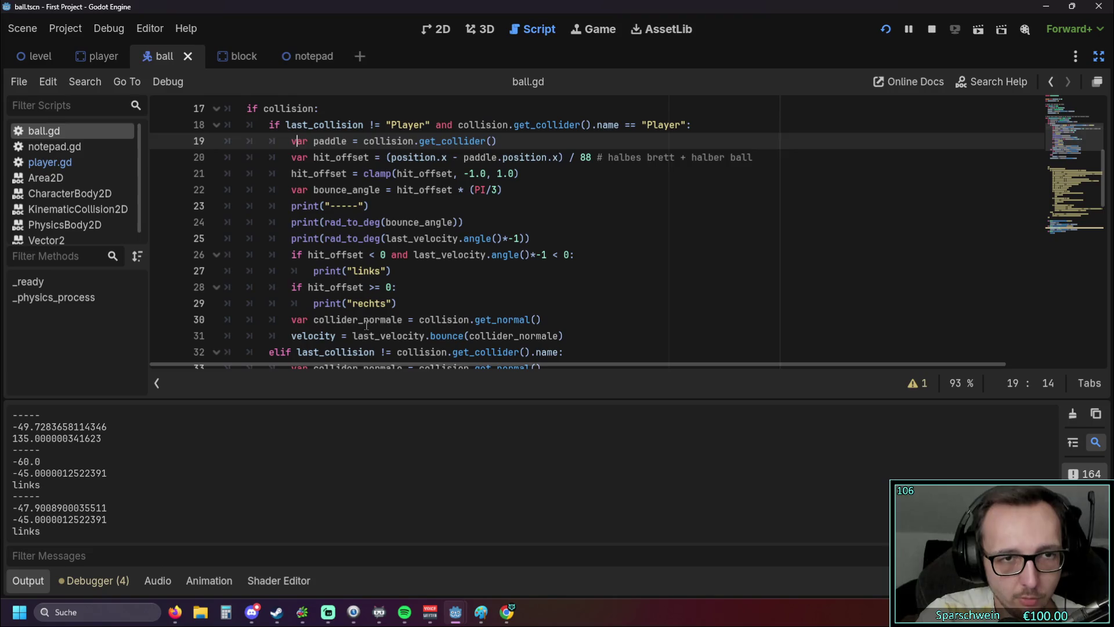
key(Down)
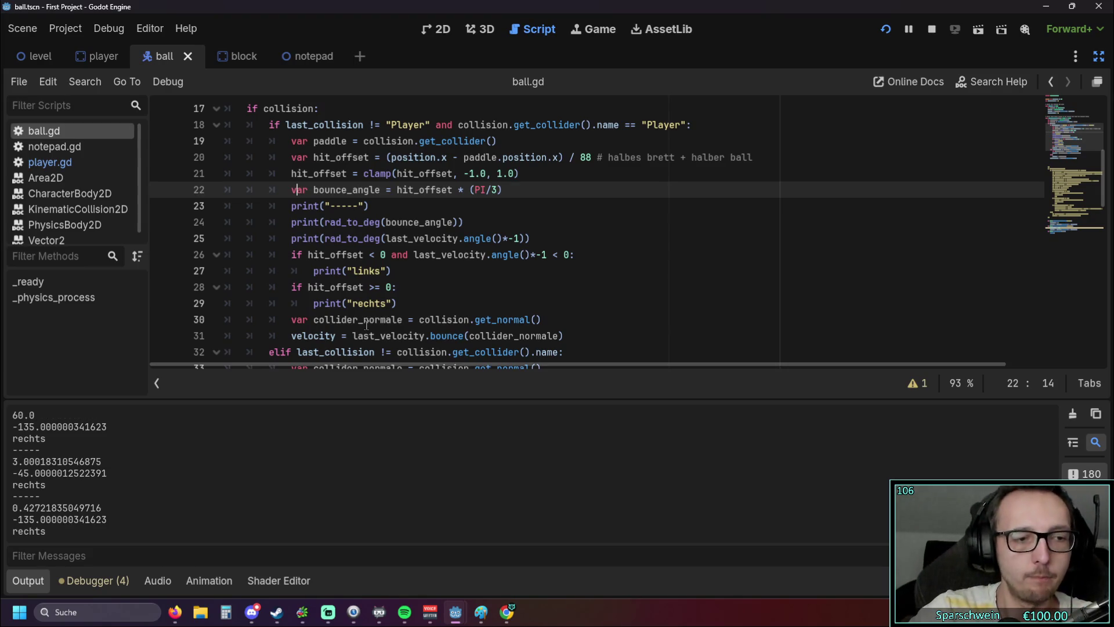
click(891, 27)
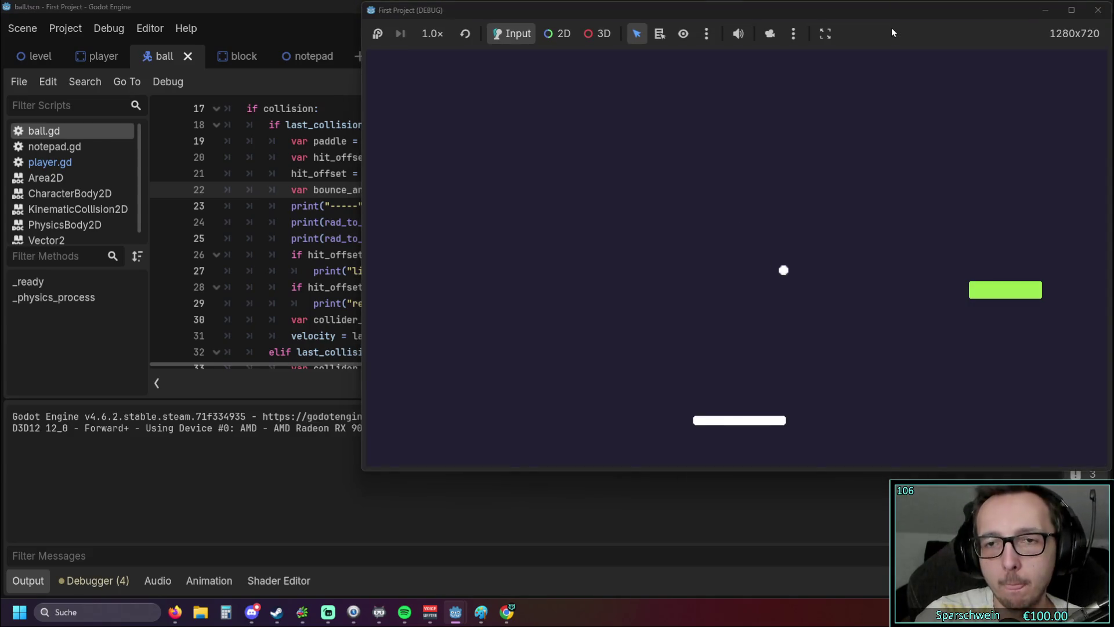
Step: Keep catching the ball with the paddle, logging hits like 31.42/-135.00 'rechts', then return to ball.gd
key(Right)
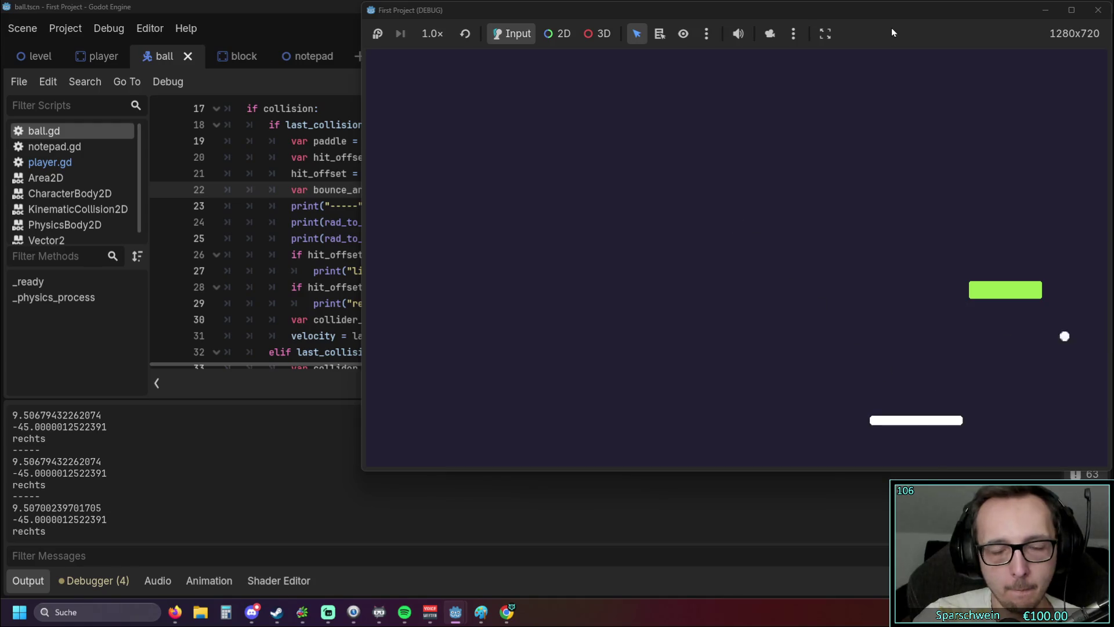
key(Left)
key(Left)
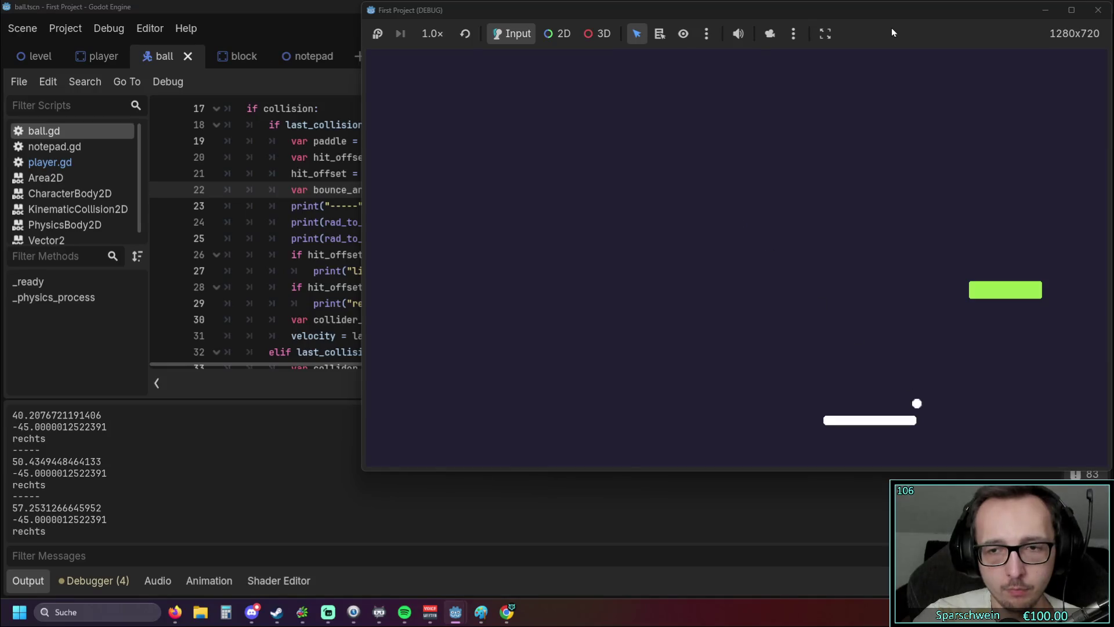
key(Right)
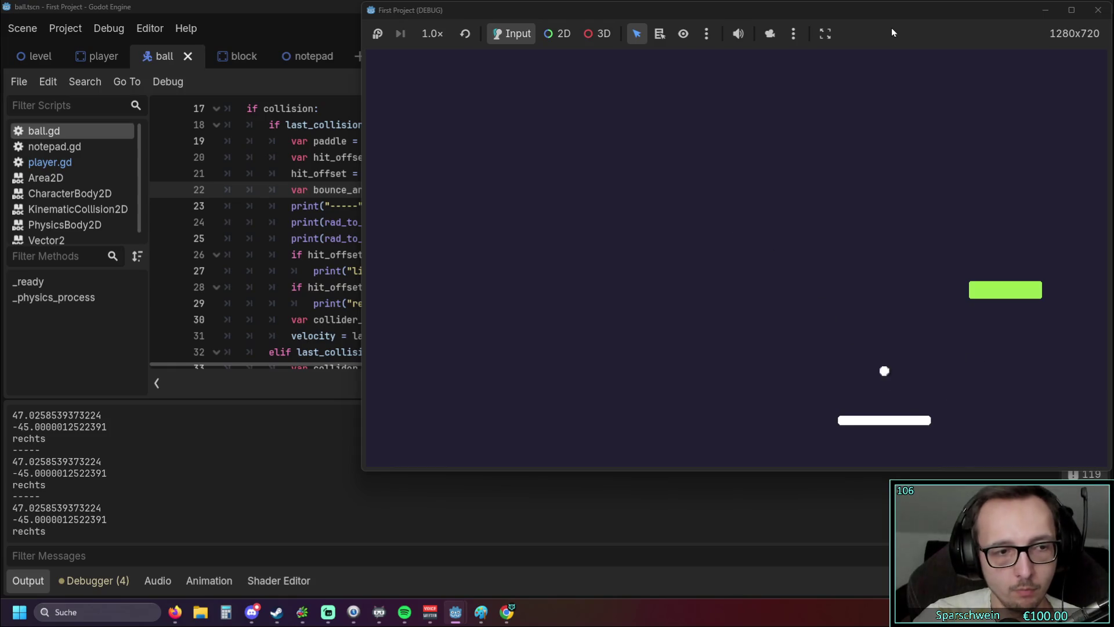
key(Right)
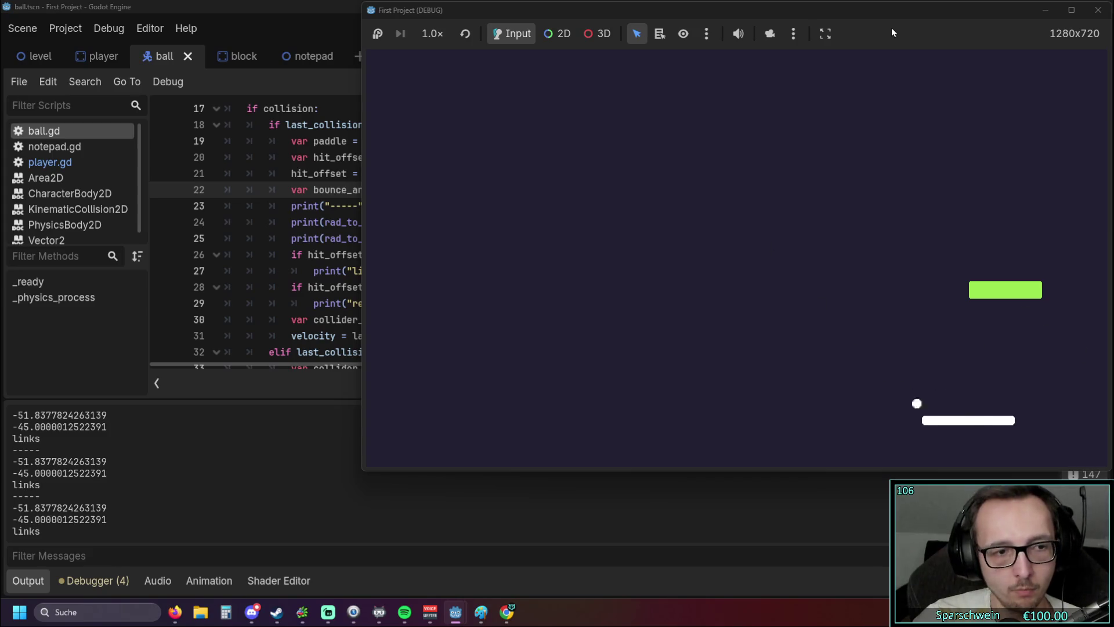
key(Left)
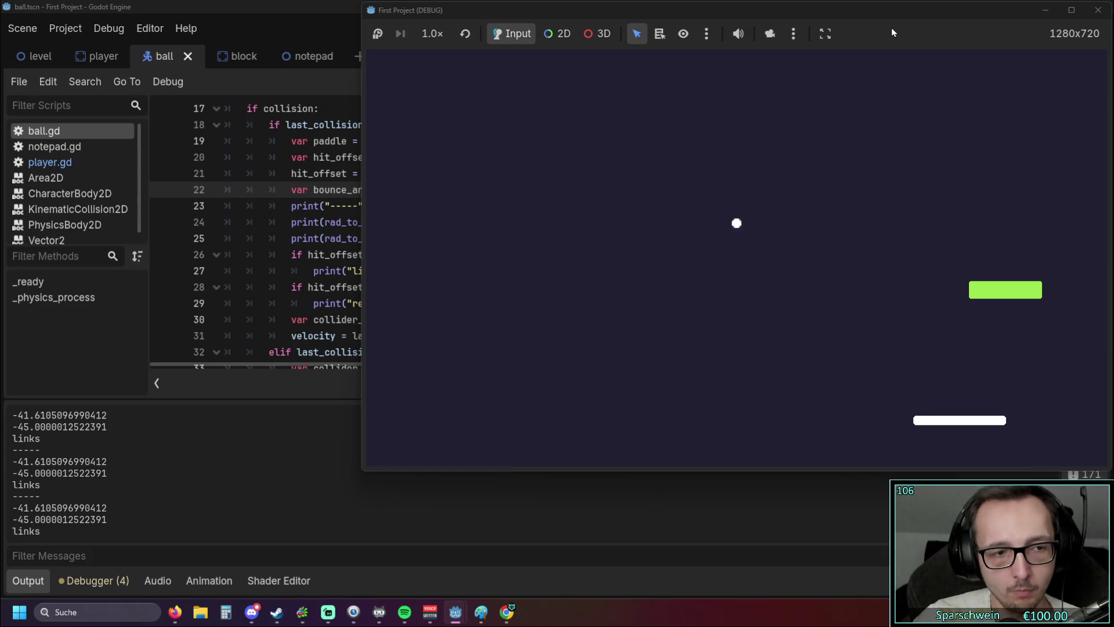
key(Right)
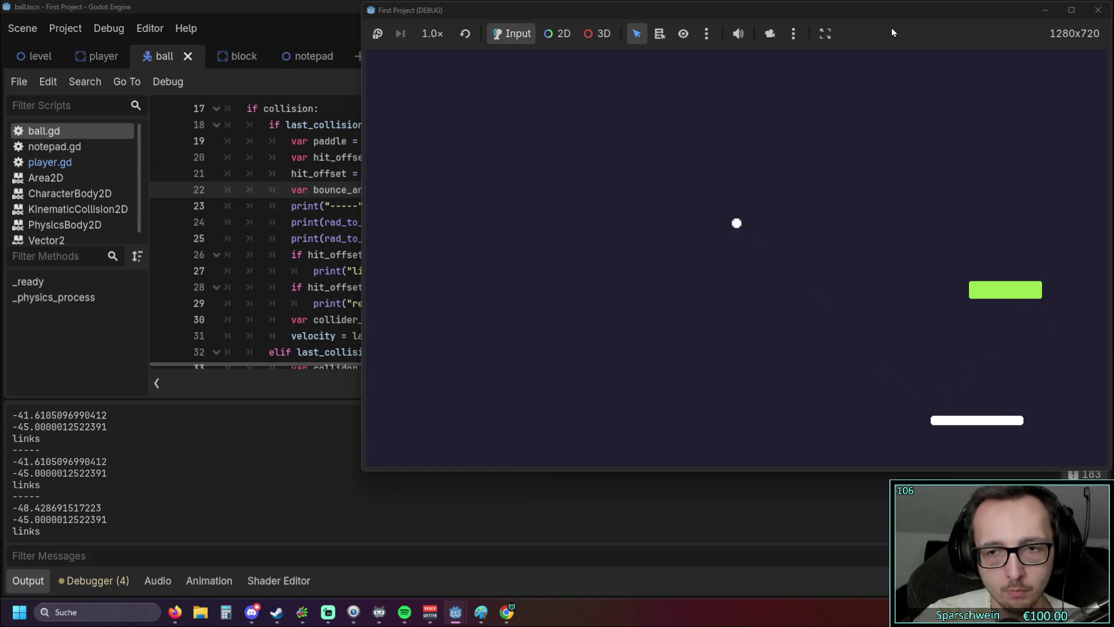
key(Left)
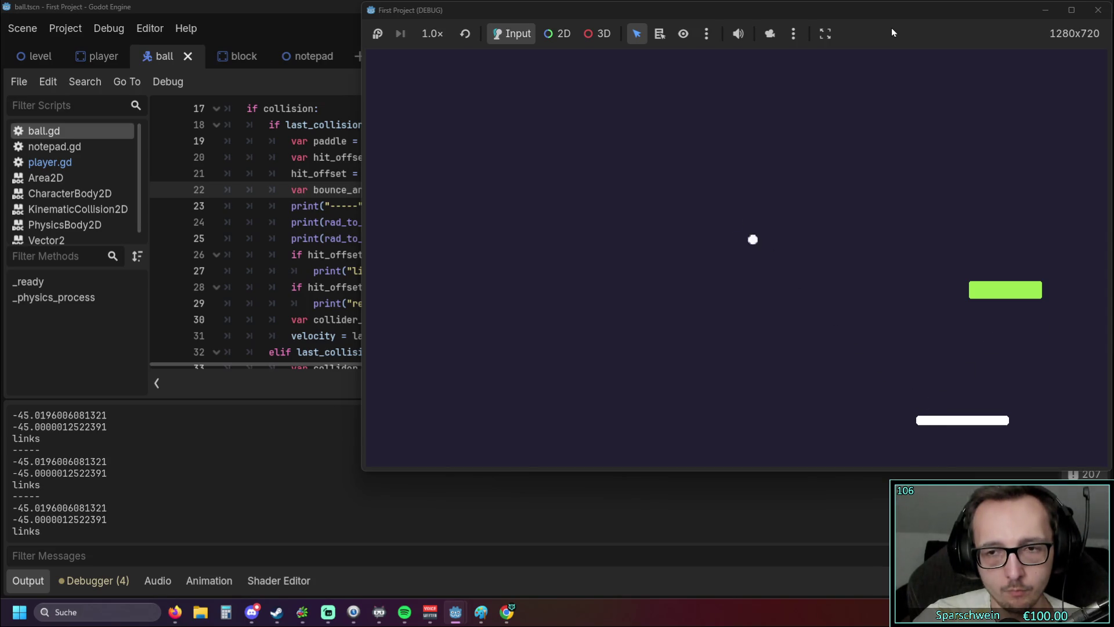
key(Right)
key(Left)
key(Right)
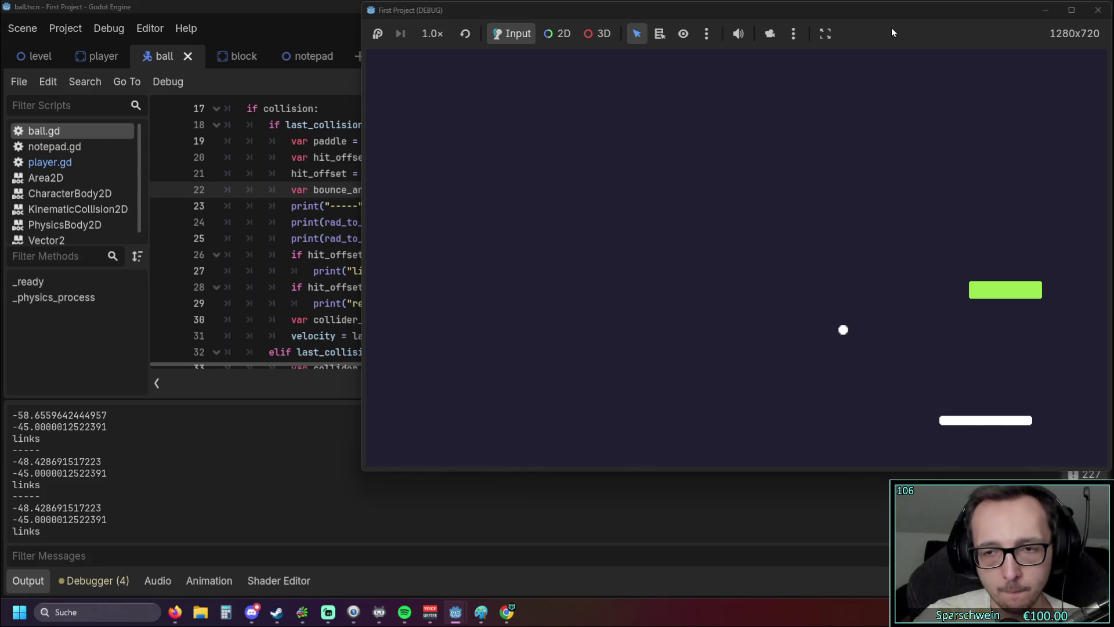
key(Left)
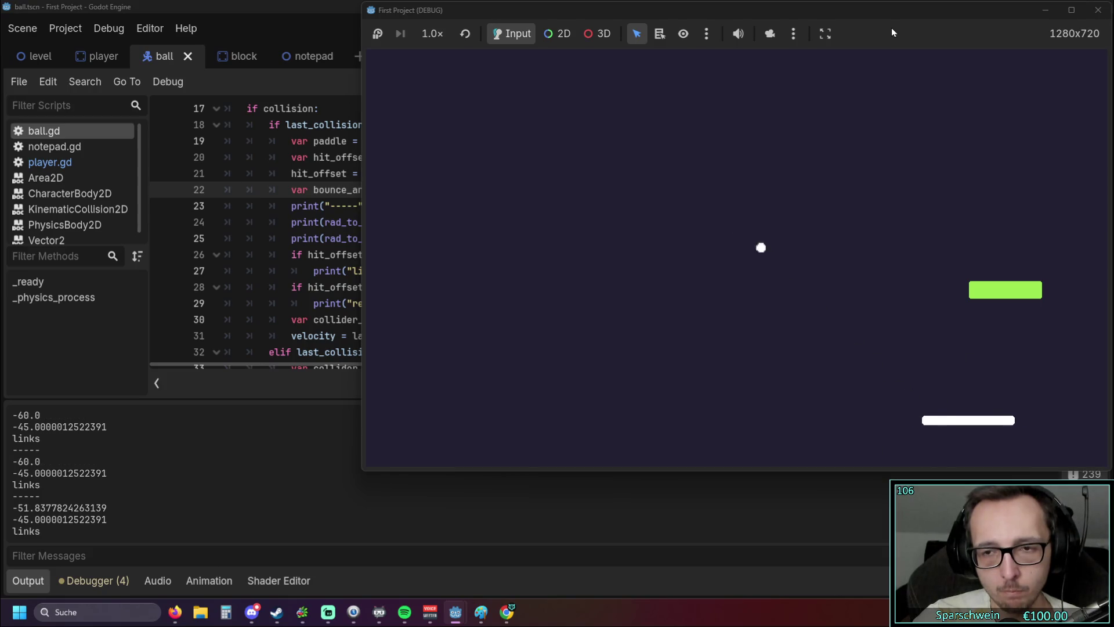
key(Left)
key(Right)
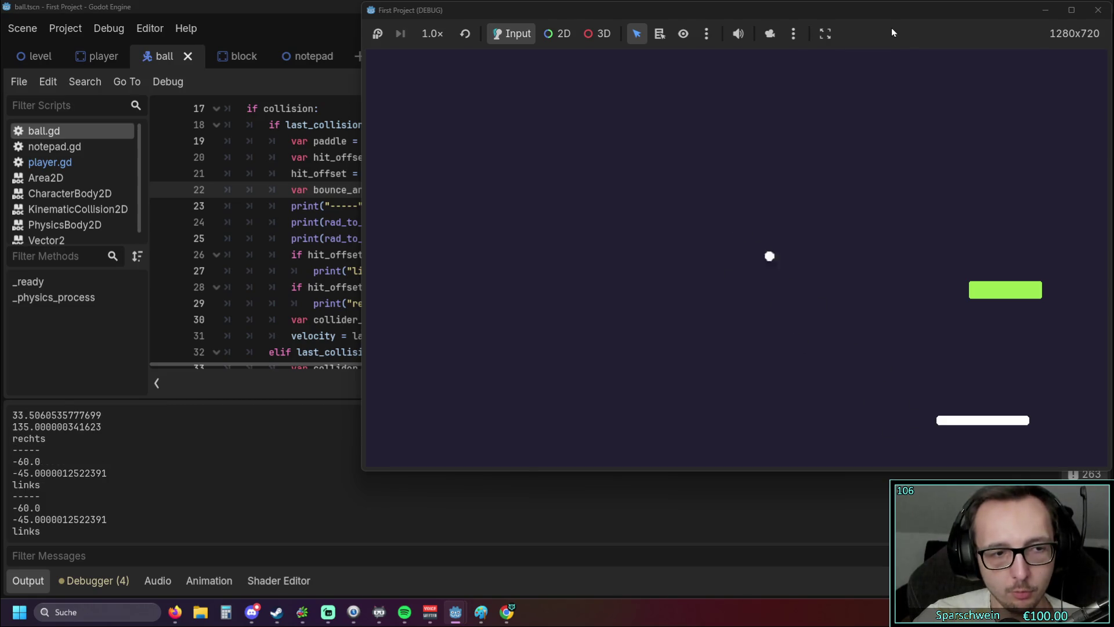
key(Left)
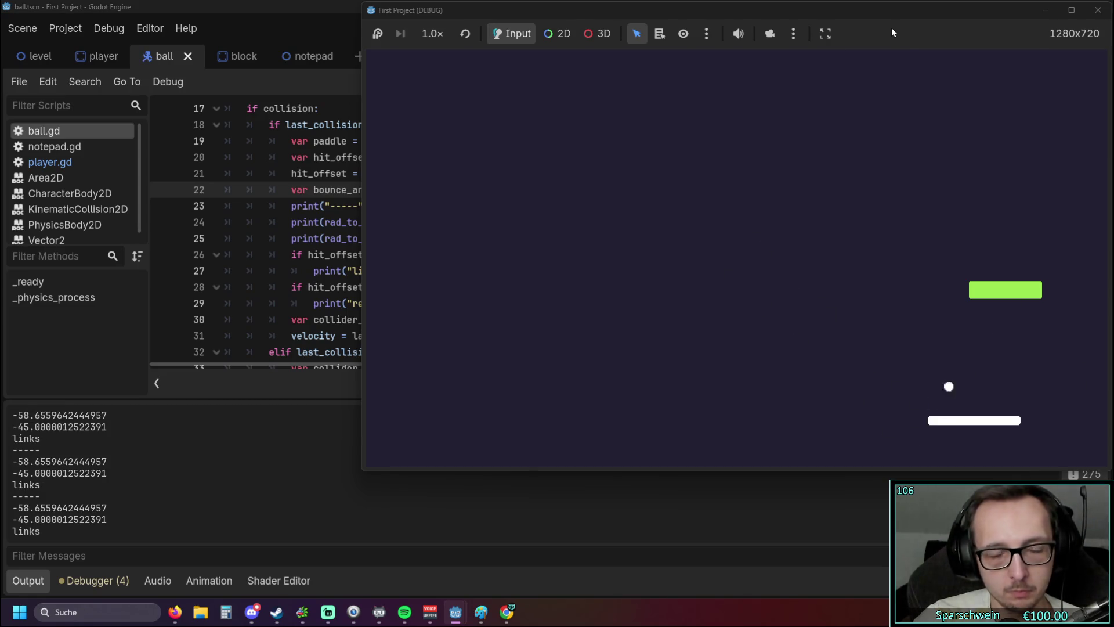
key(Left)
key(Left)
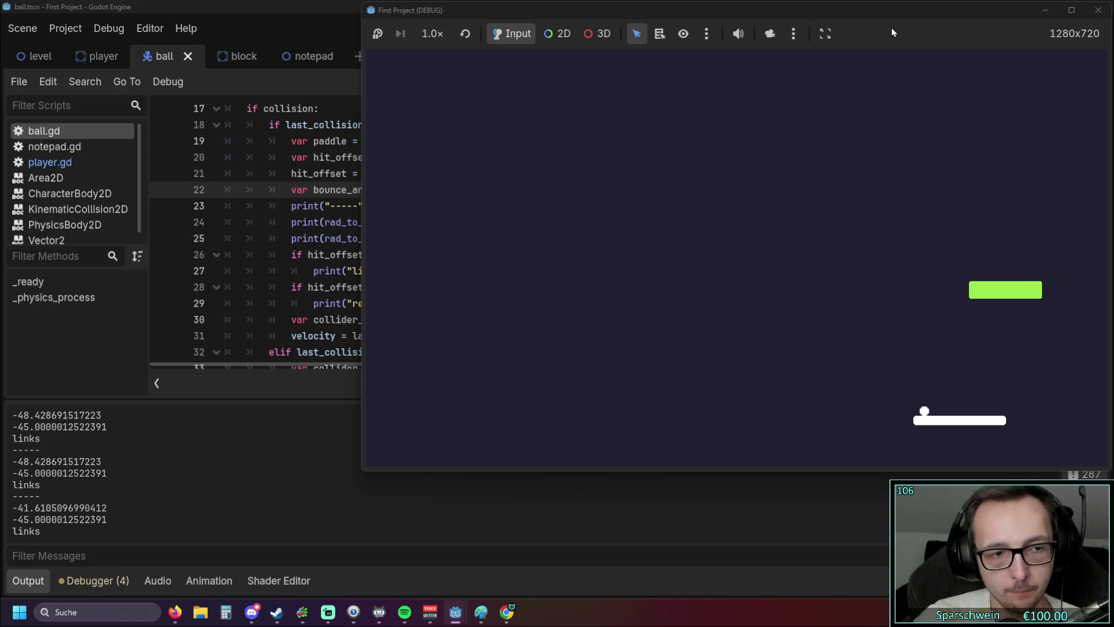
key(Left)
key(Right)
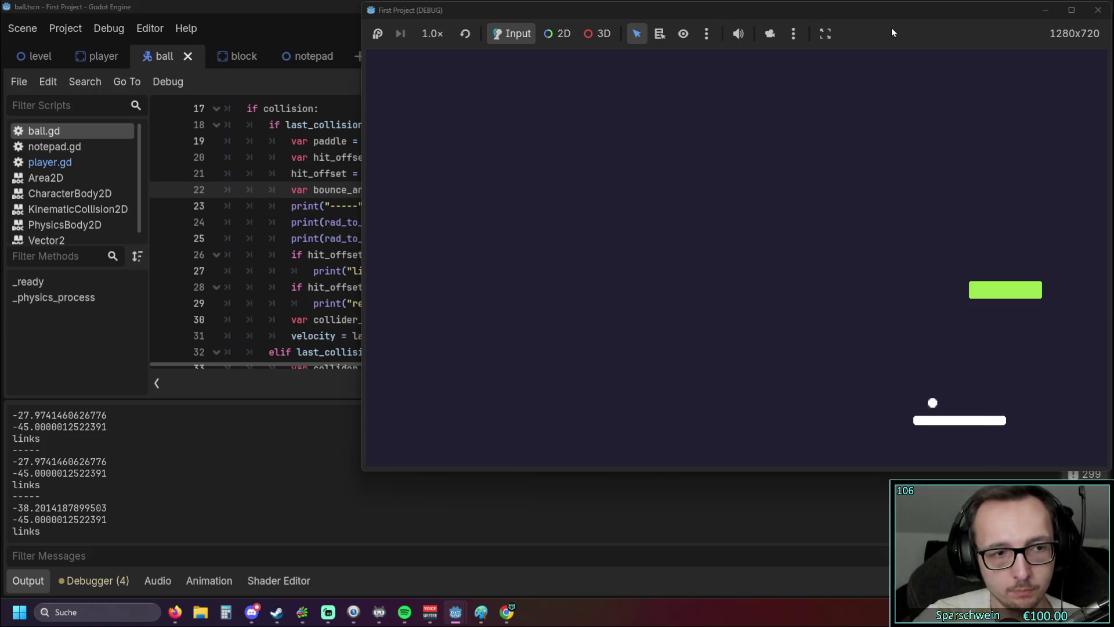
key(Left)
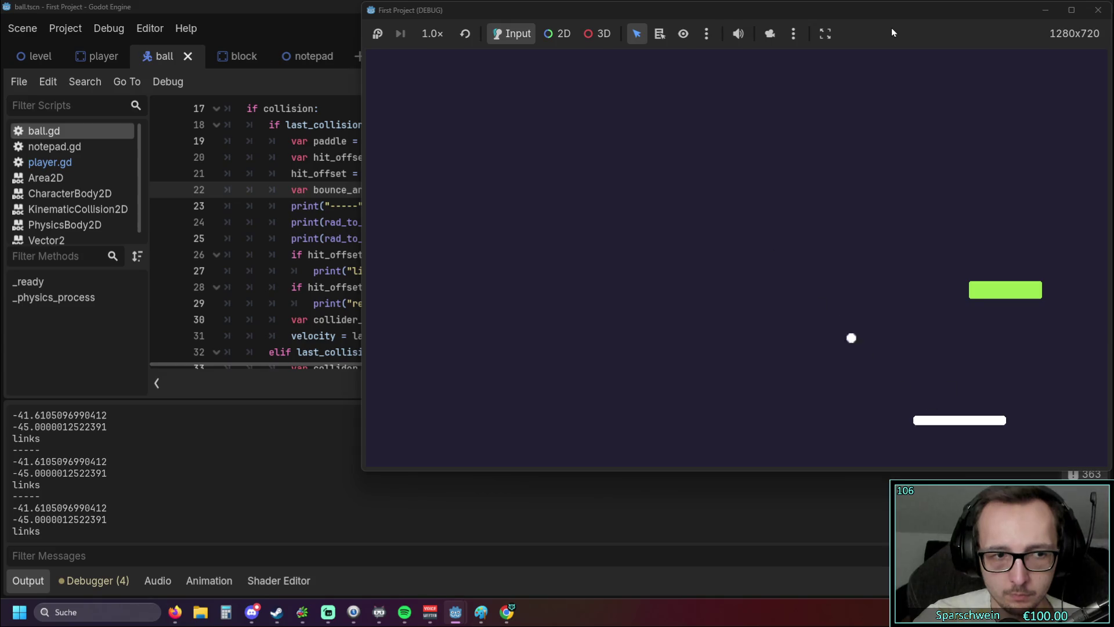
key(Right)
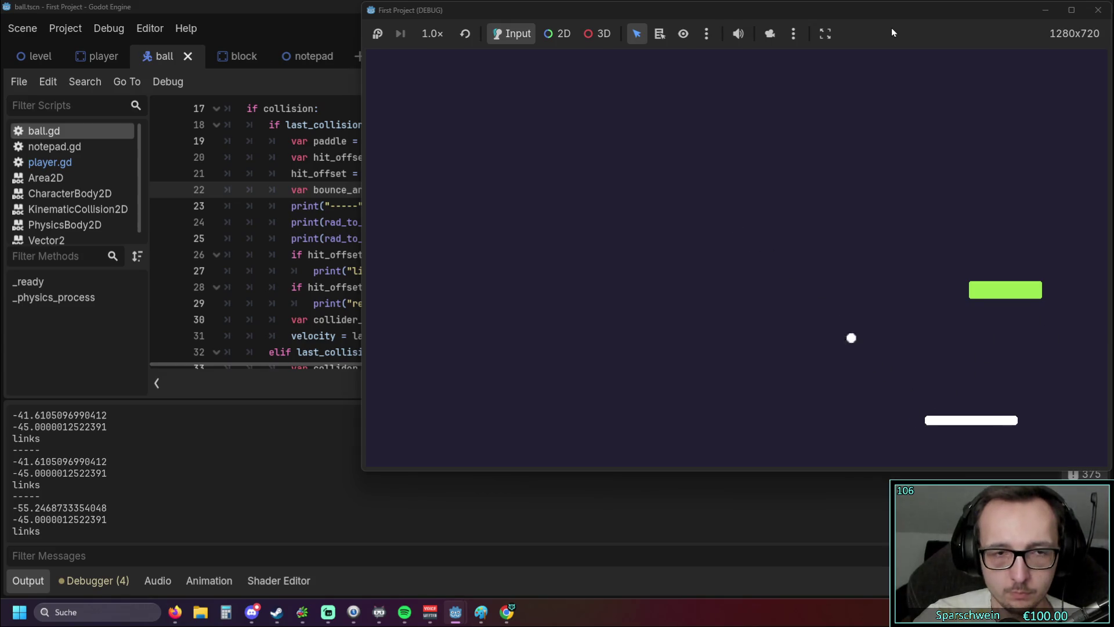
click(353, 216)
Step: Change line 24 to print rad_to_deg(bounce_angle/60*45) and relaunch the game
click(454, 223)
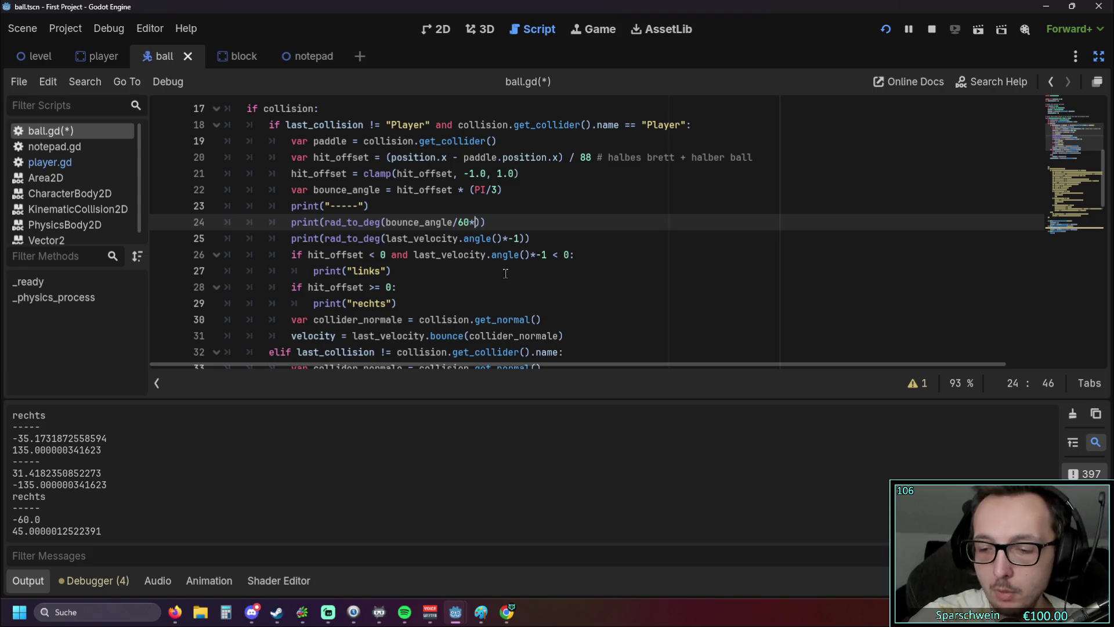
text(45)
click(478, 259)
click(555, 216)
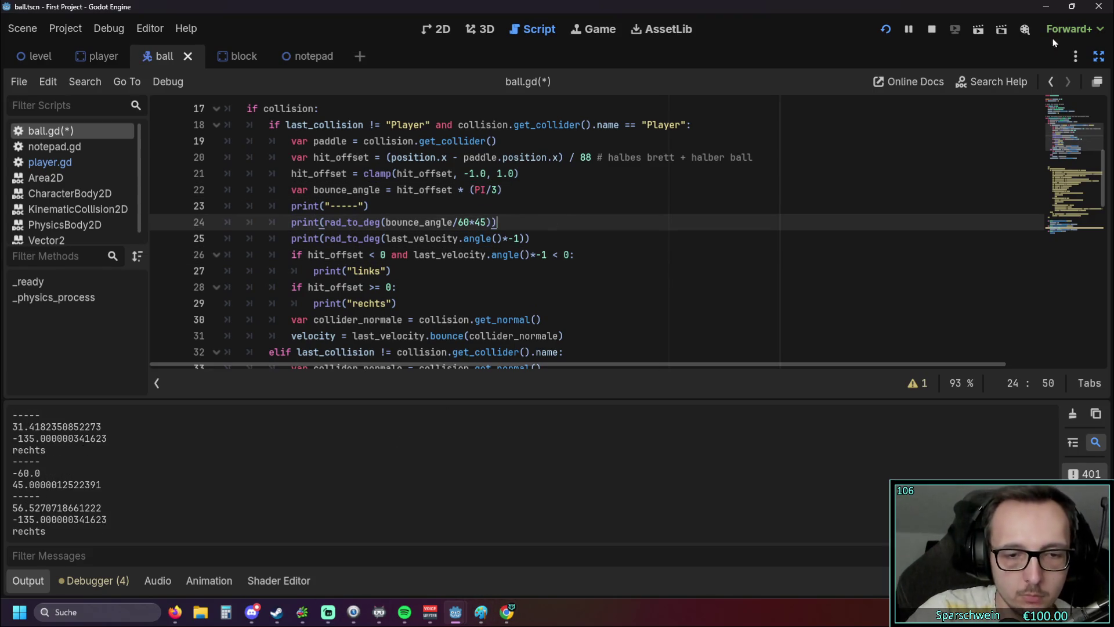
click(886, 30)
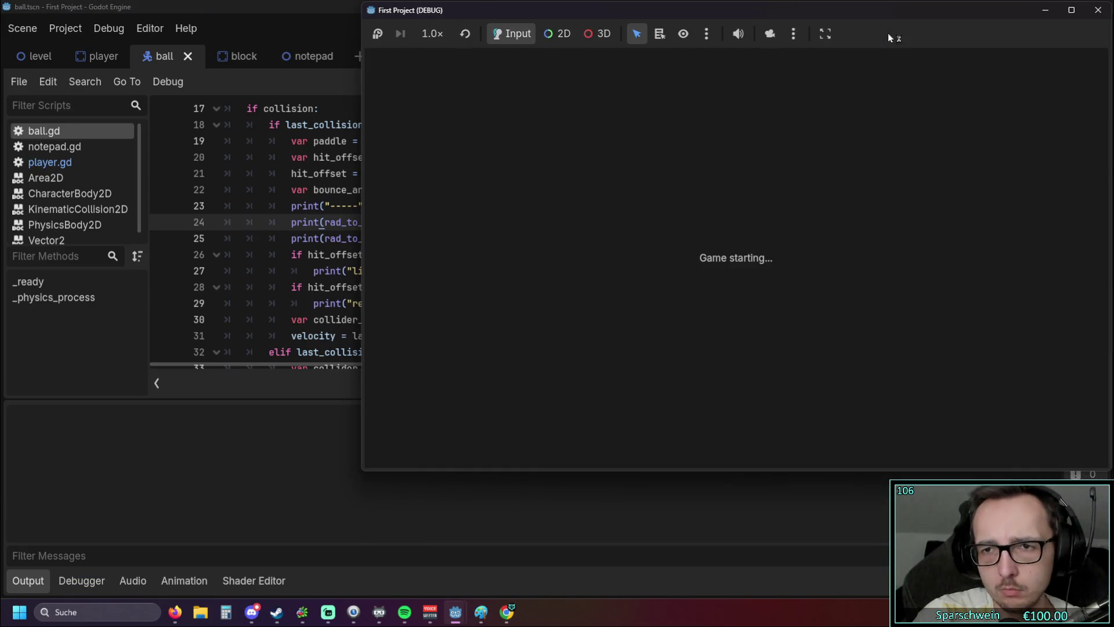
Step: Bounce the ball off the paddle, logging scaled hits like -41.44/-45.00 'links' and 2.03/-45.00 'rechts'
key(Right)
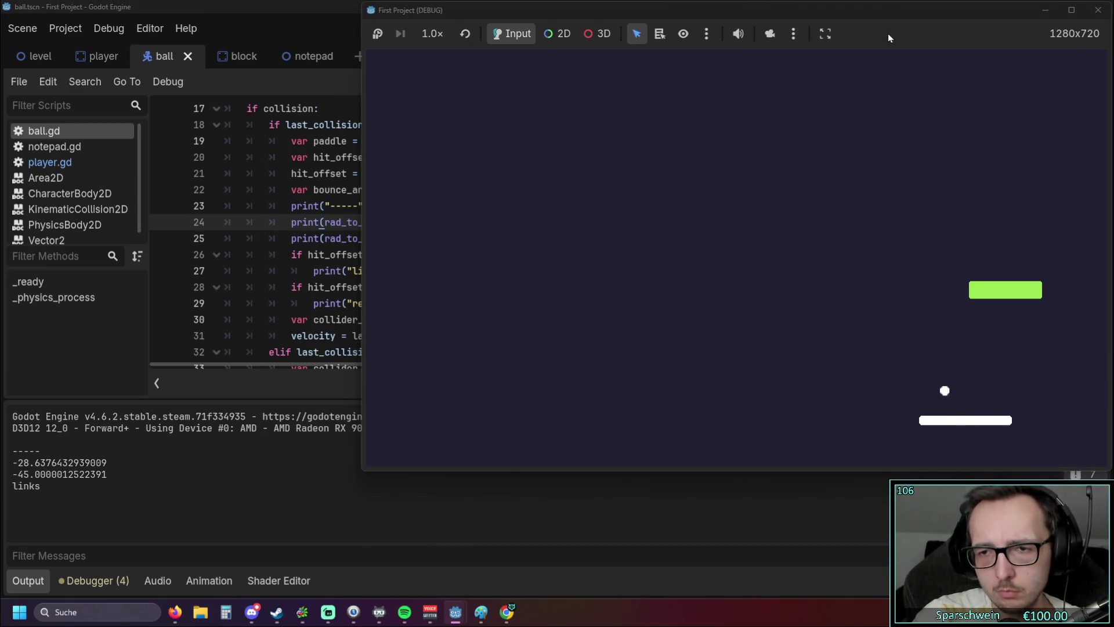
key(Right)
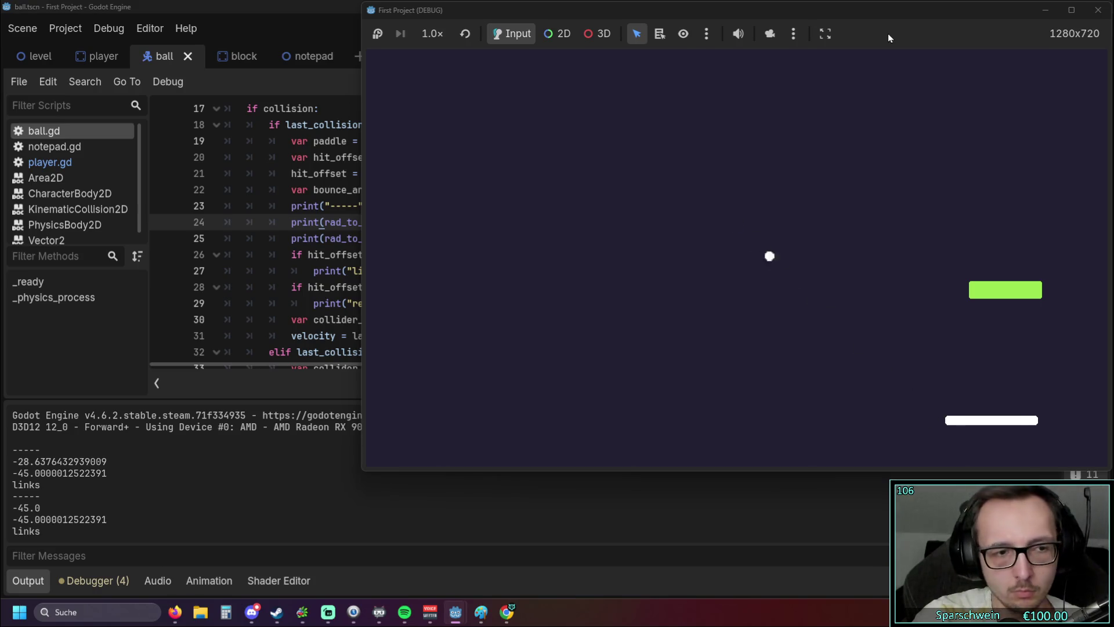
key(Left)
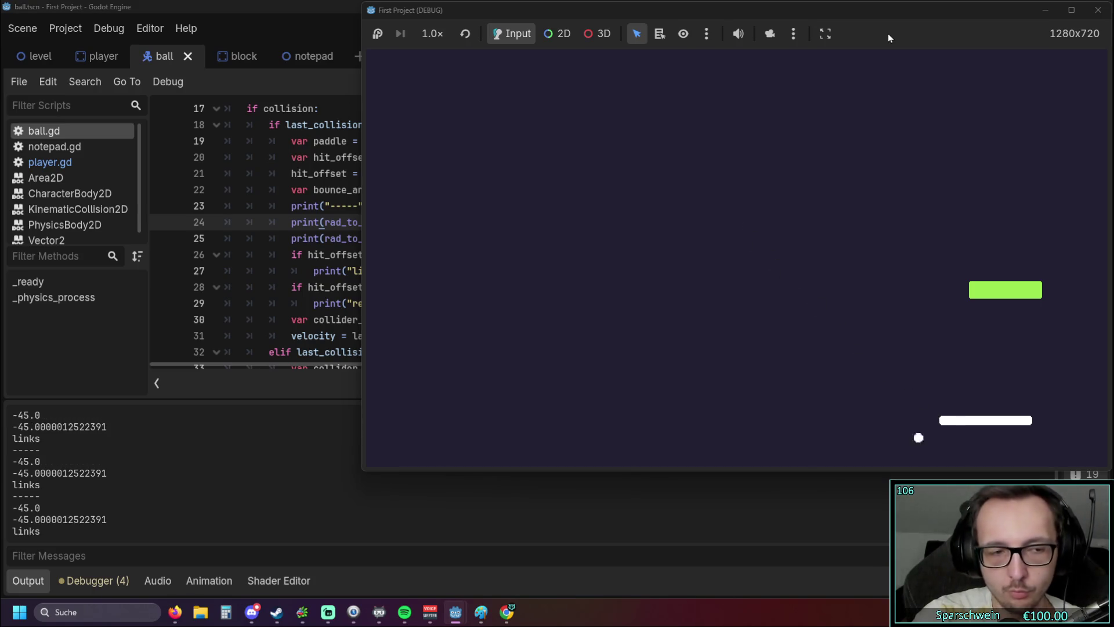
key(Left)
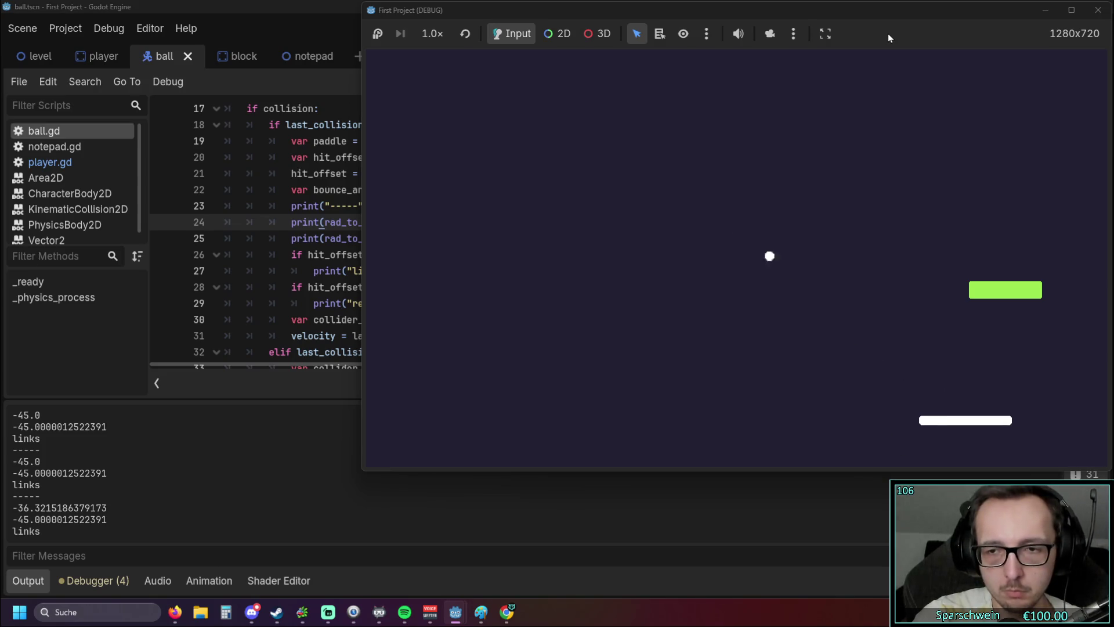
key(Left)
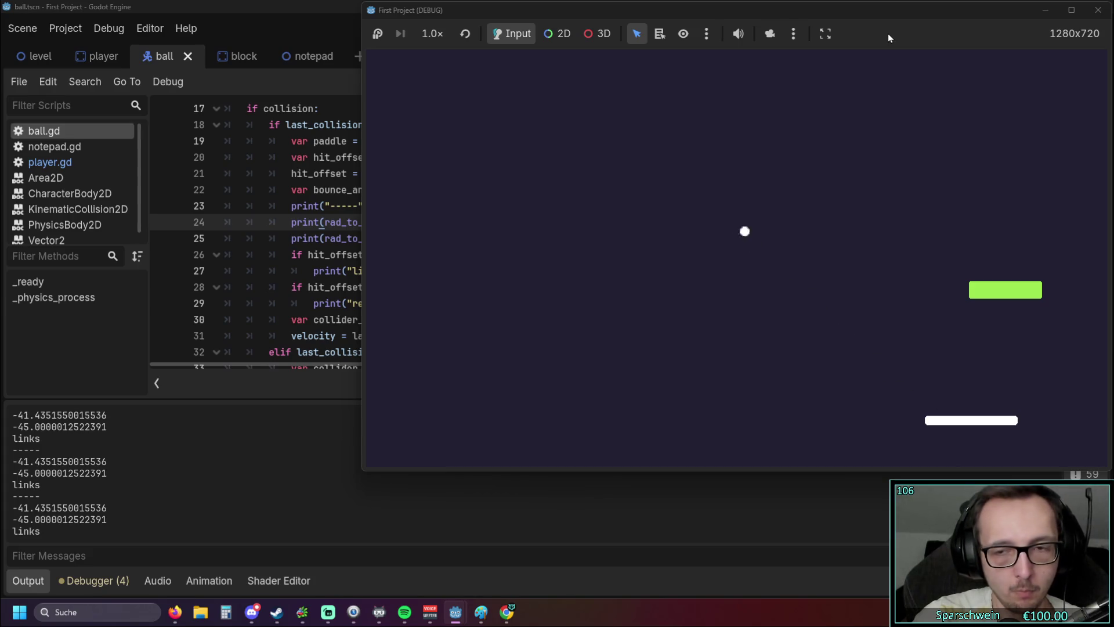
key(Left)
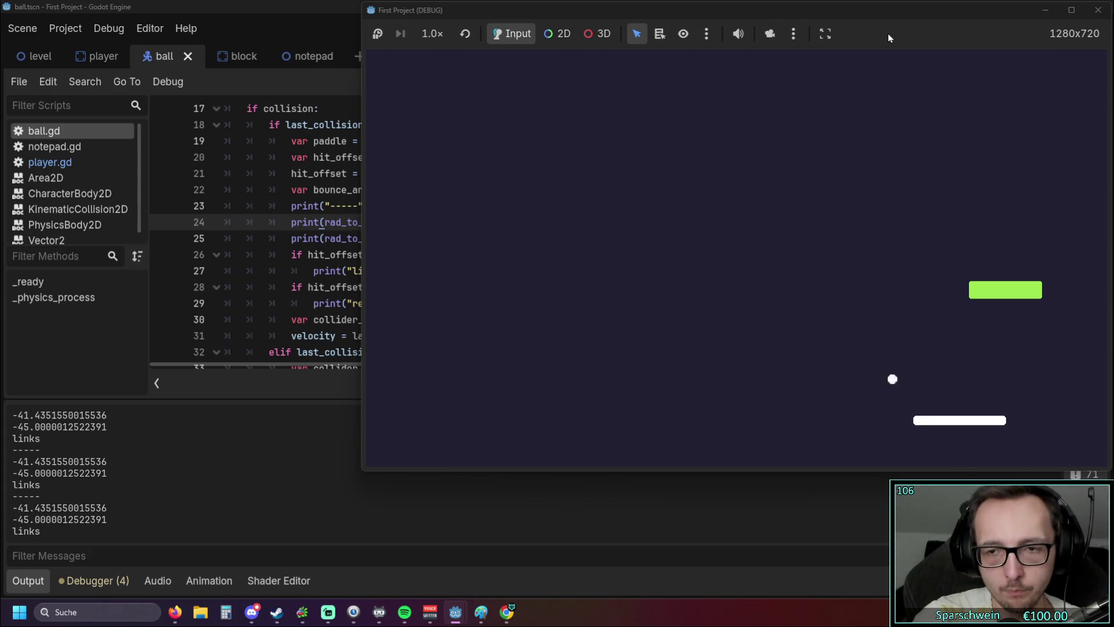
key(Right)
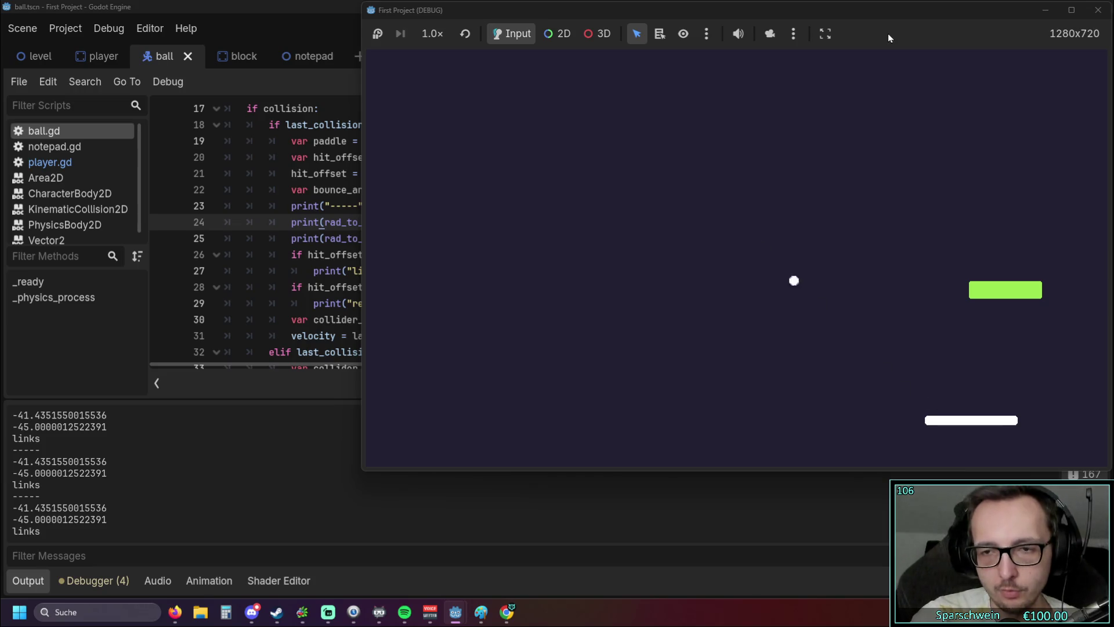
key(Right)
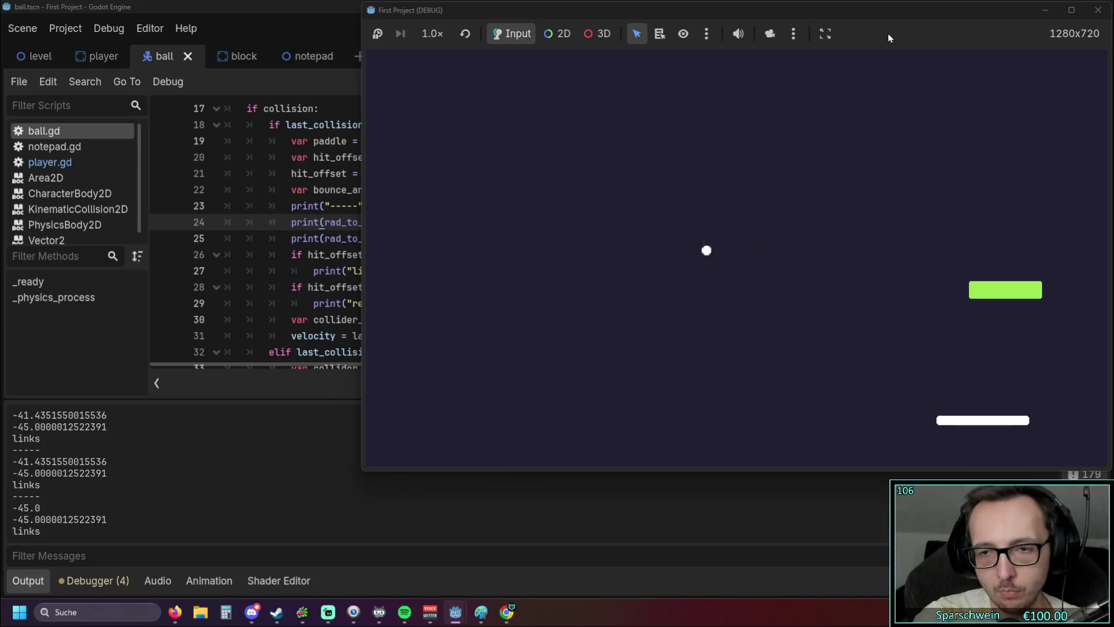
key(Left)
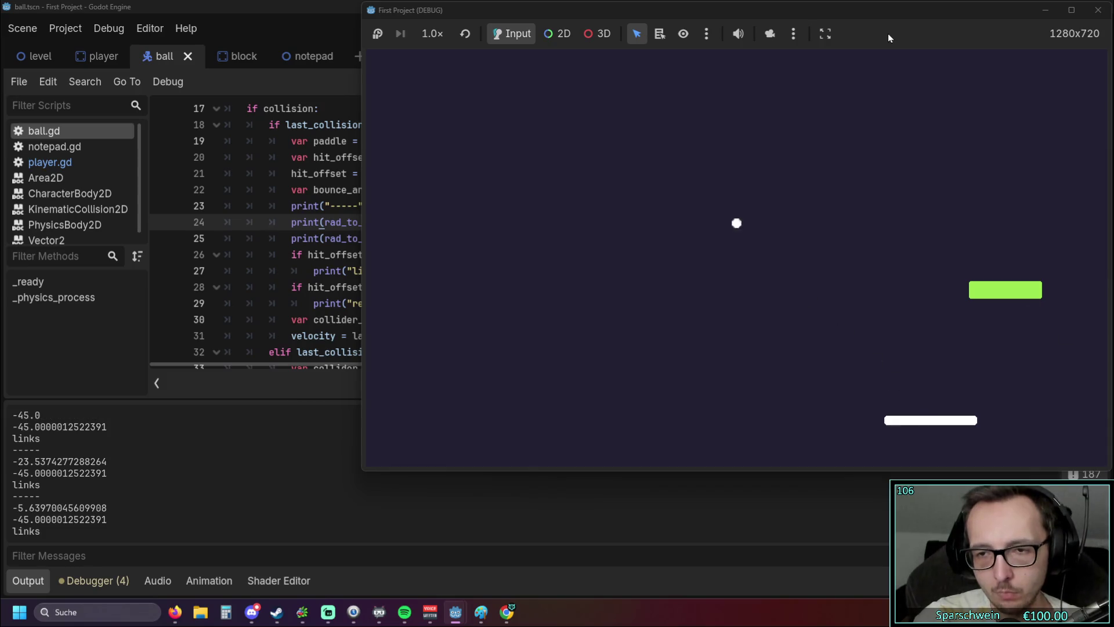
key(Left)
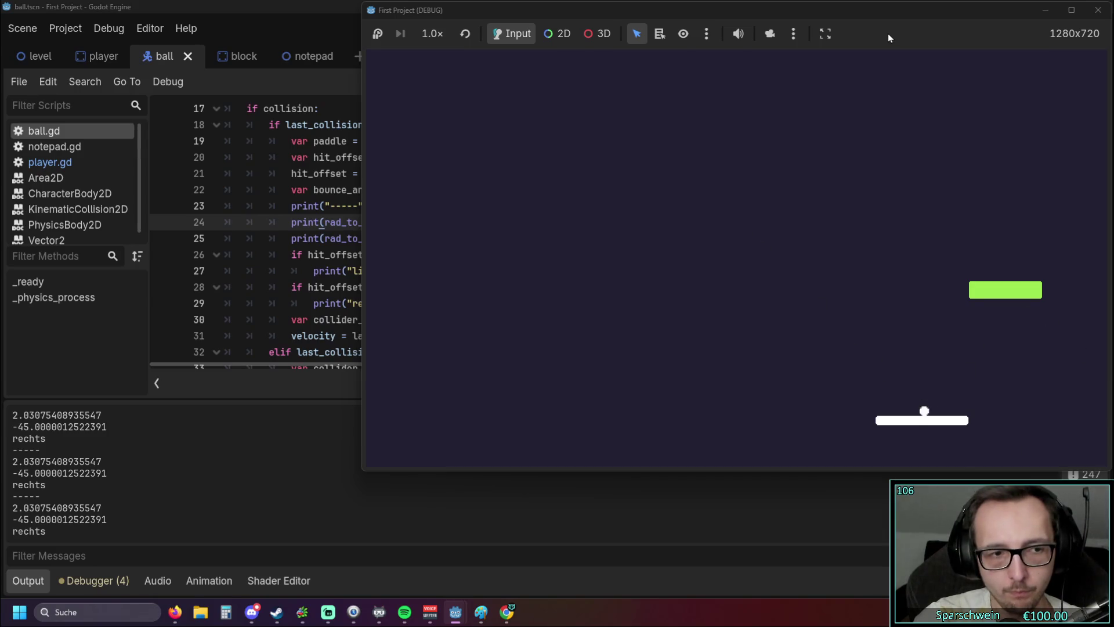
key(Right)
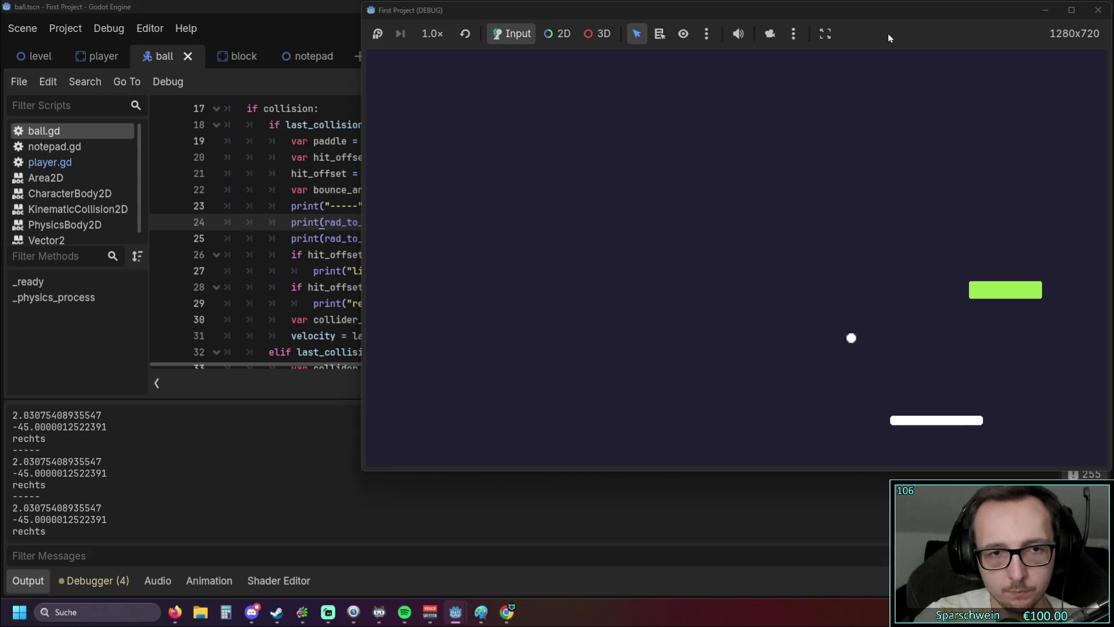
Step: Change line 24's scale factor from bounce_angle/60*45 to bounce_angle/60*100
click(321, 237)
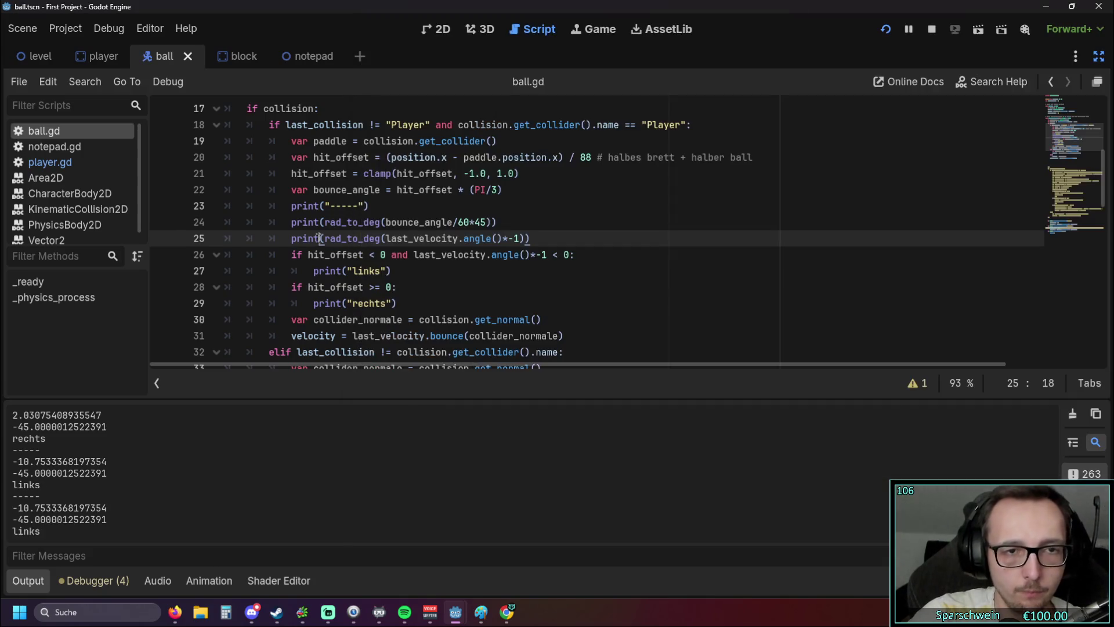
click(474, 222)
key(BackSpace)
key(Delete)
text(100)
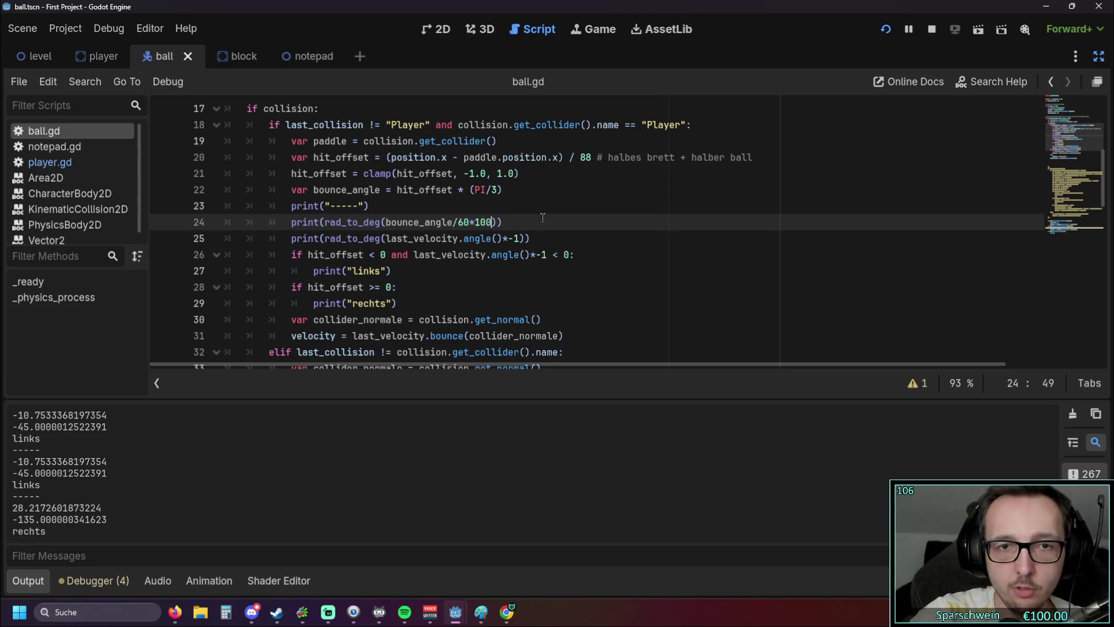
click(492, 269)
double_click(482, 222)
click(539, 231)
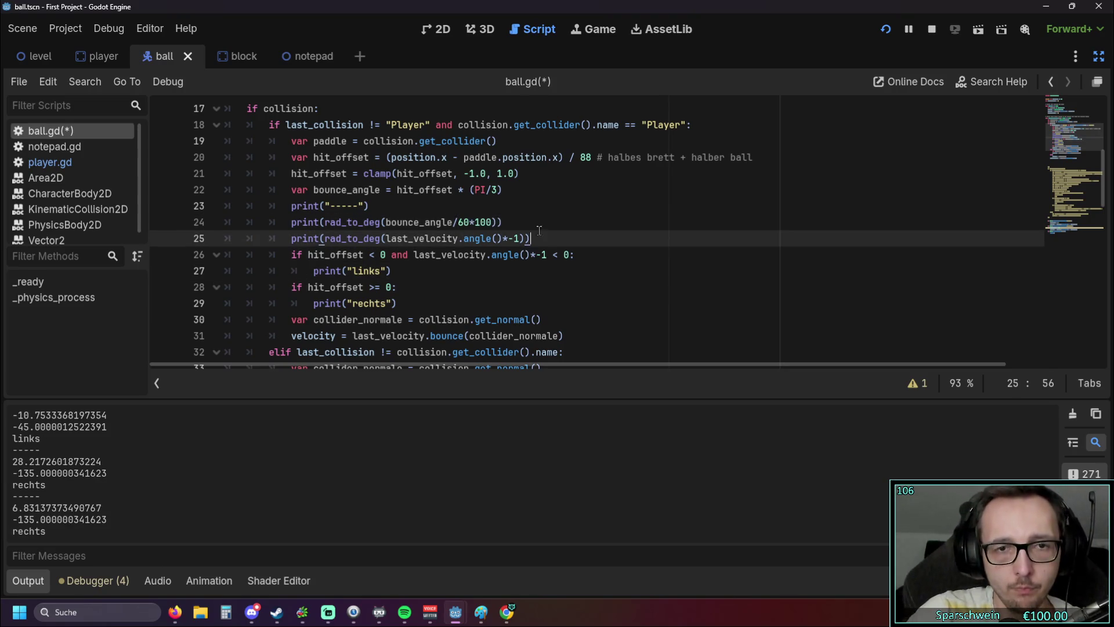
drag(474, 178, 519, 174)
click(533, 212)
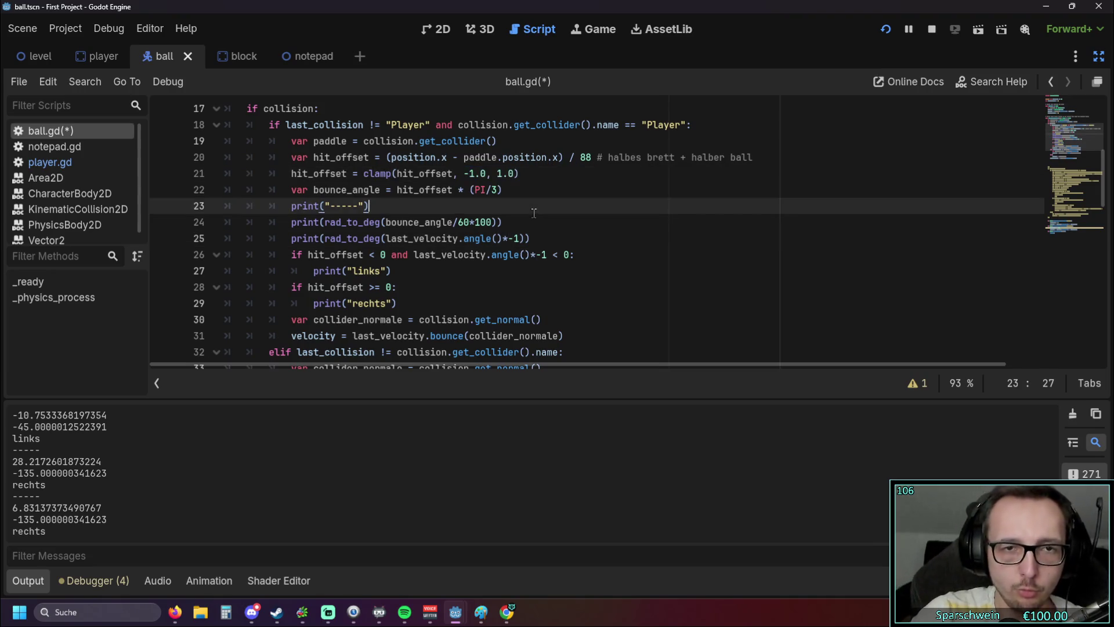
click(459, 224)
click(574, 239)
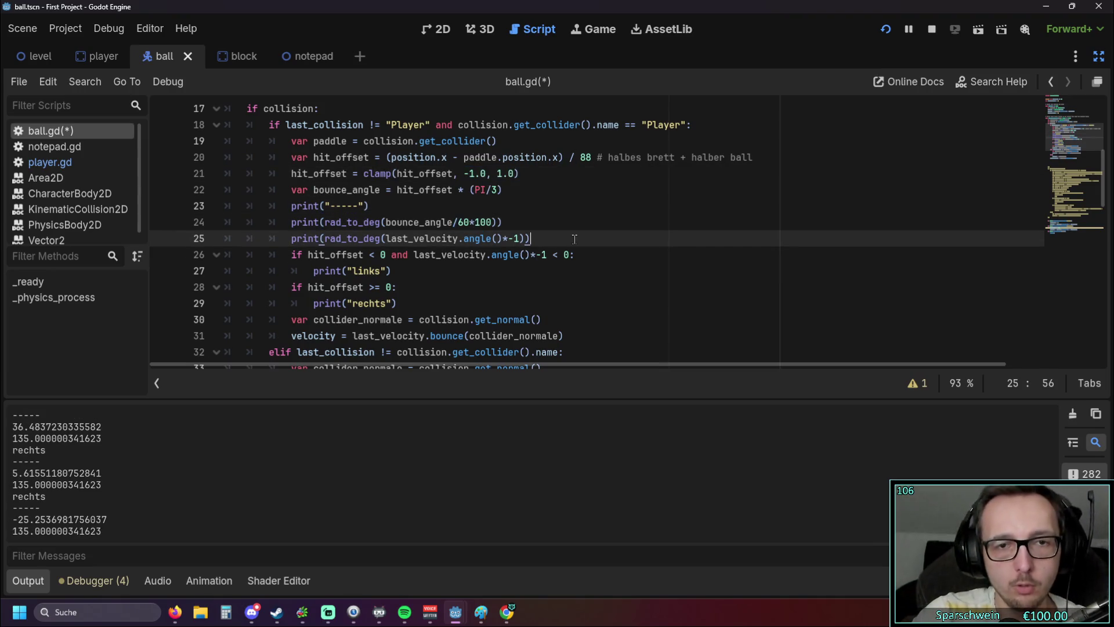
Step: Glance at the bounce-angle sketch in Paint, then bring the running game back to front
click(477, 611)
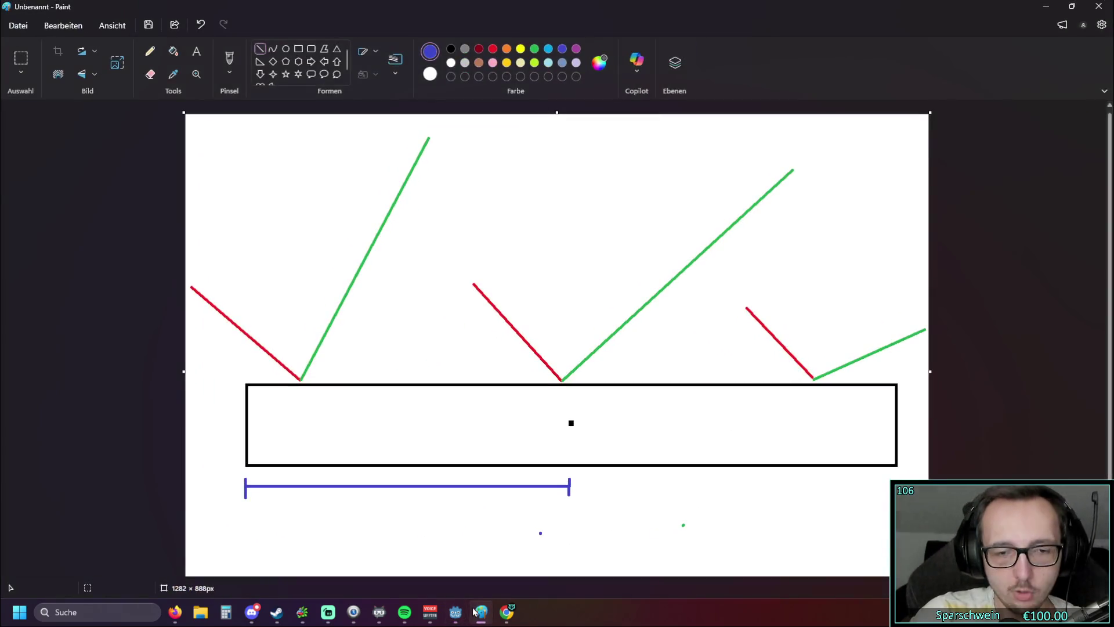
click(475, 614)
mouse_move(470, 618)
click(523, 540)
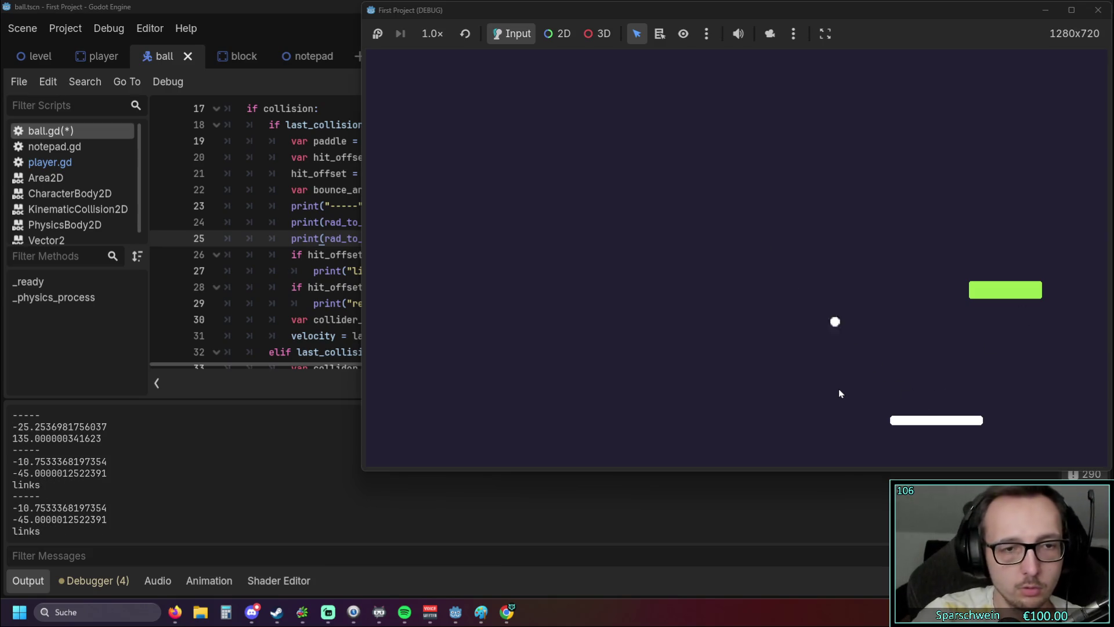
Step: Close the running game and relaunch it with the saved 60*100 scaling
click(1043, 12)
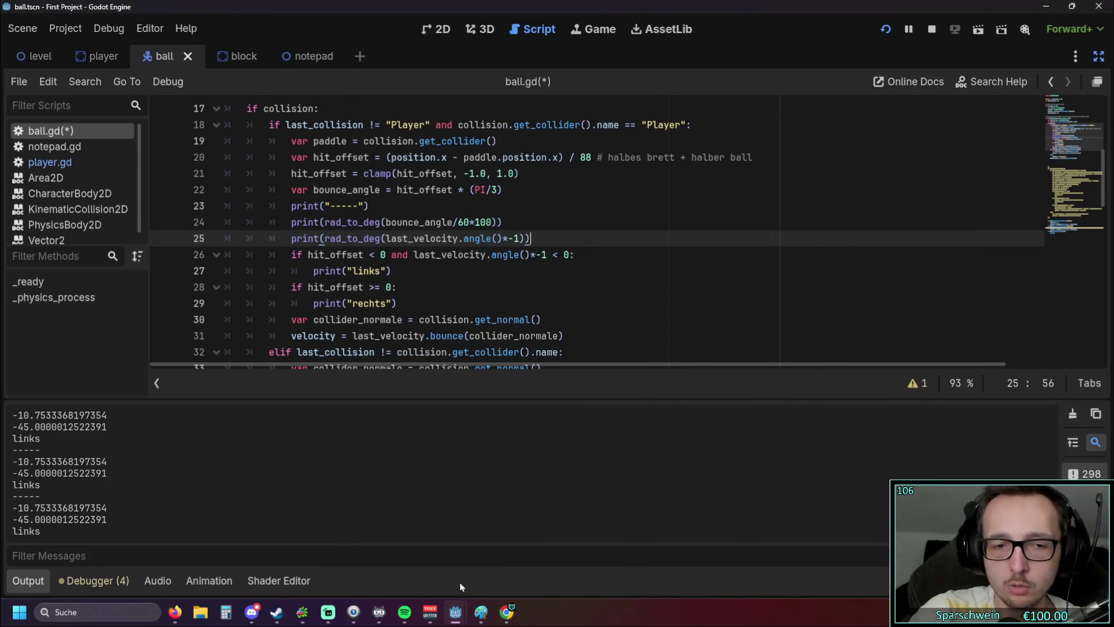
mouse_move(455, 612)
click(561, 508)
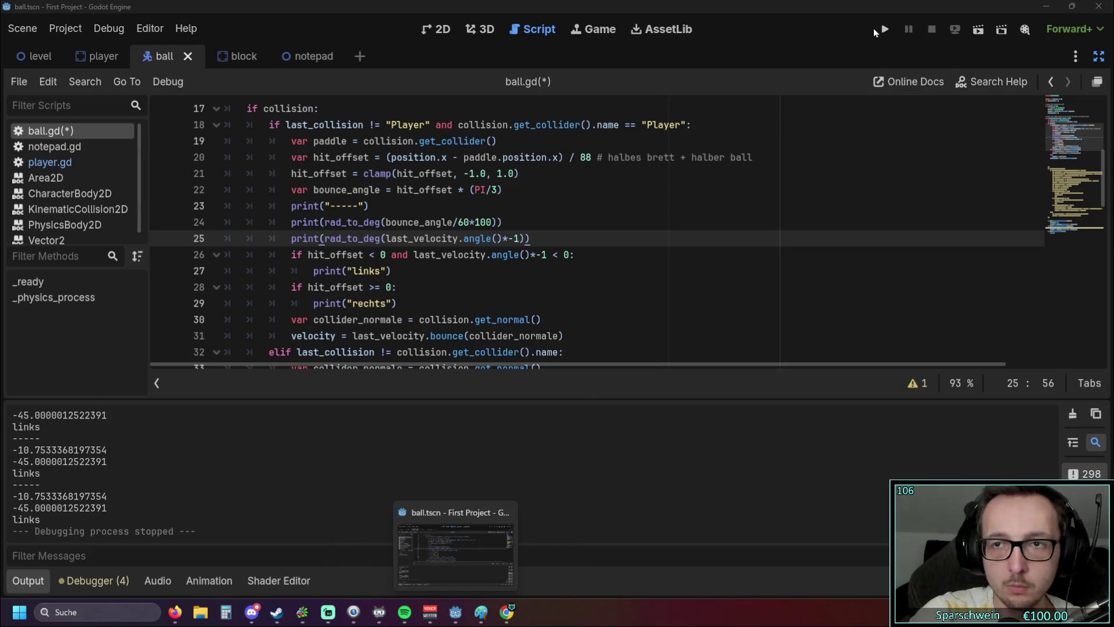
click(883, 29)
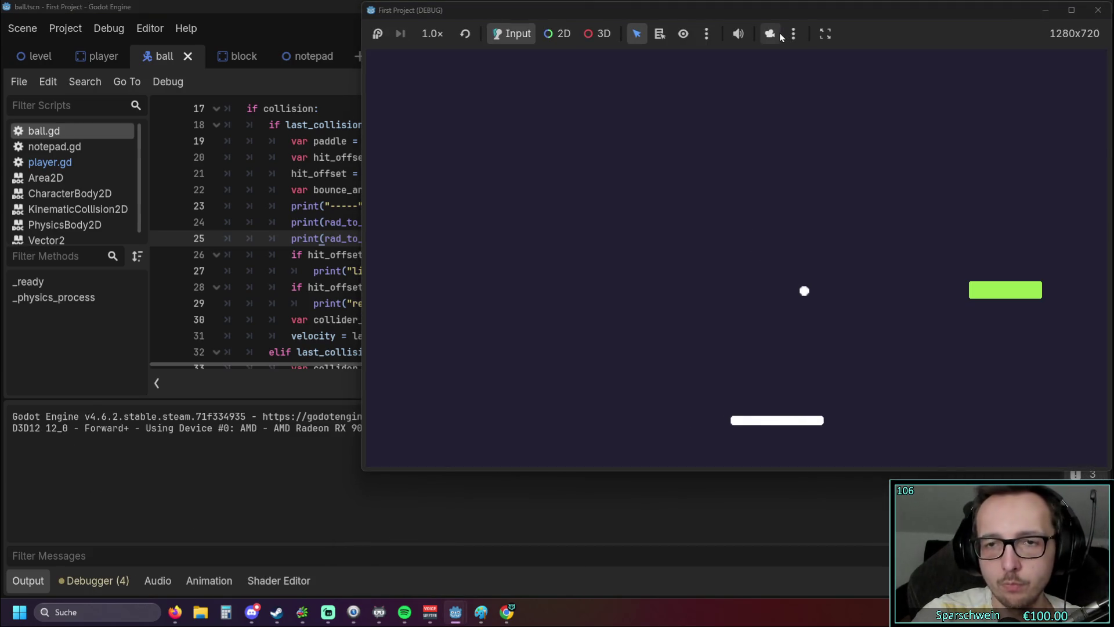
Step: Move the paddle under the ball, logging hits like -46.65 and -100.0/-45.00 'links'
key(Right)
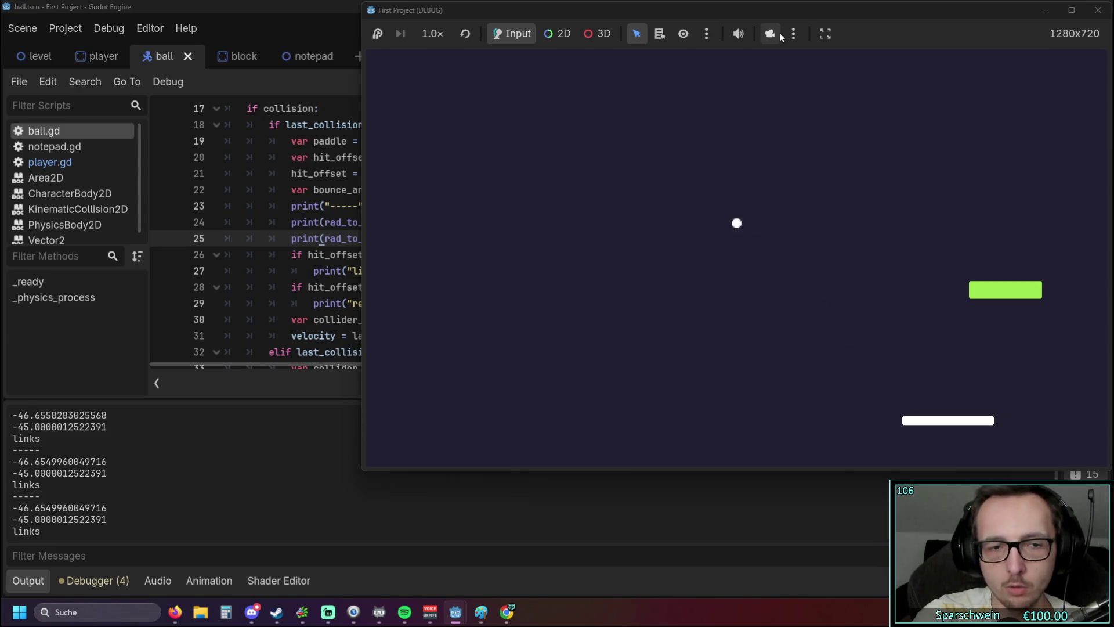
key(Right)
key(Right)
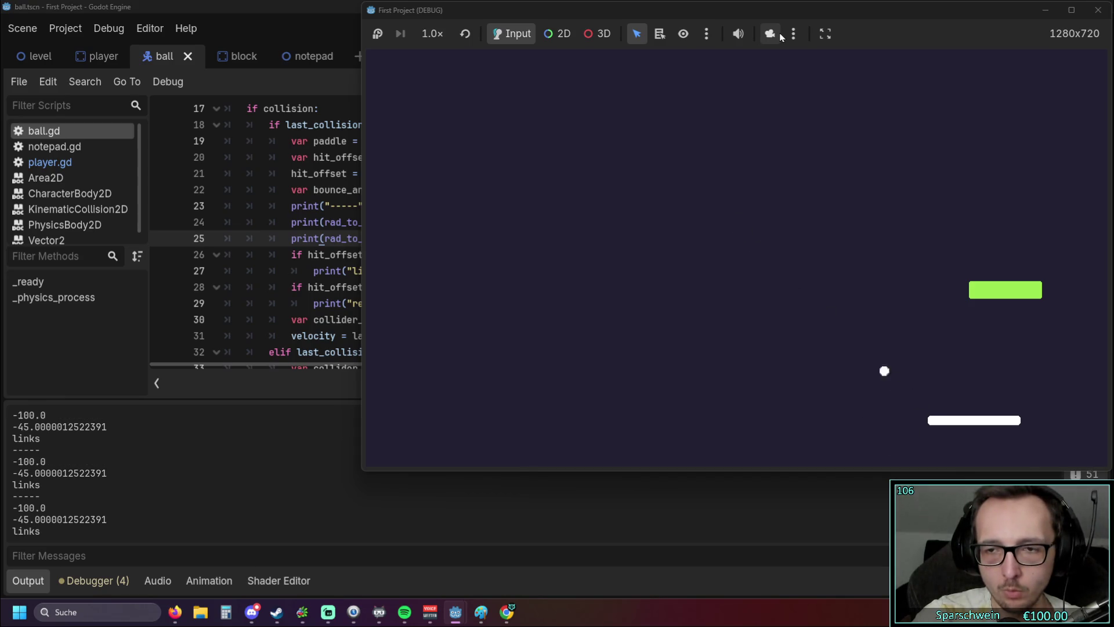
key(Left)
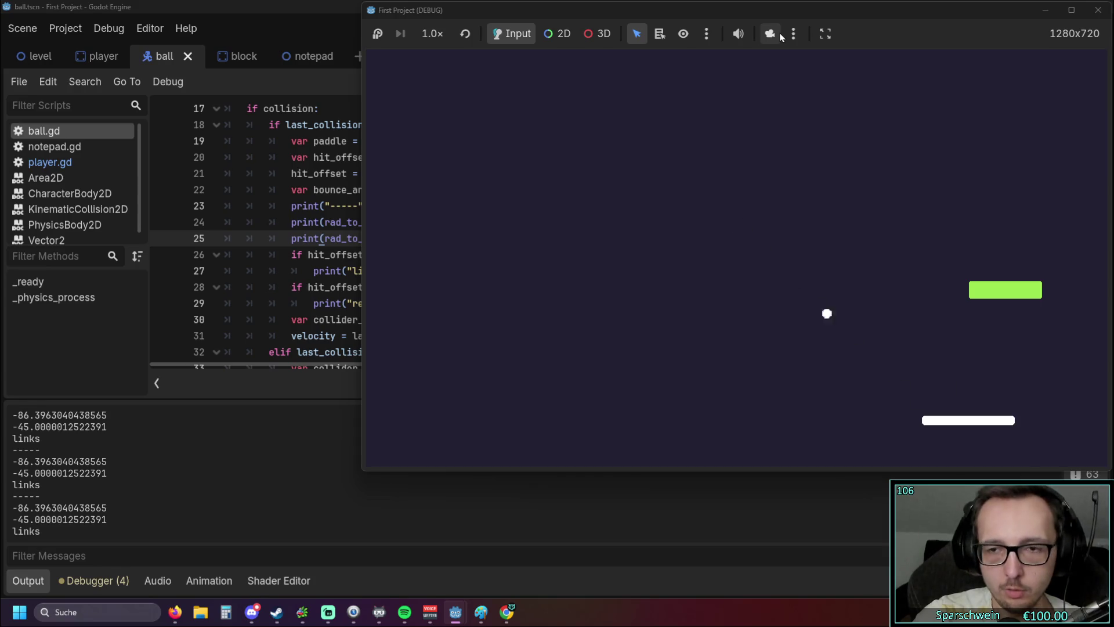